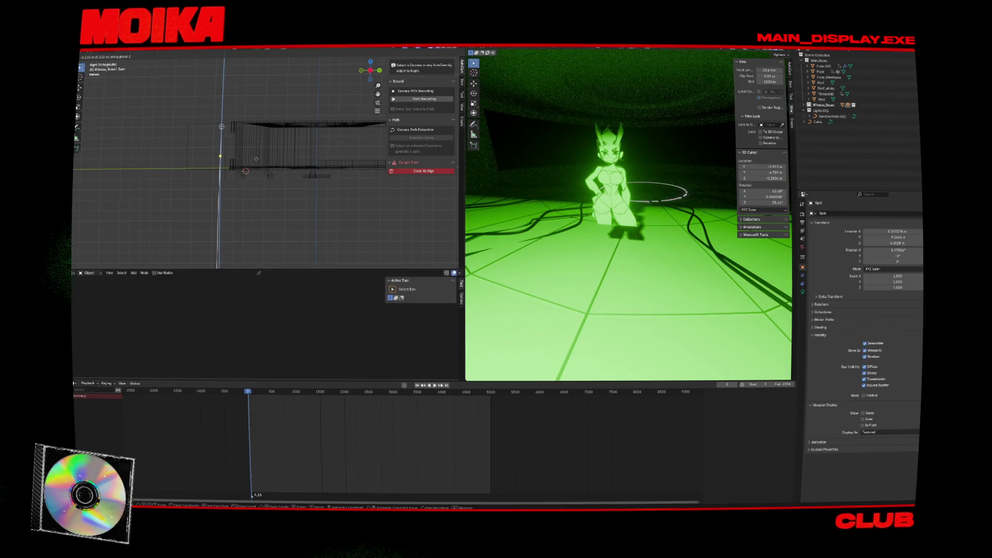
Step: Confirm the spot light's vertical move and make the character's material fully metallic
click(255, 159)
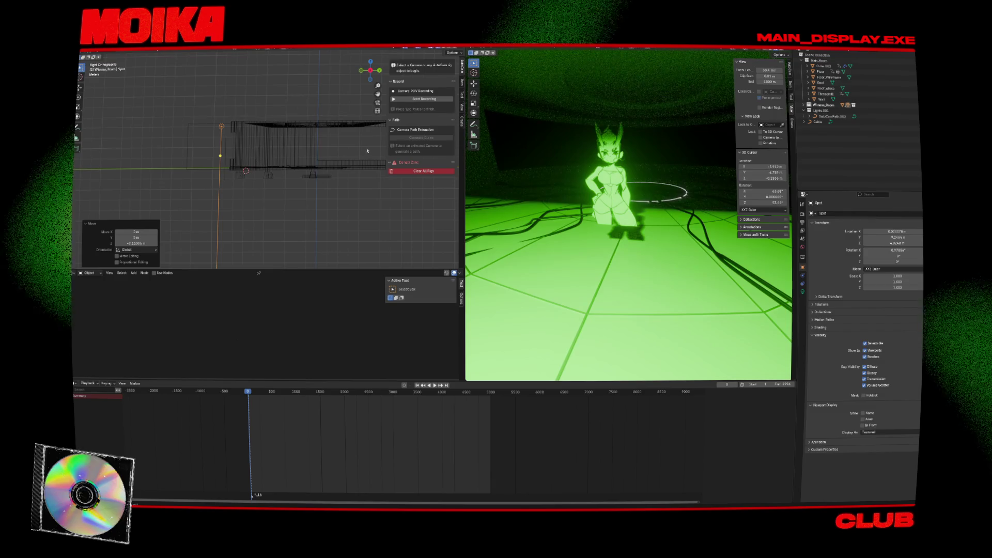
click(610, 155)
scroll(655, 180, up, 3)
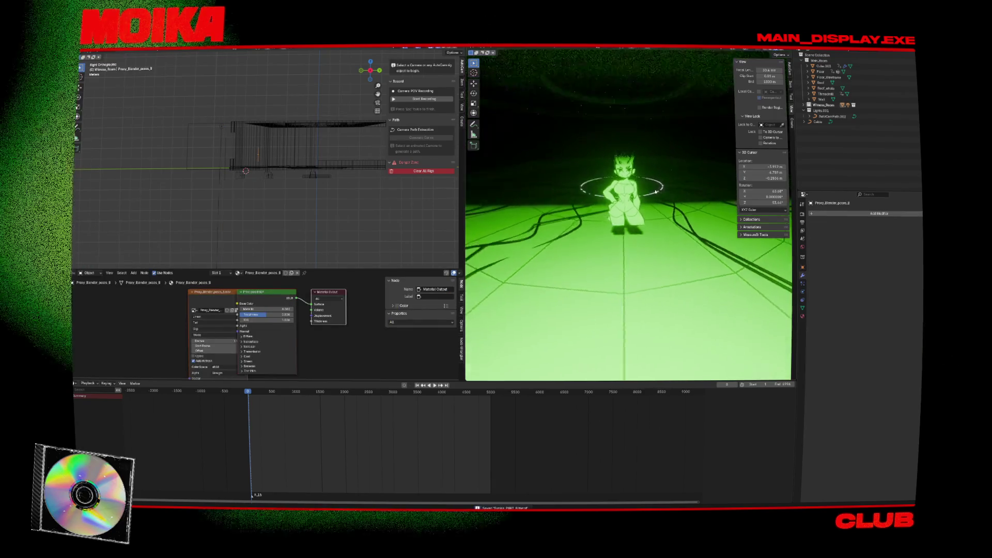
middle_drag(655, 180, 620, 207)
scroll(620, 207, up, 3)
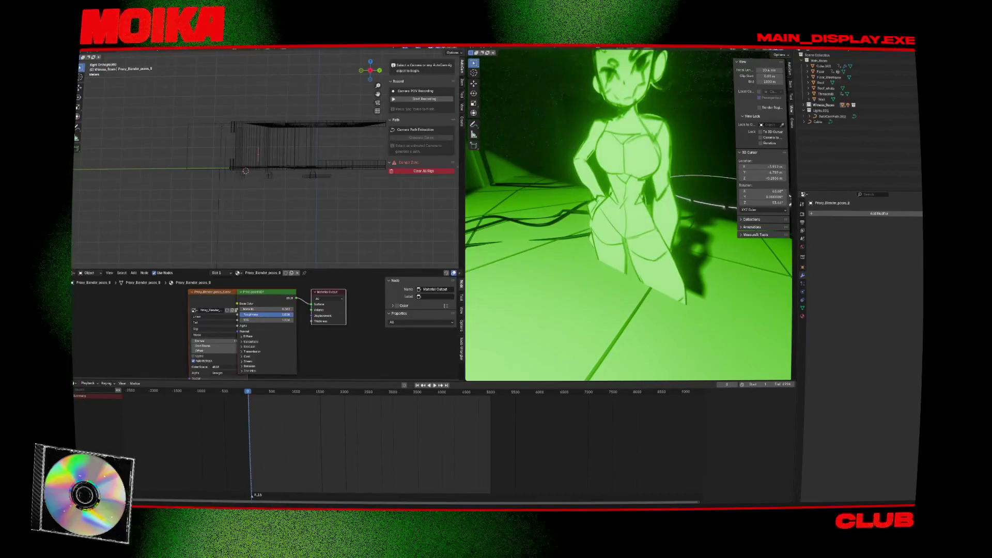
drag(258, 308, 293, 314)
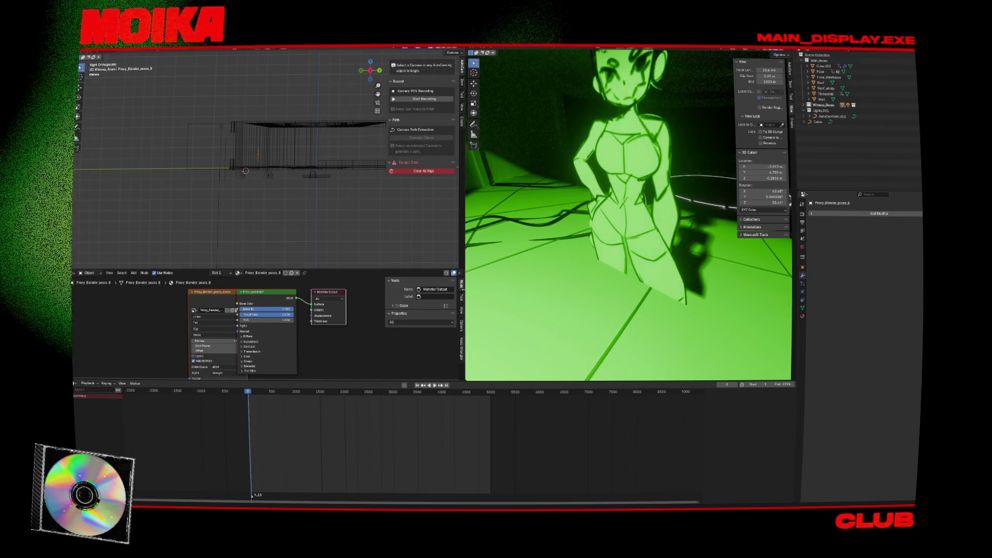
Step: Save the file, delete the AutoCam object, then select the character and room geometry
key(ctrl+s)
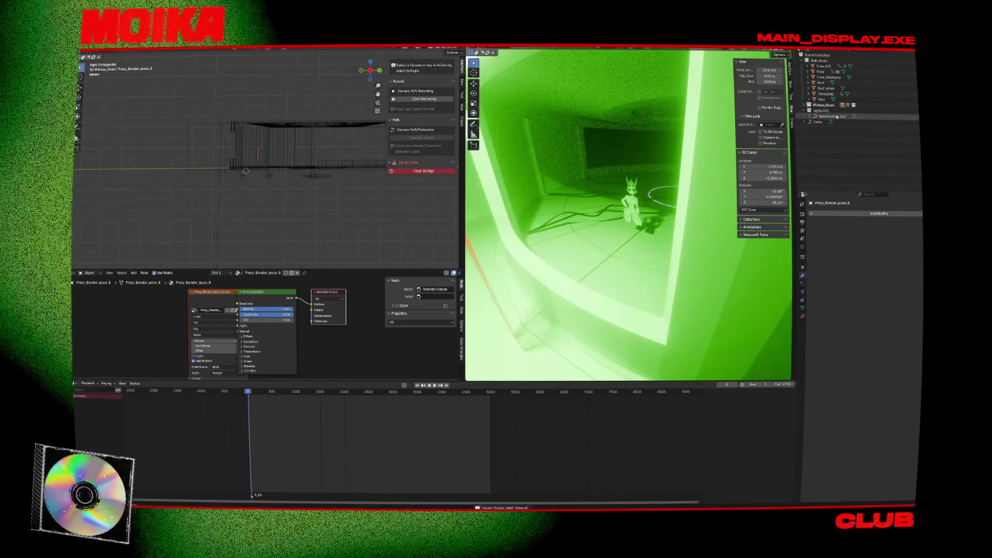
key(x)
click(632, 203)
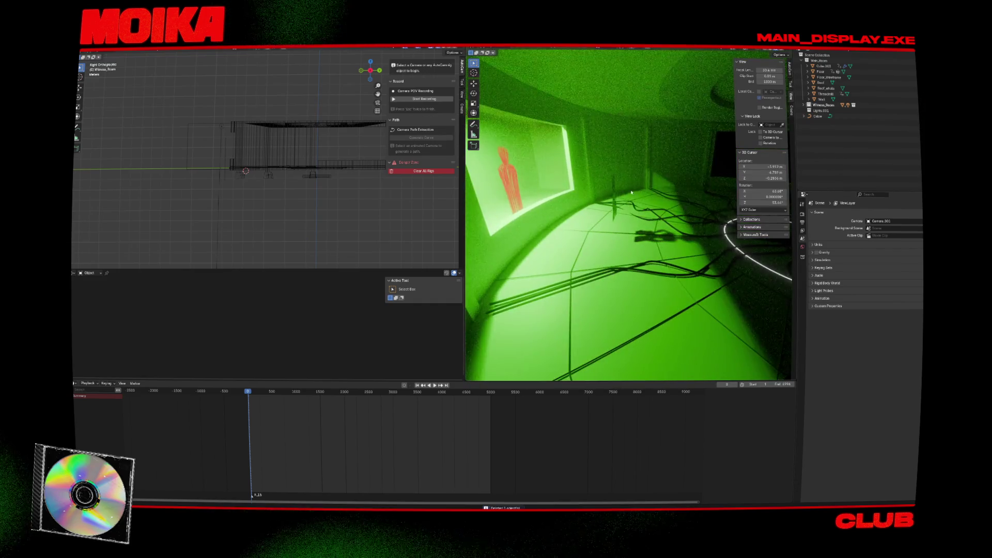
click(688, 192)
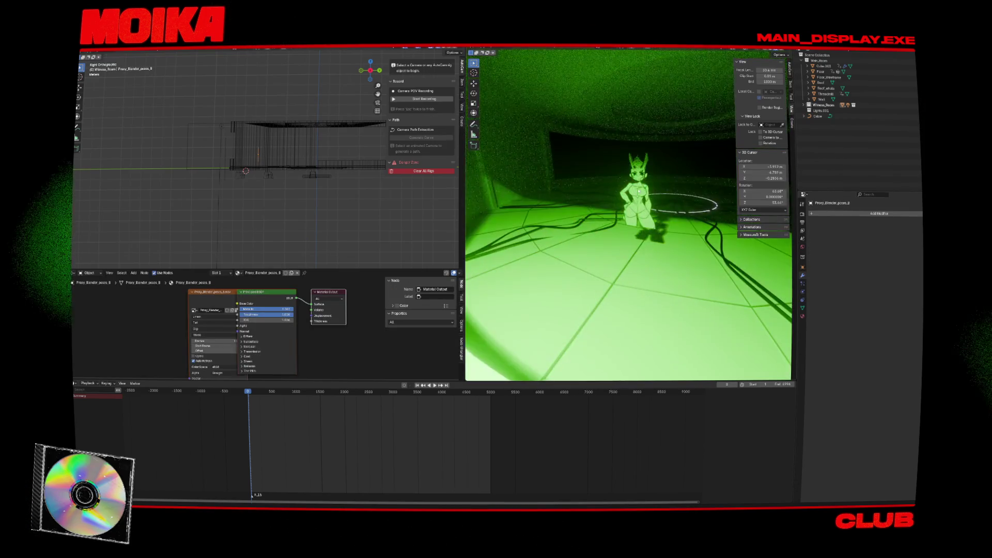
click(268, 163)
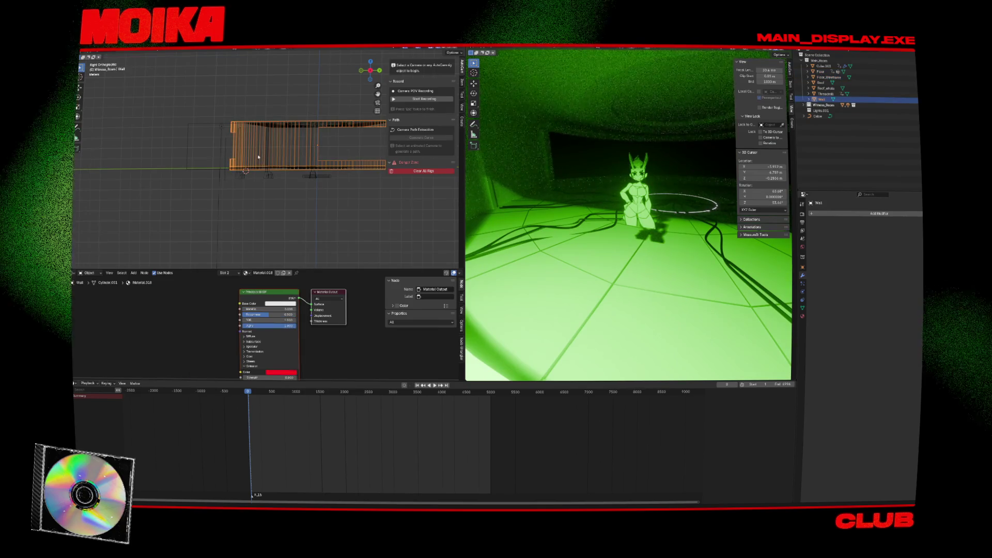
Step: Create a new collection in the Outliner and name it Synix
click(815, 124)
right_click(815, 124)
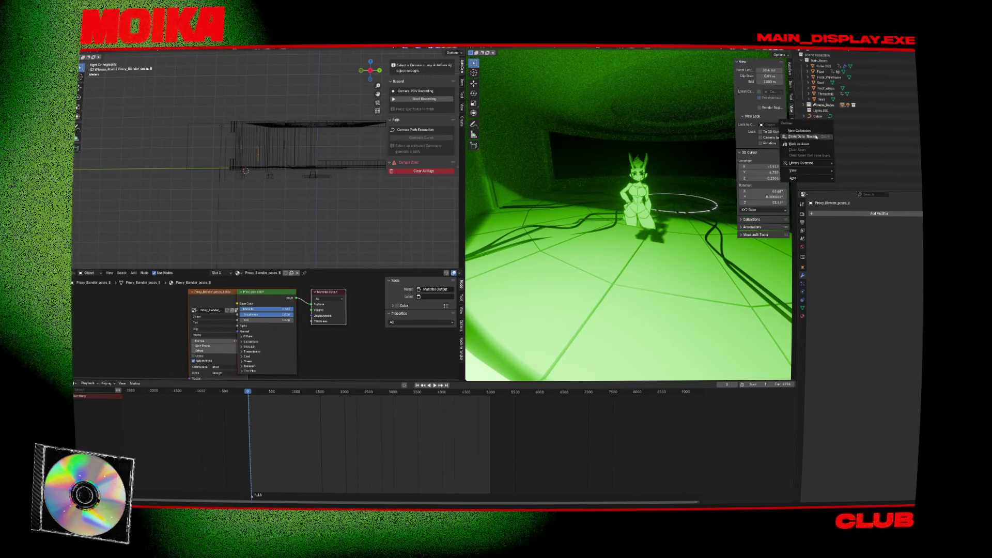
click(815, 132)
double_click(821, 116)
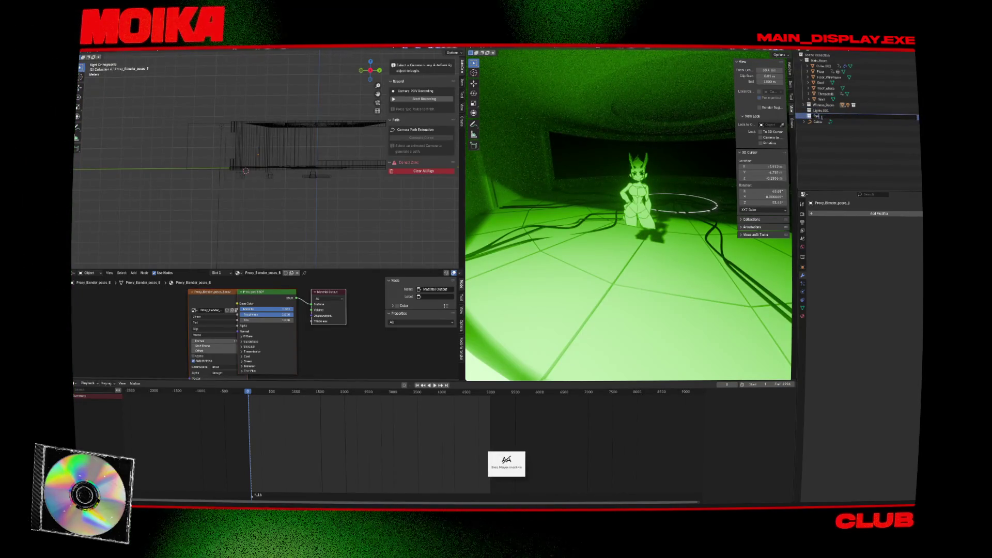
text(nix)
key(Return)
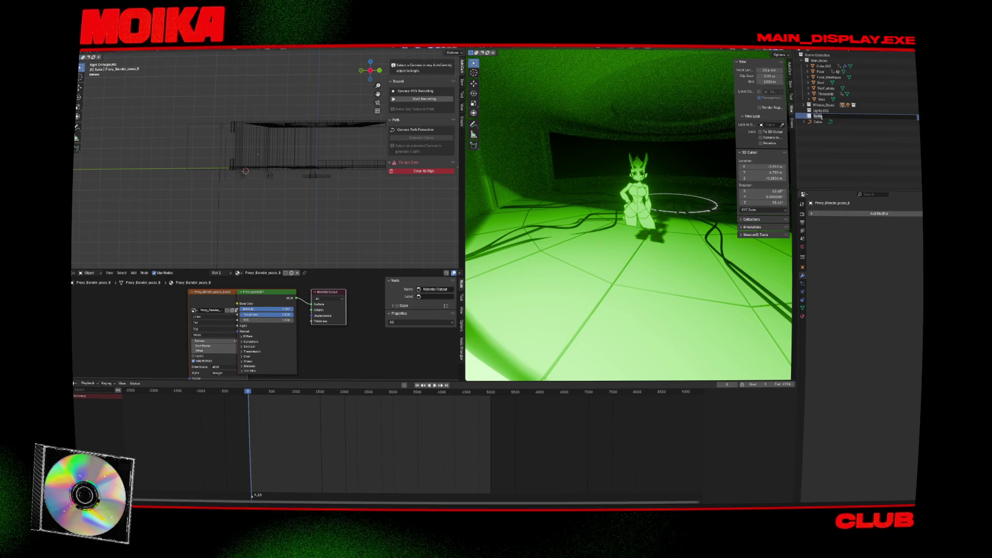
key(Return)
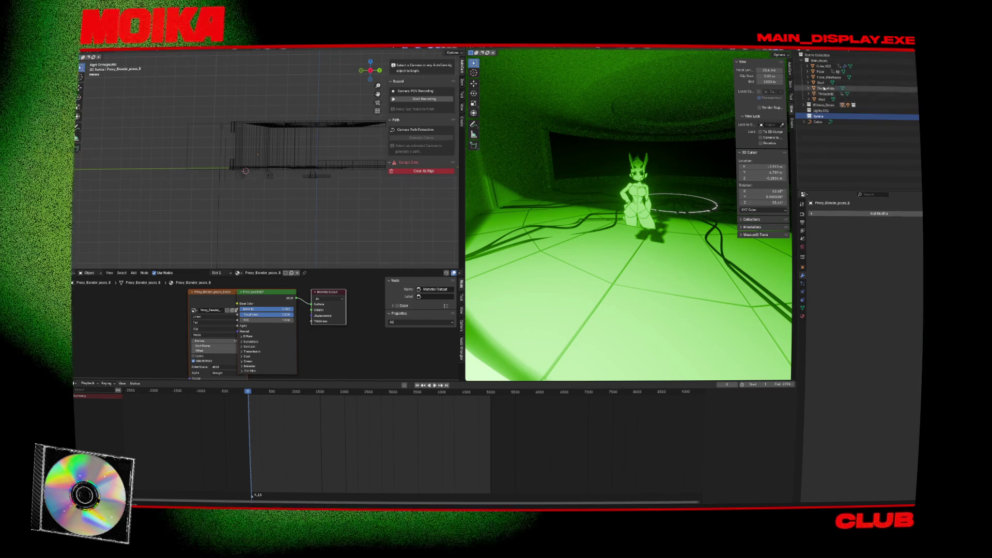
Step: Move PART_B_SCIENTIST and Proxy_Blender_poses_B into the Synix collection
click(804, 105)
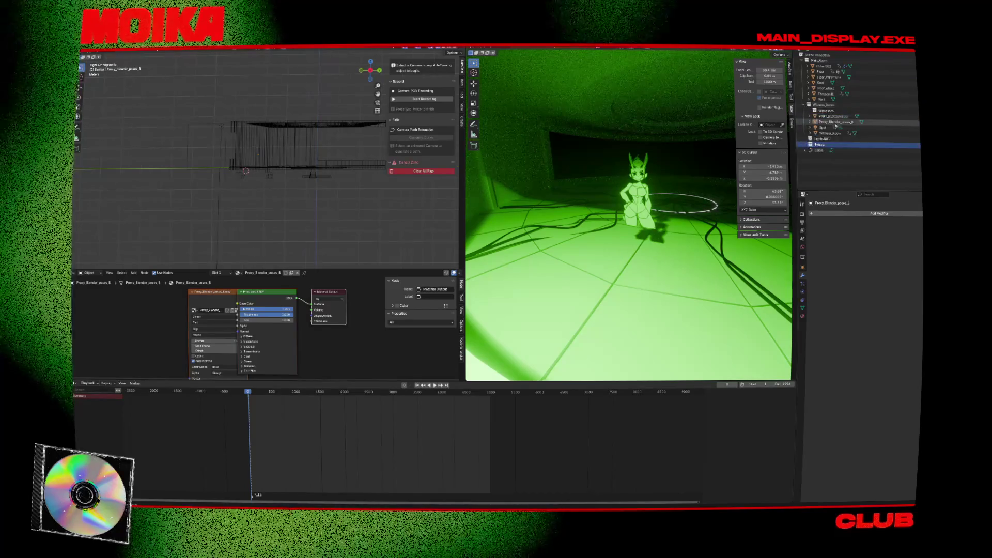
key(Up)
drag(835, 123, 826, 142)
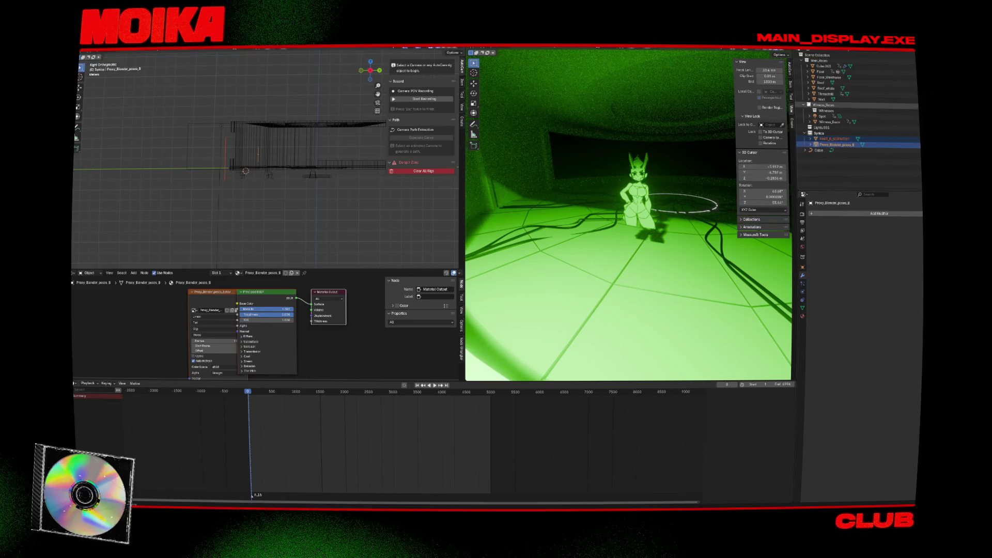
click(801, 61)
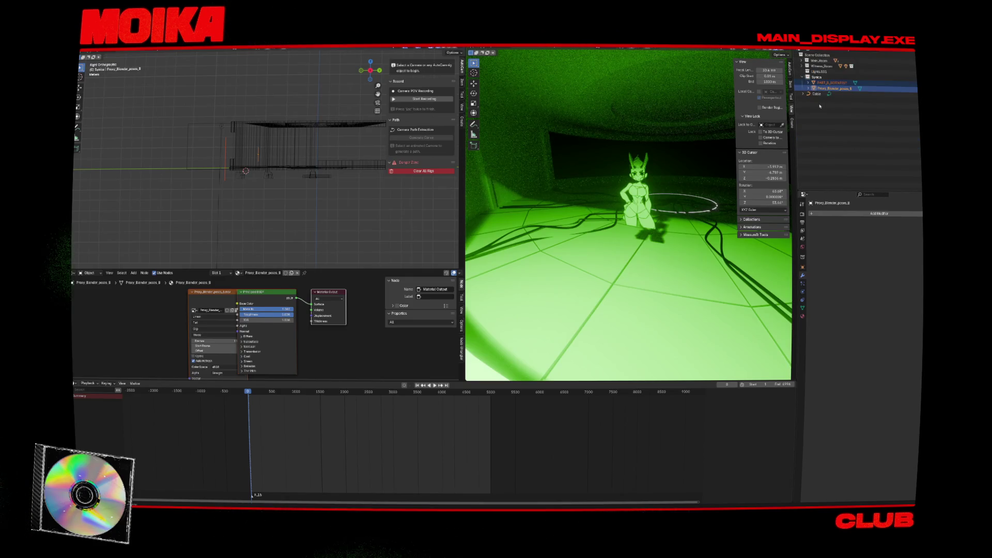
click(833, 83)
click(835, 88)
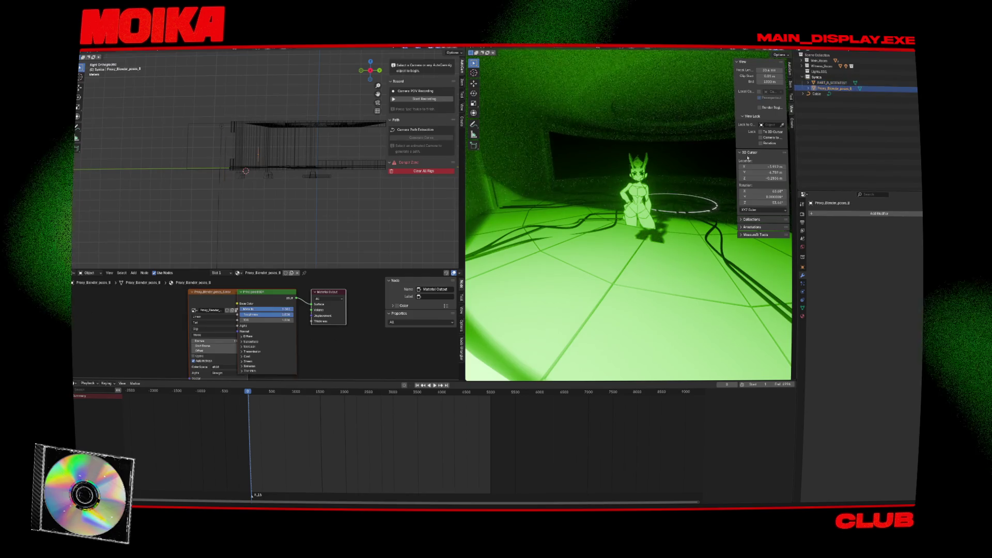
click(886, 83)
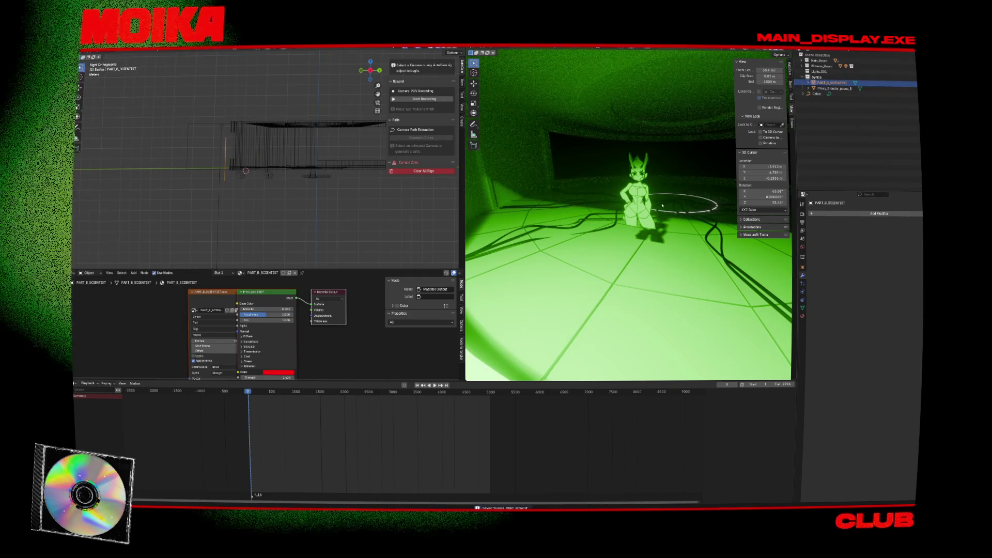
Step: Scale the Proxy_Blender_poses_B character up to 1.116
click(881, 89)
key(s)
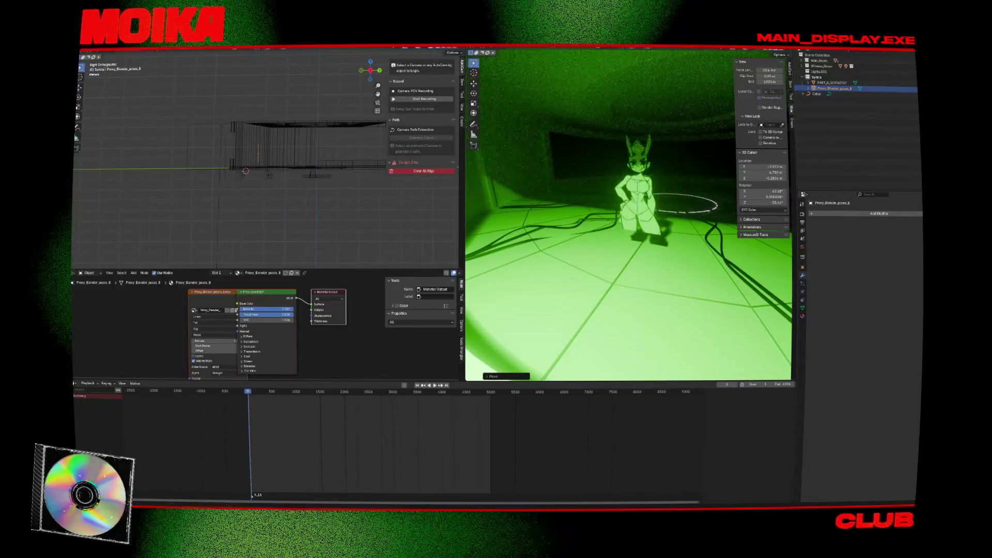
click(681, 156)
key(g)
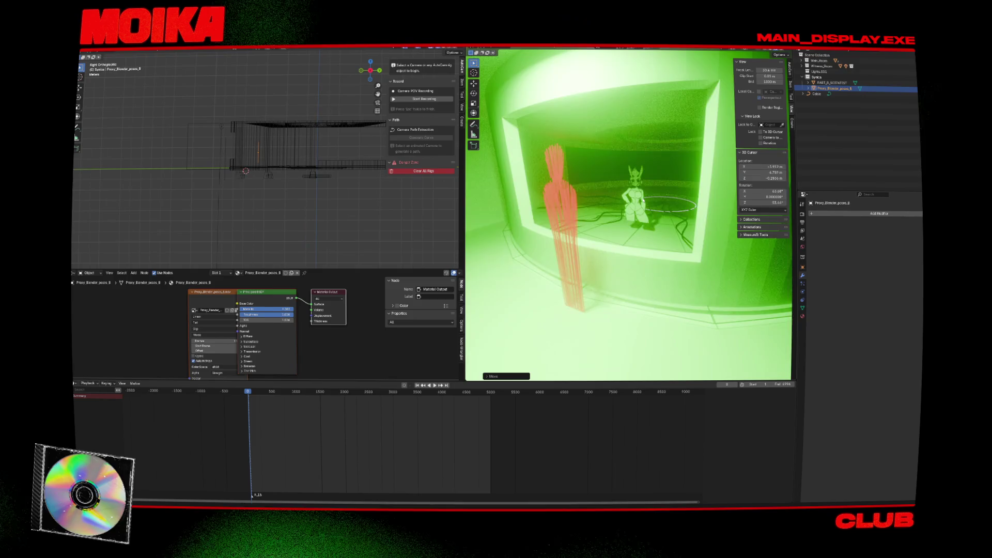
click(600, 203)
mouse_move(601, 203)
middle_down()
mouse_move(654, 203)
mouse_move(630, 203)
middle_up()
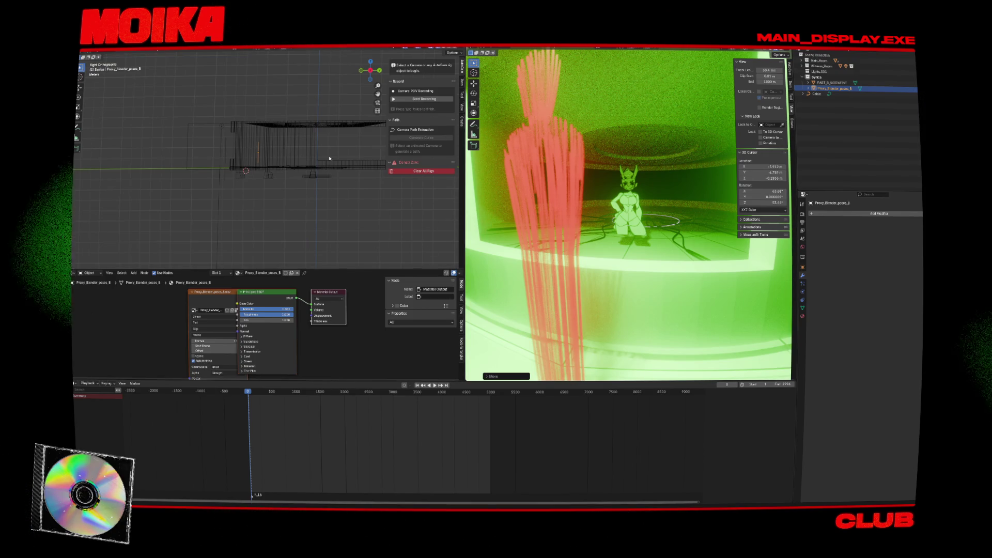
Step: Nudge the spot light slightly and switch to the front view
click(221, 126)
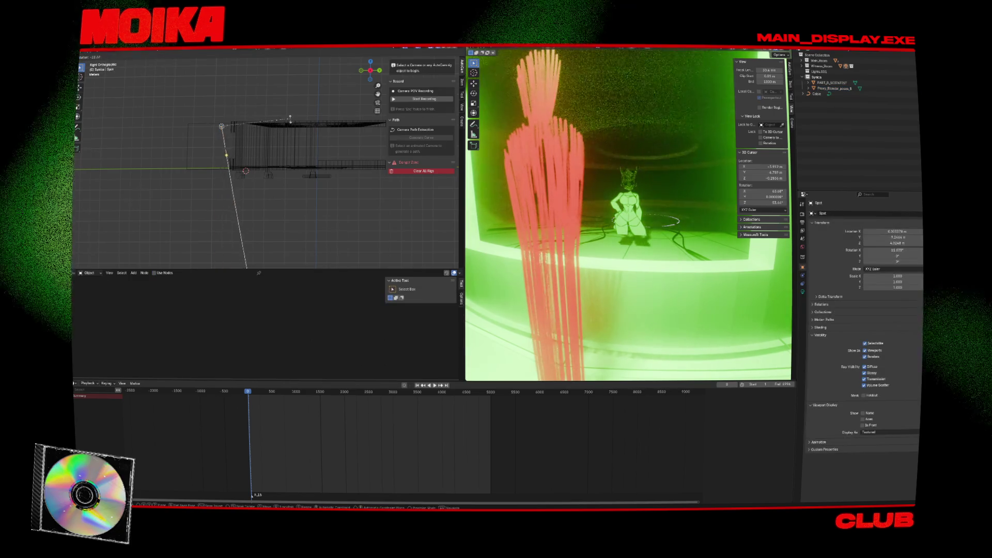
drag(222, 126, 216, 127)
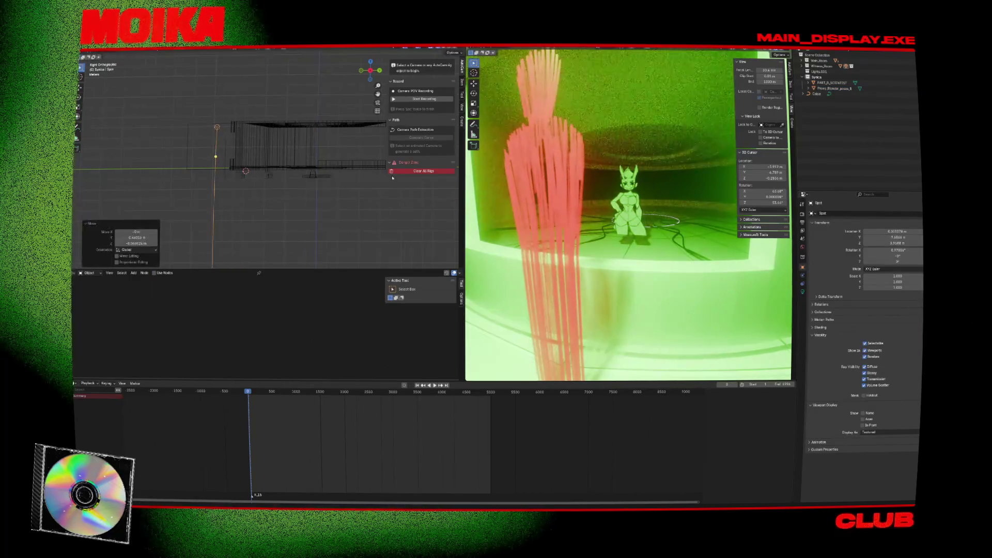
key(KP_1)
key(shift+a)
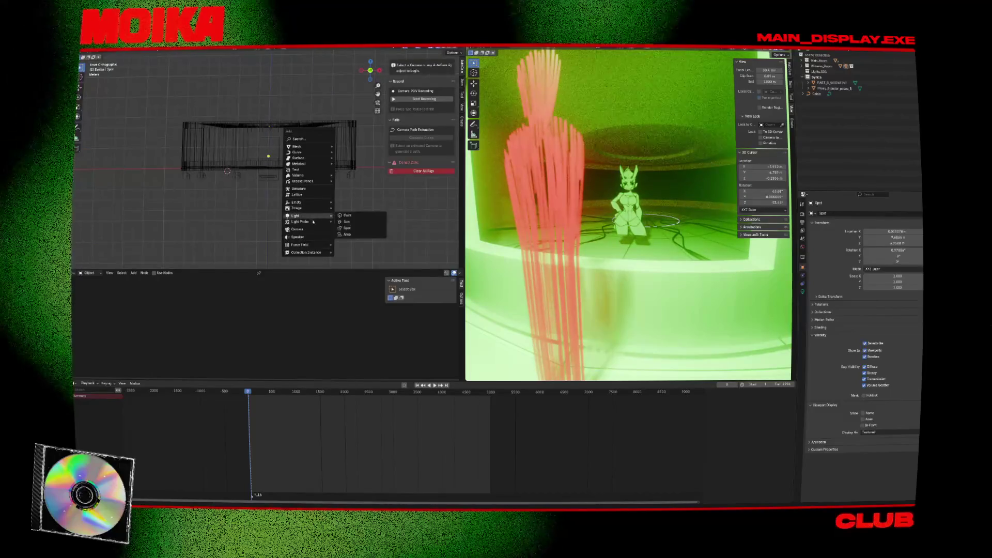
Step: Add a camera at the centre of the room and frame the character through it
click(309, 204)
key(g)
click(337, 181)
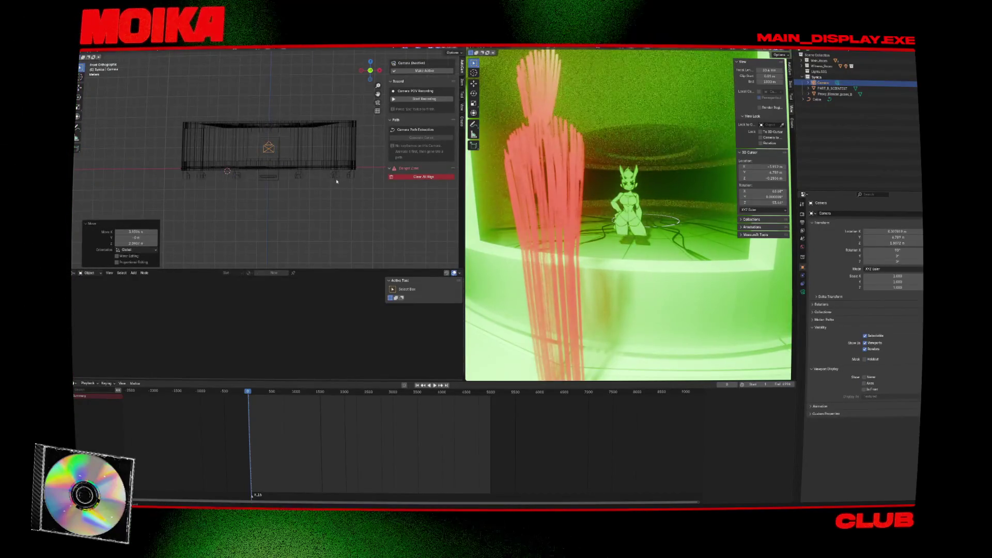
key(KP_0)
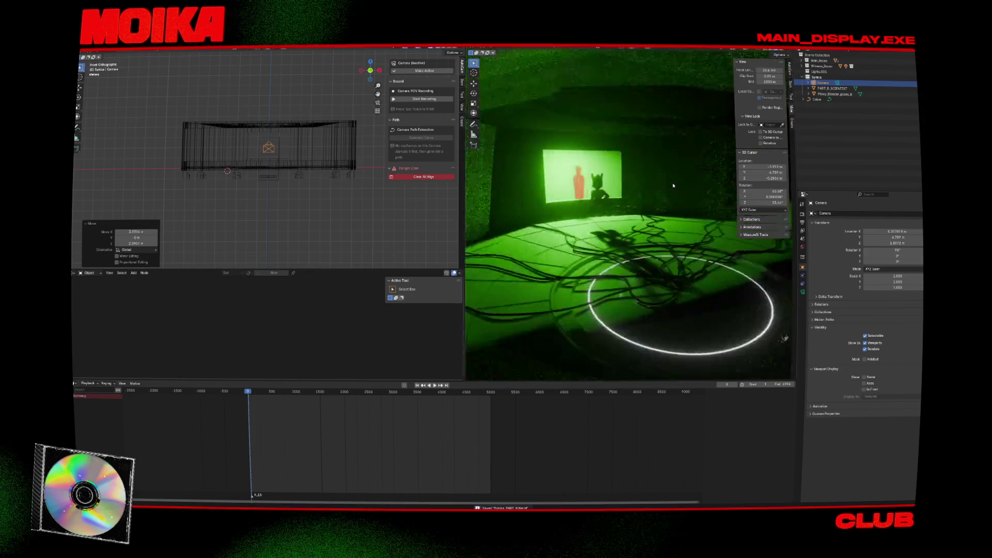
middle_drag(361, 156, 261, 151)
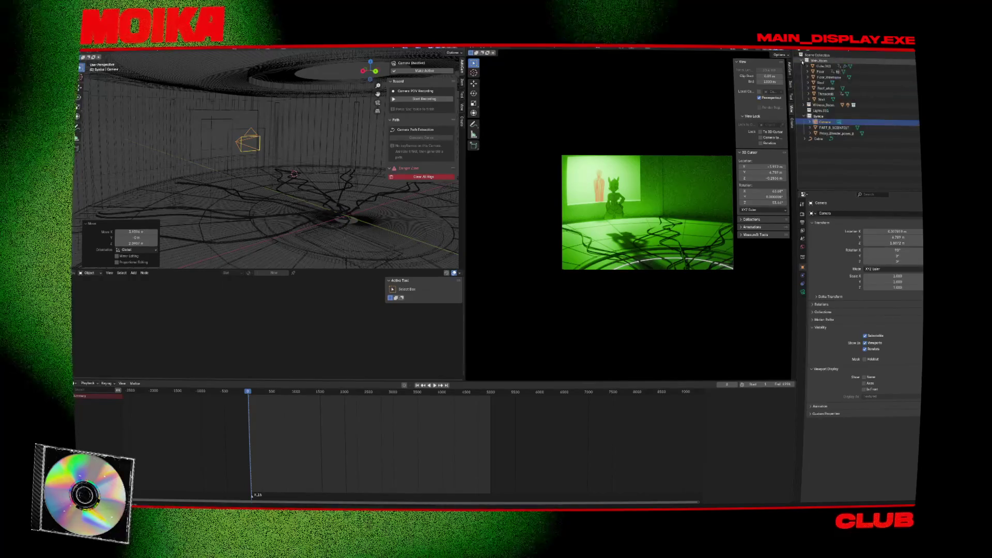
key(KP_0)
key(KP_0)
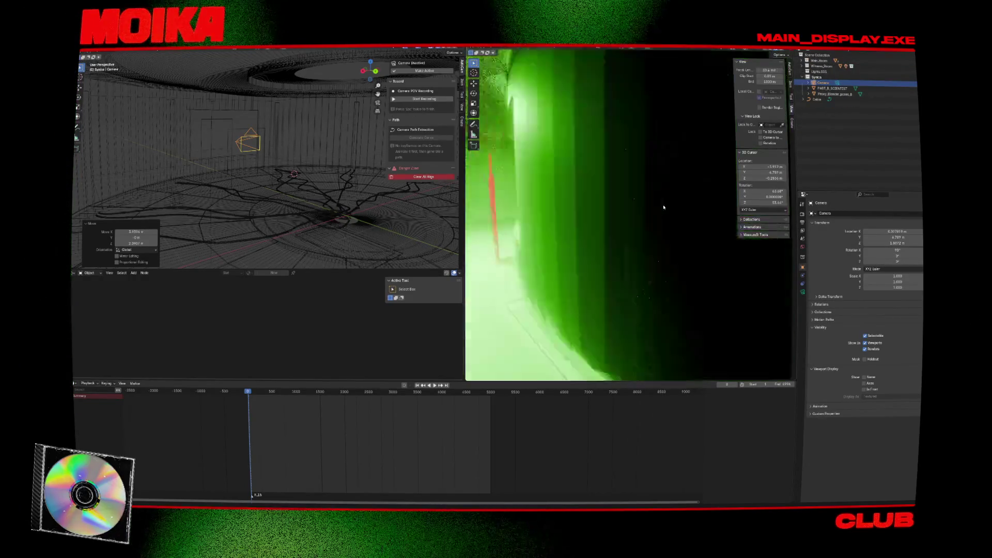
middle_drag(326, 204, 262, 216)
Step: Save the file with the floor selected and check the view-lock object list
click(262, 216)
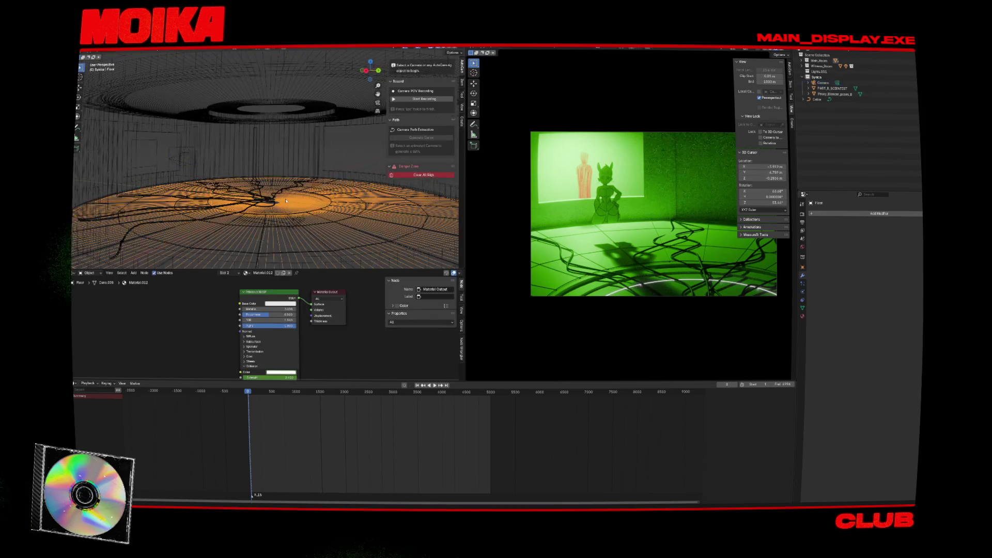
click(285, 200)
key(ctrl+s)
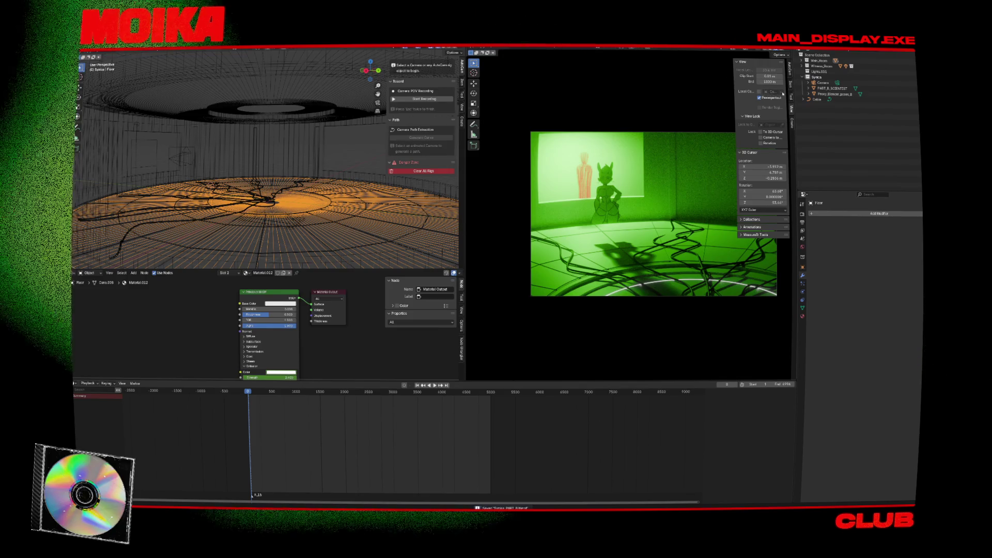
click(771, 123)
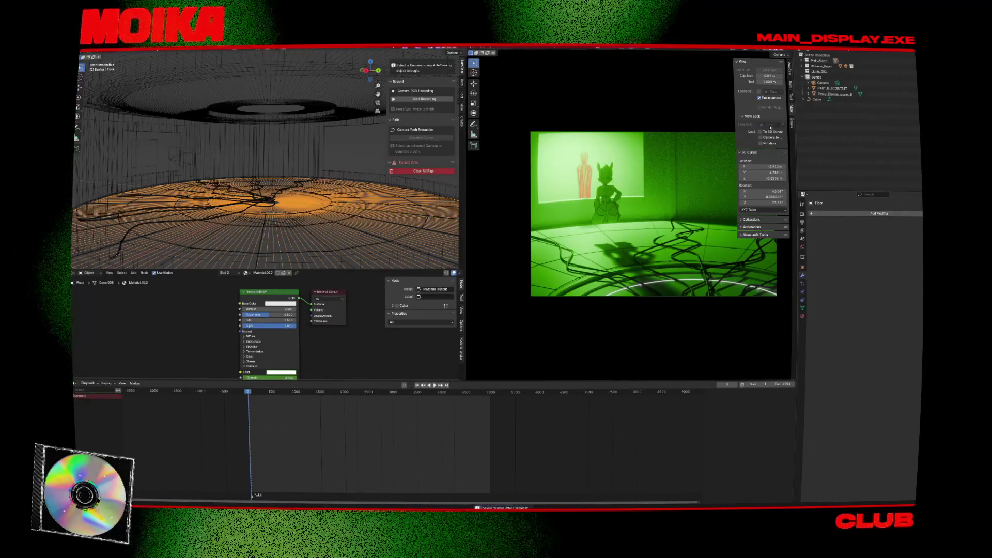
click(770, 125)
click(725, 139)
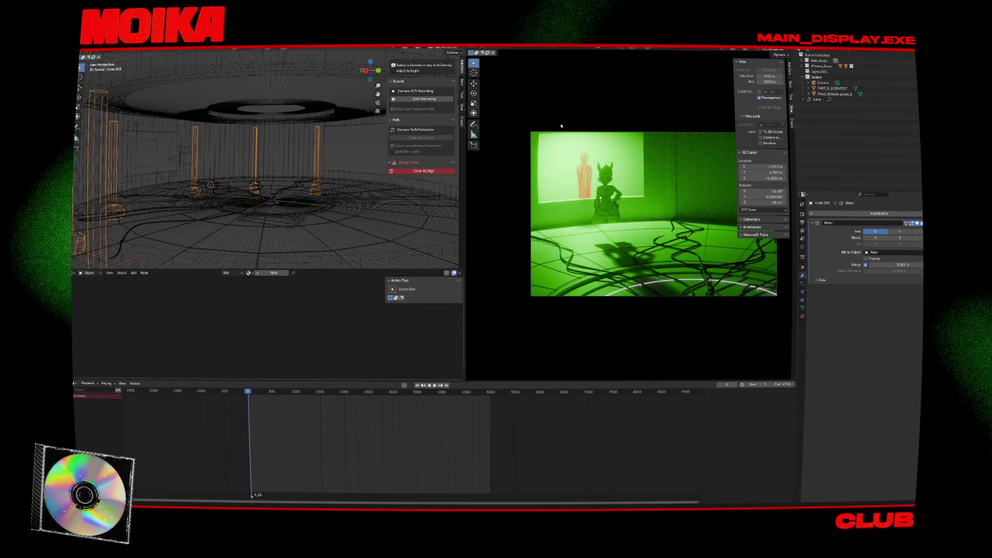
Step: Lower the floor cables slightly and orbit out to survey the room
click(561, 133)
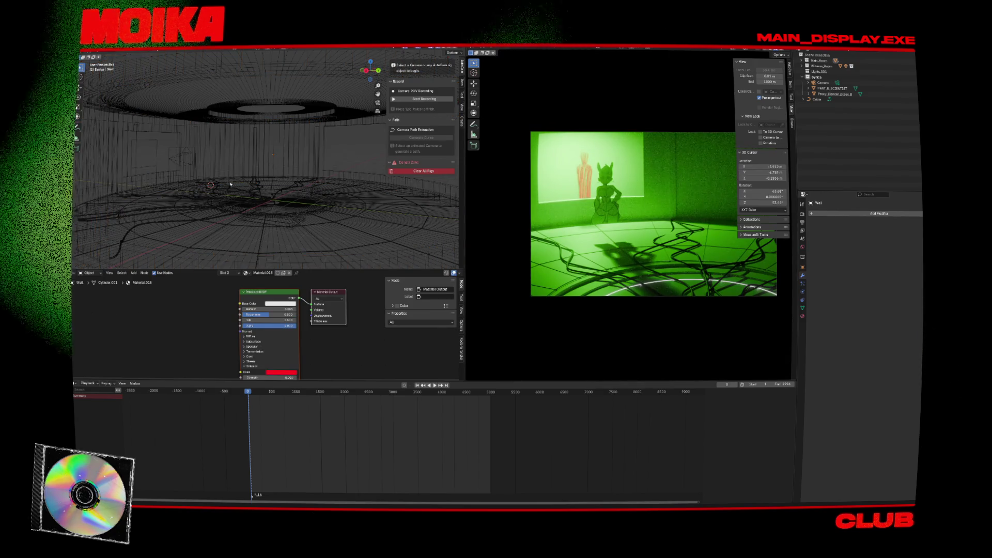
click(817, 99)
key(g)
click(282, 198)
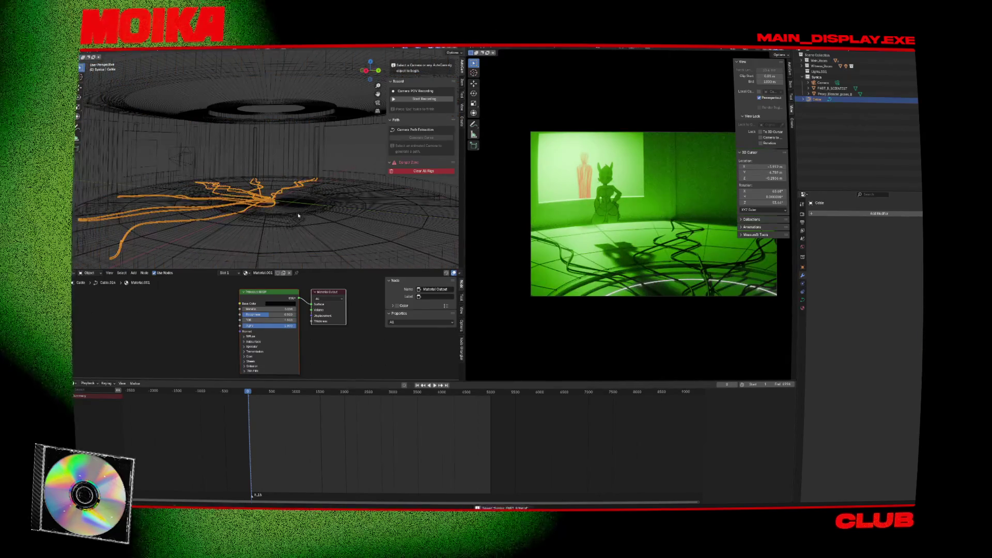
click(298, 215)
click(250, 150)
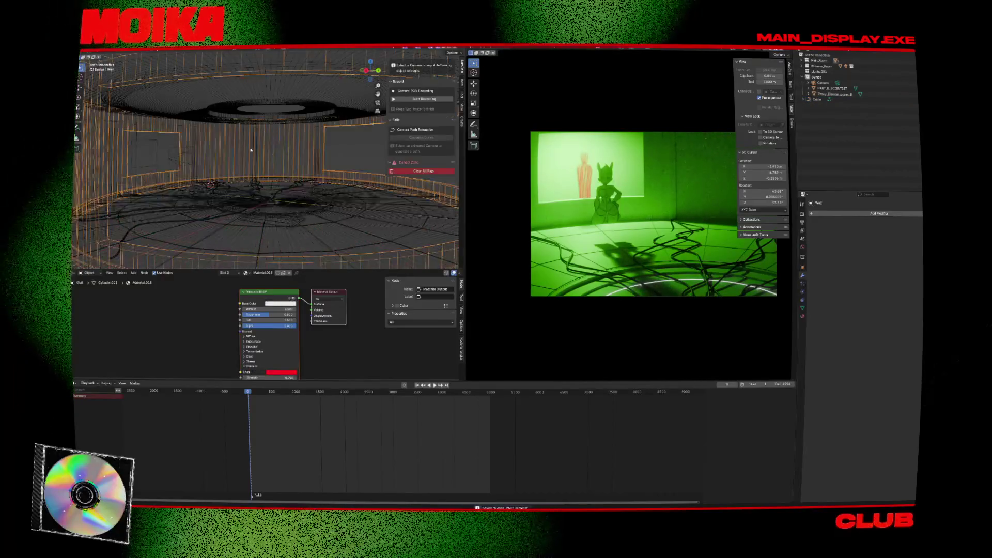
middle_drag(251, 149, 416, 70)
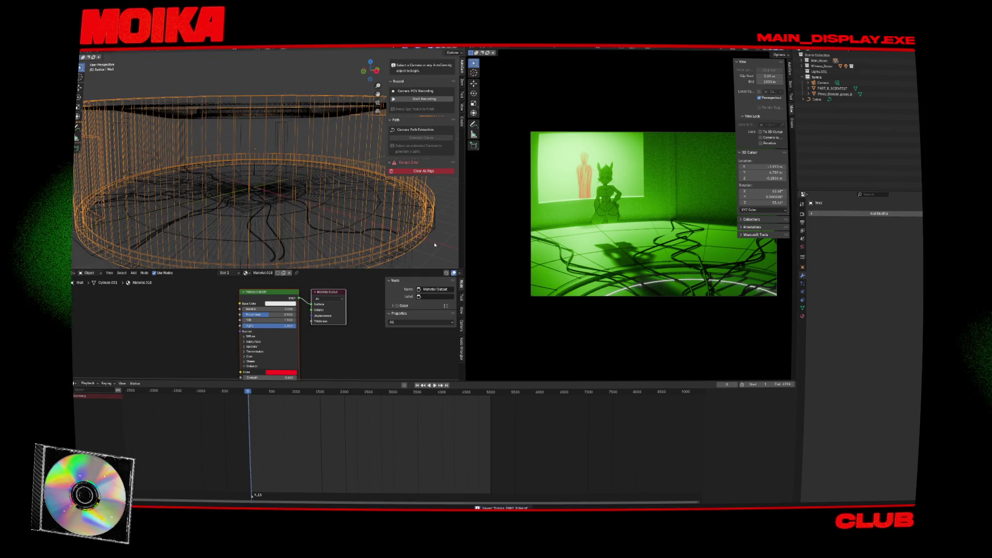
middle_drag(435, 245, 254, 153)
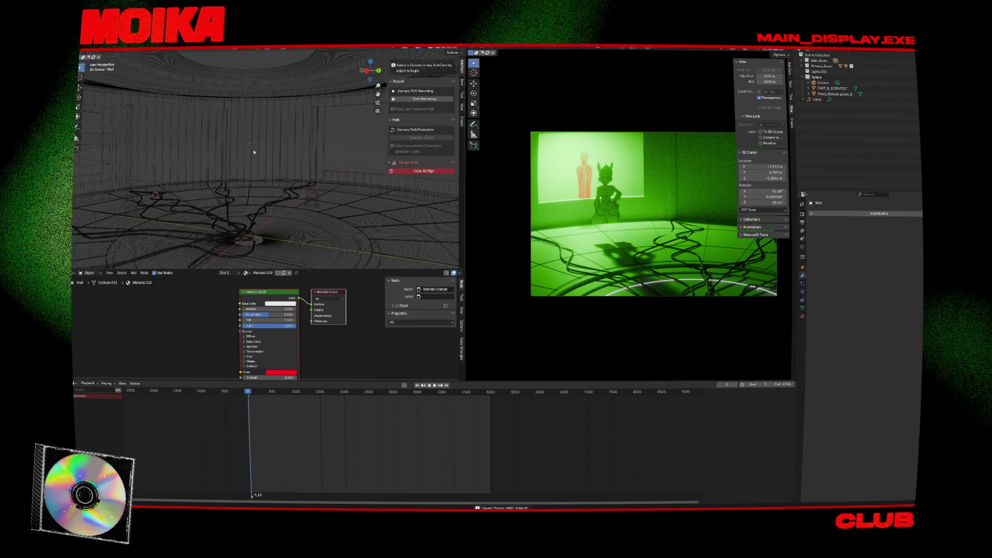
Step: Select the wall and roof, then undo back through selections to Witness_Room
click(249, 145)
click(250, 146)
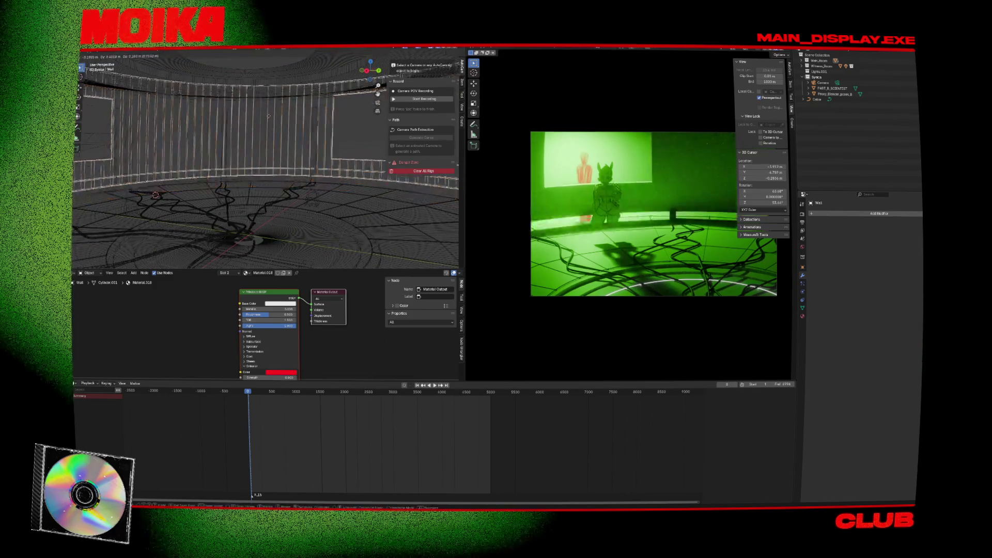
key(alt+a)
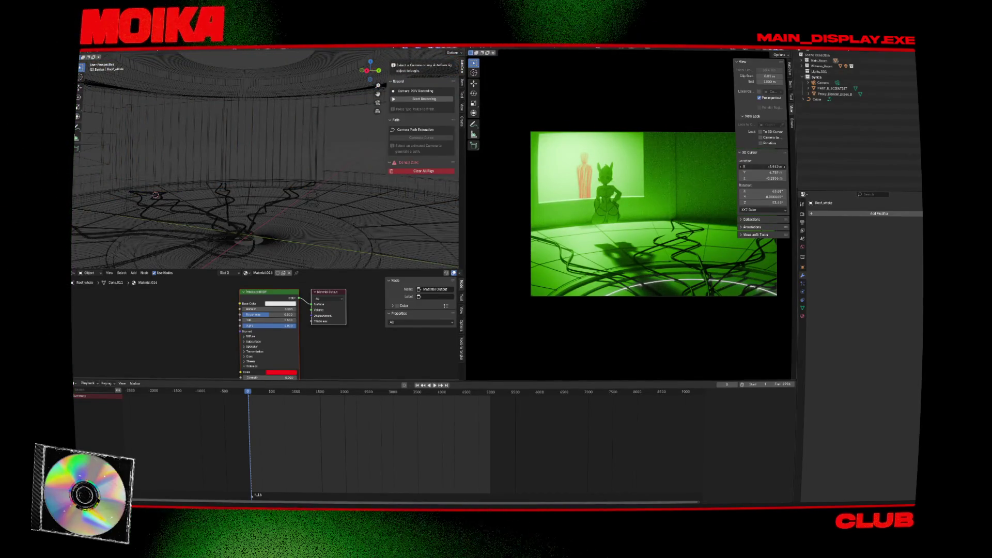
key(ctrl+z)
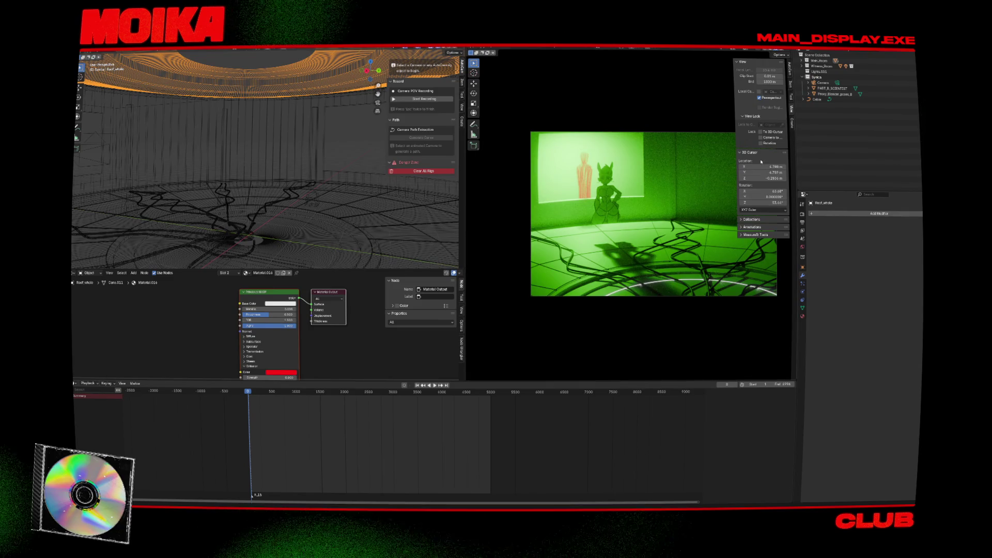
key(ctrl+z)
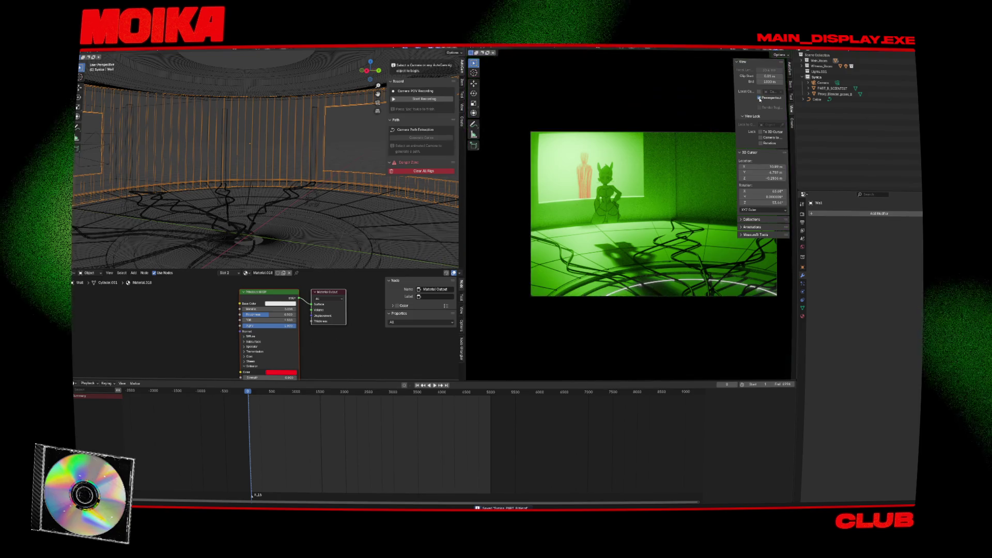
key(ctrl+z)
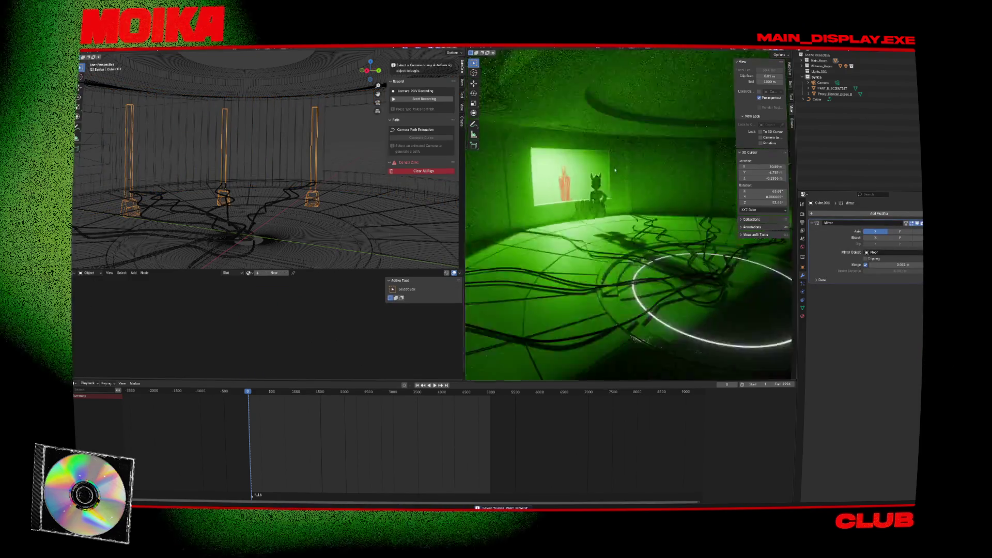
key(ctrl+z)
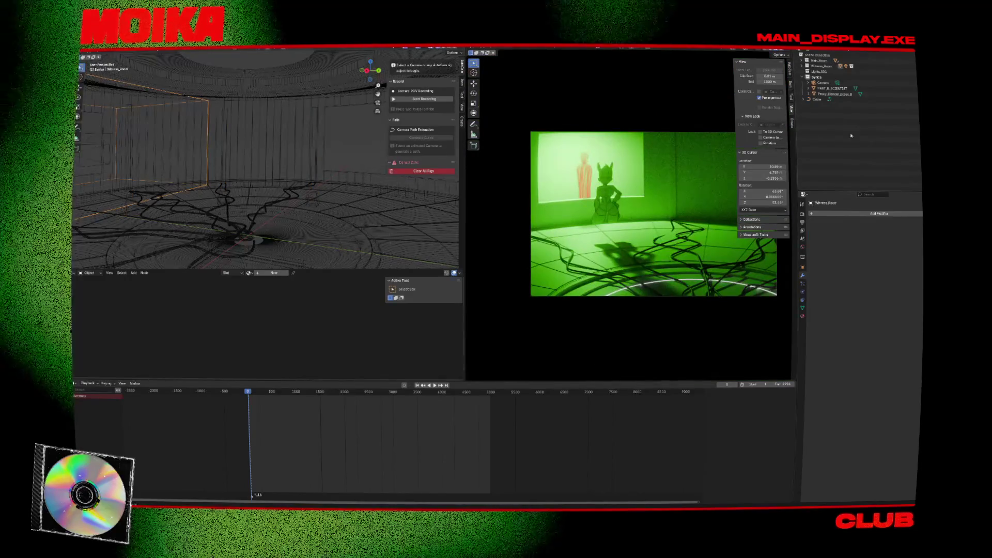
Step: Select the Camera in the Outliner and clear all its existing rigs
click(802, 66)
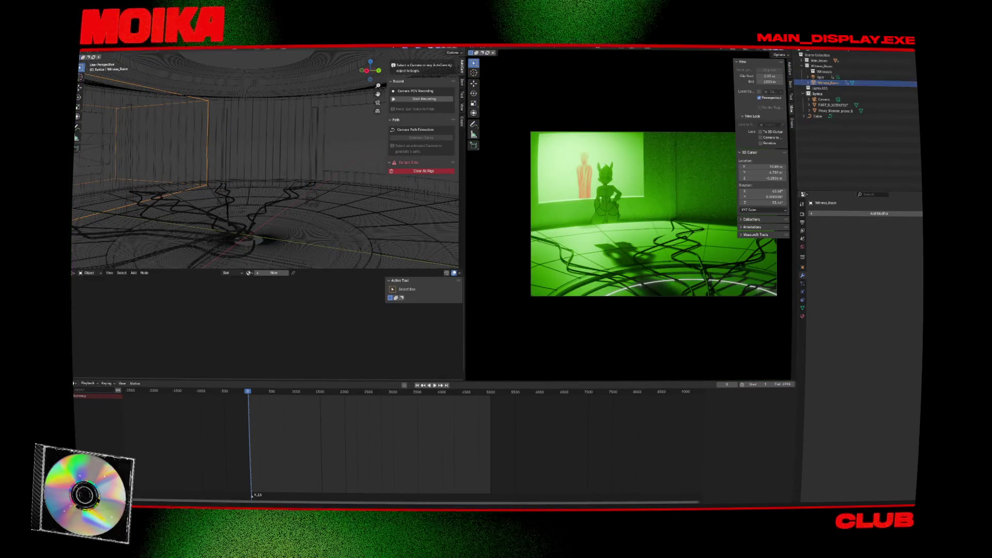
click(891, 84)
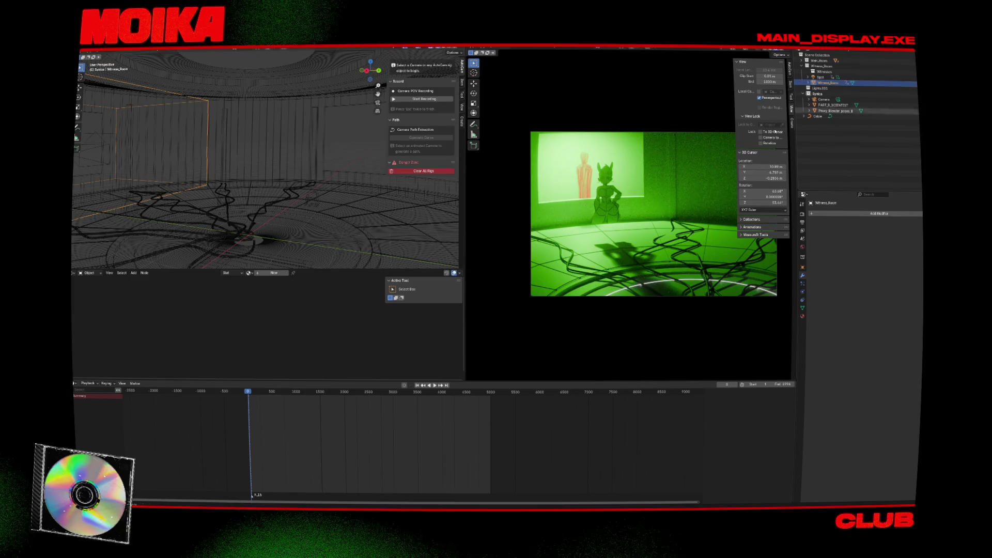
click(855, 77)
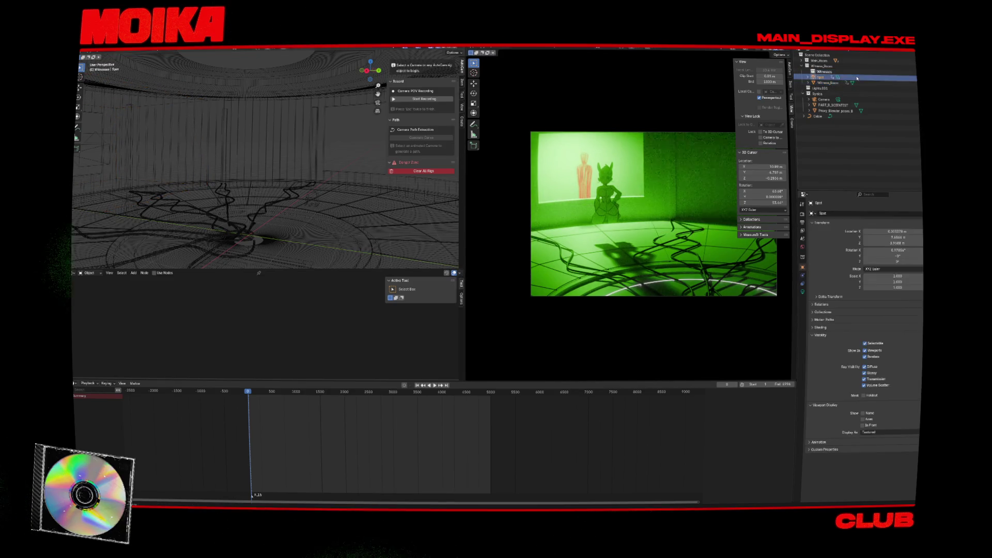
click(824, 99)
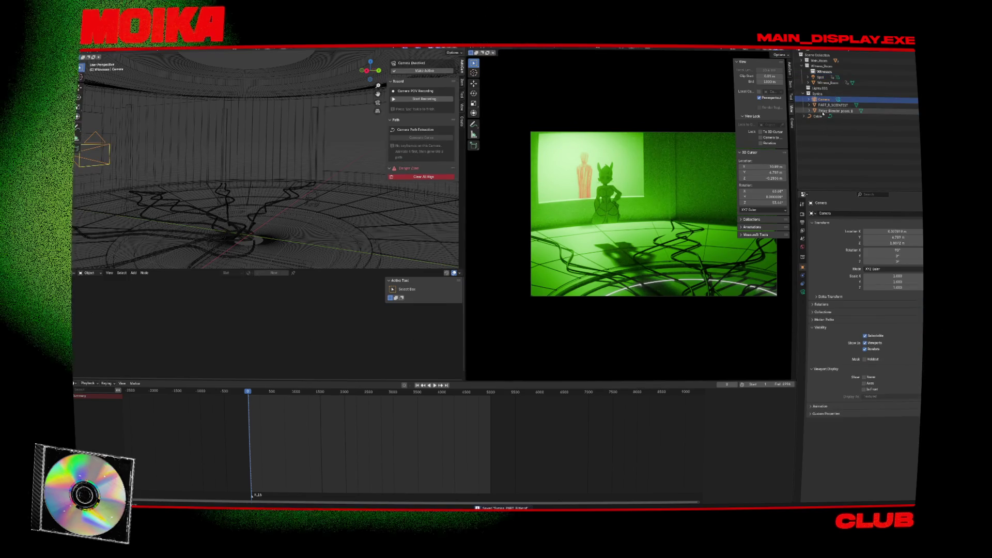
click(818, 116)
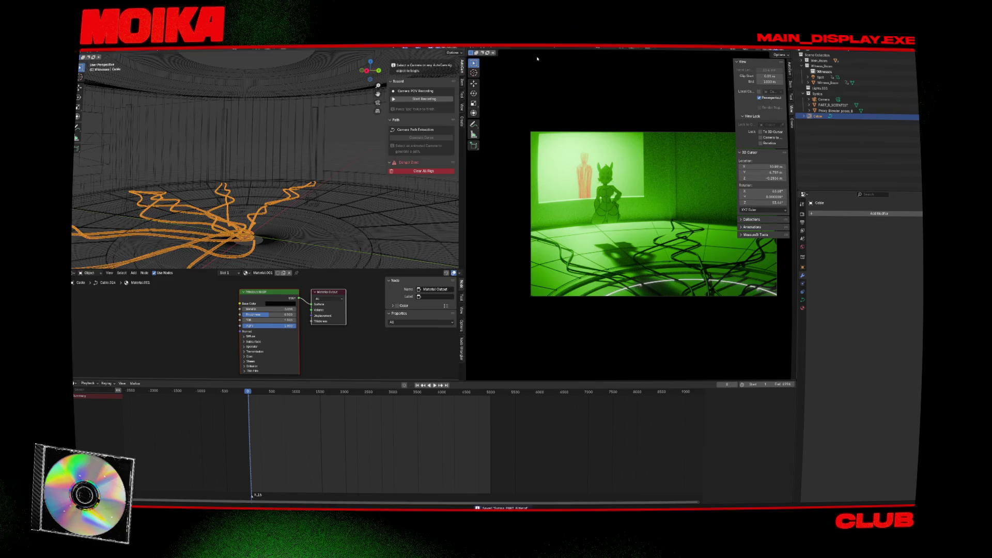
click(882, 101)
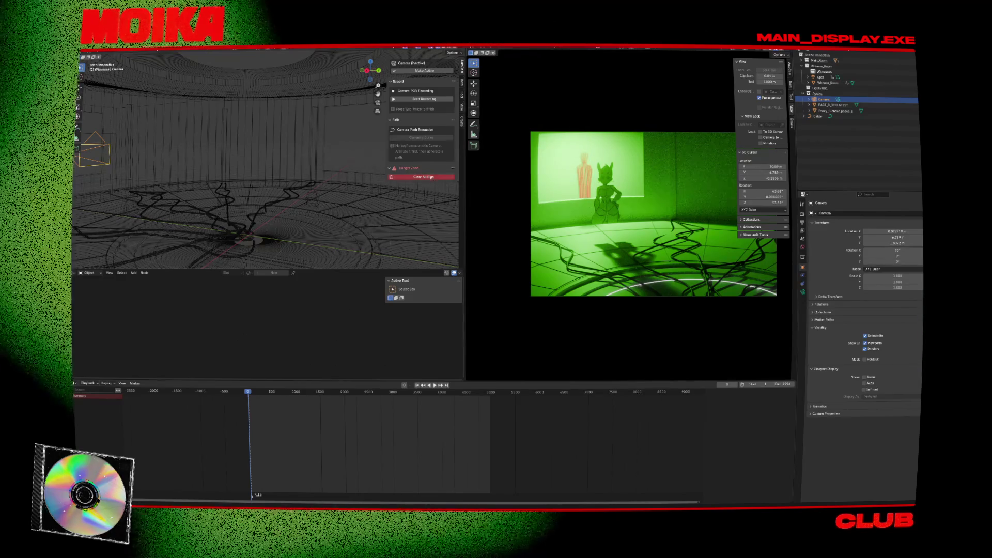
click(430, 177)
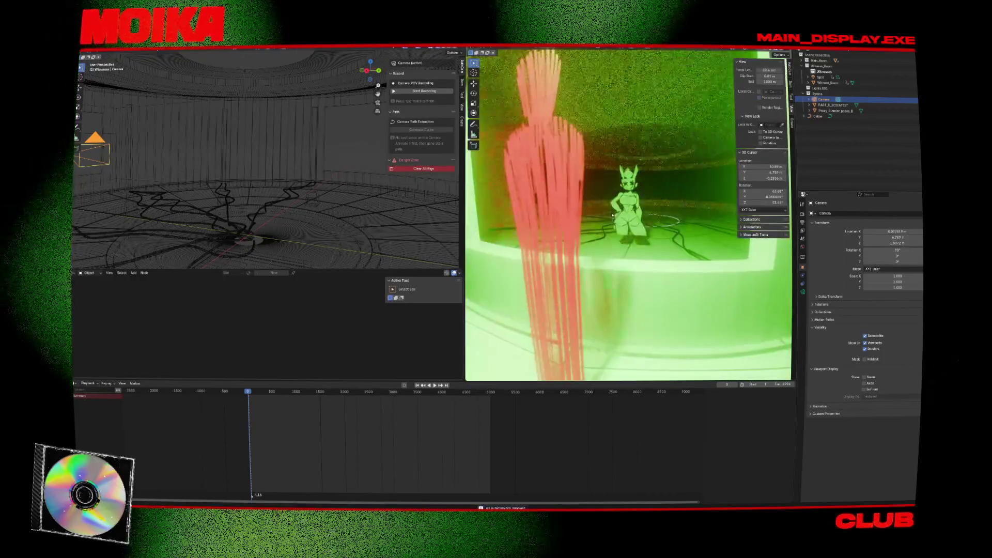
Step: Look through the camera, reposition it from the front, and set its focal length to 18 mm
key(KP_0)
middle_drag(198, 186, 198, 168)
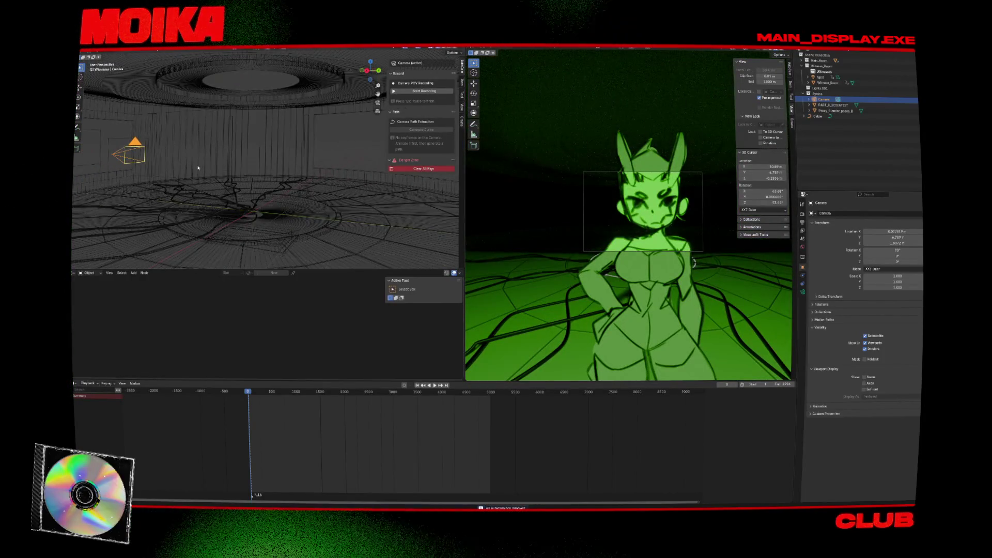
key(KP_1)
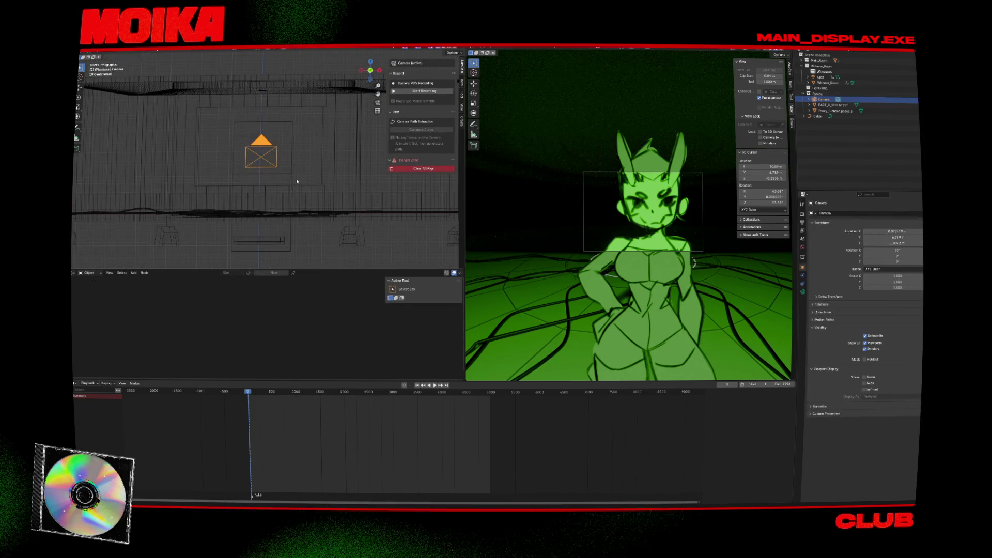
key(g)
click(478, 201)
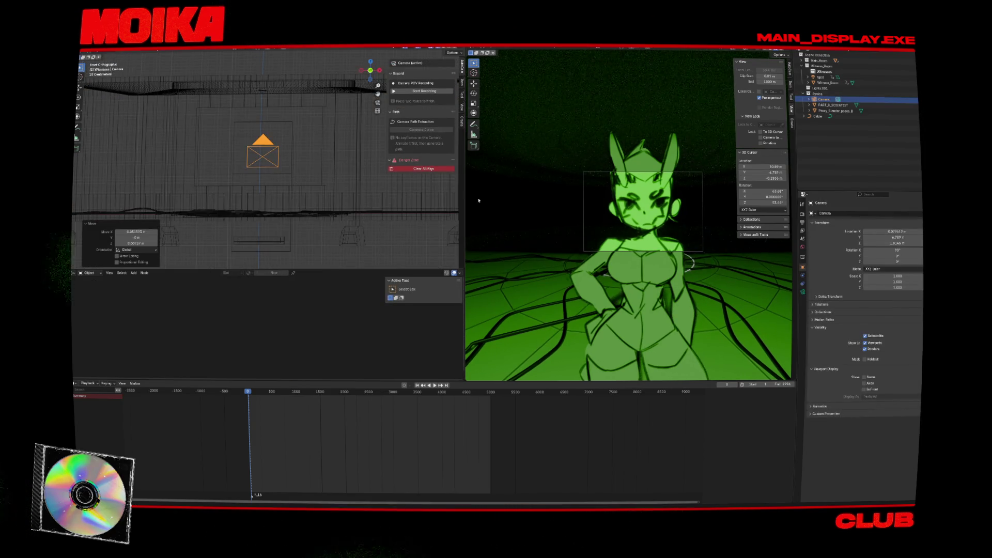
click(802, 292)
drag(893, 241, 862, 240)
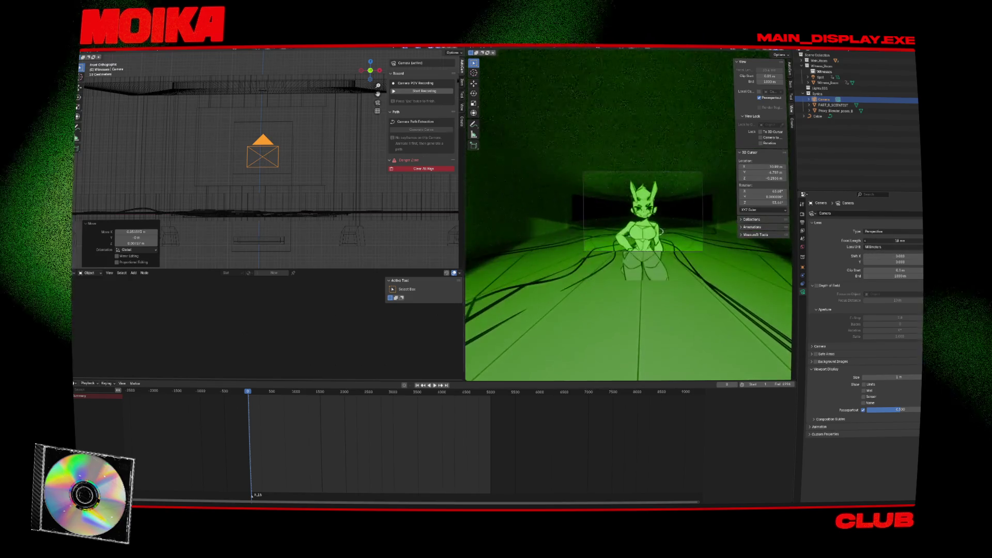
scroll(628, 217, up, 4)
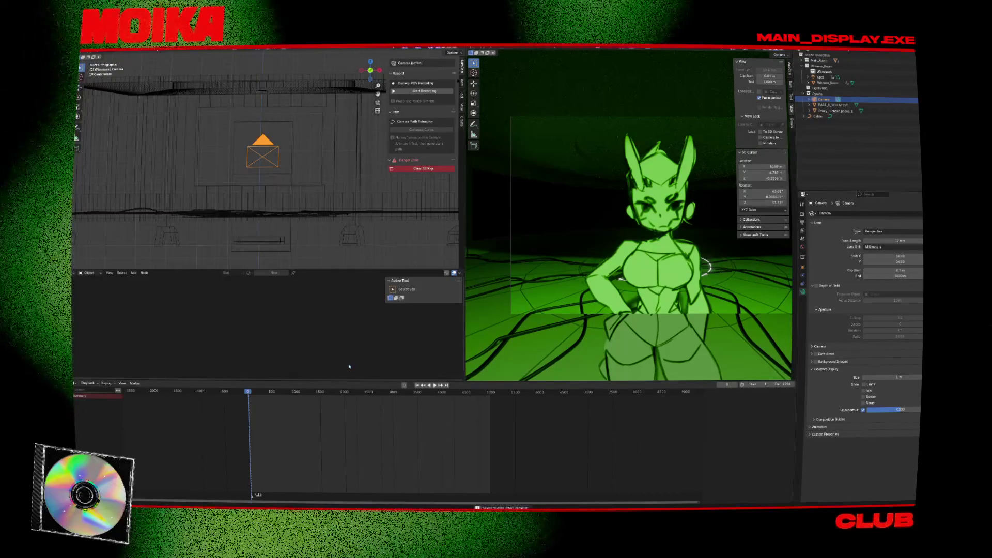
Step: Save, scrub the timeline to check the pose, and nudge the camera slightly along Y
key(ctrl+s)
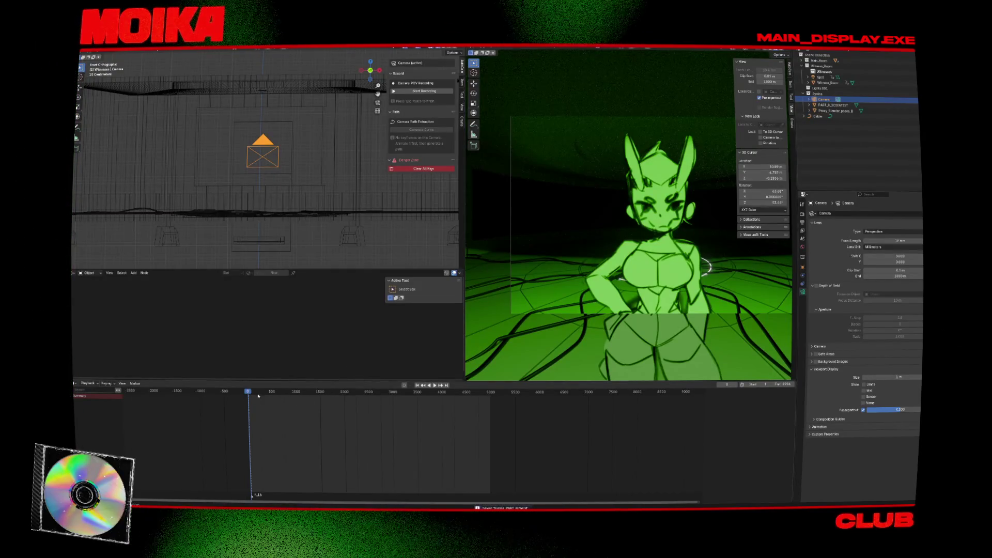
drag(253, 393, 255, 395)
mouse_move(316, 239)
alt+middle_down()
mouse_move(271, 186)
mouse_move(232, 196)
mouse_move(200, 185)
alt+middle_up()
drag(201, 184, 204, 184)
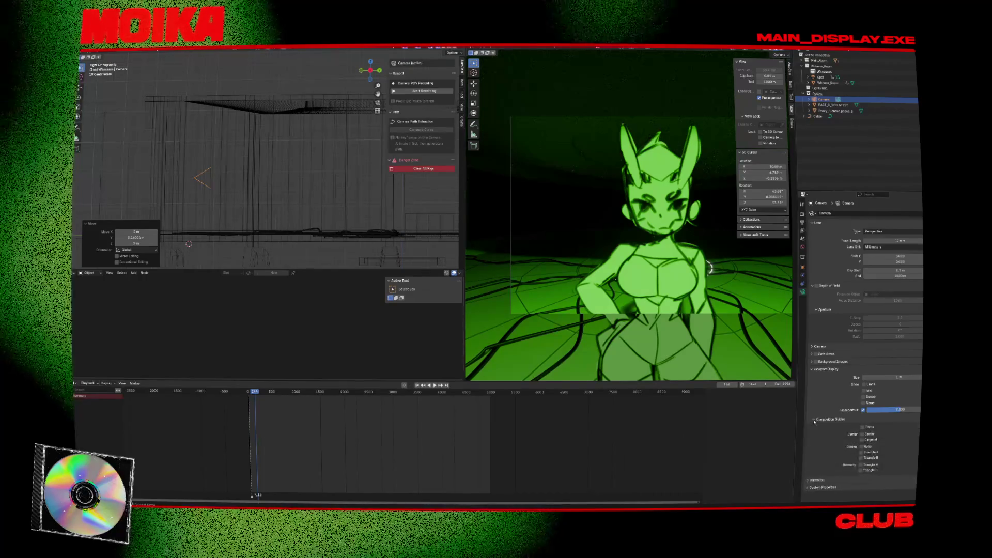
Step: Collapse Viewport Display and Safe Areas, add a camera background image slot, and browse for its file
click(812, 368)
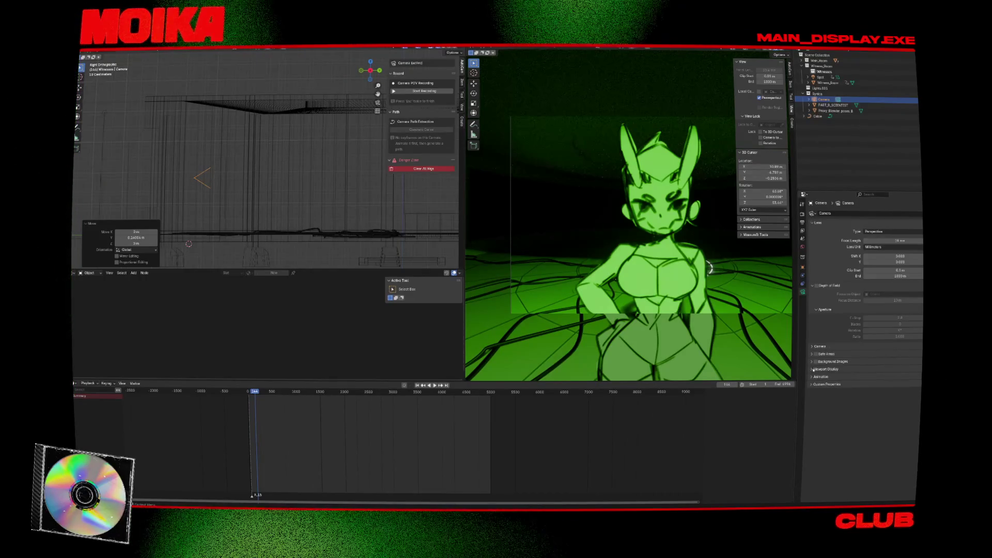
click(811, 354)
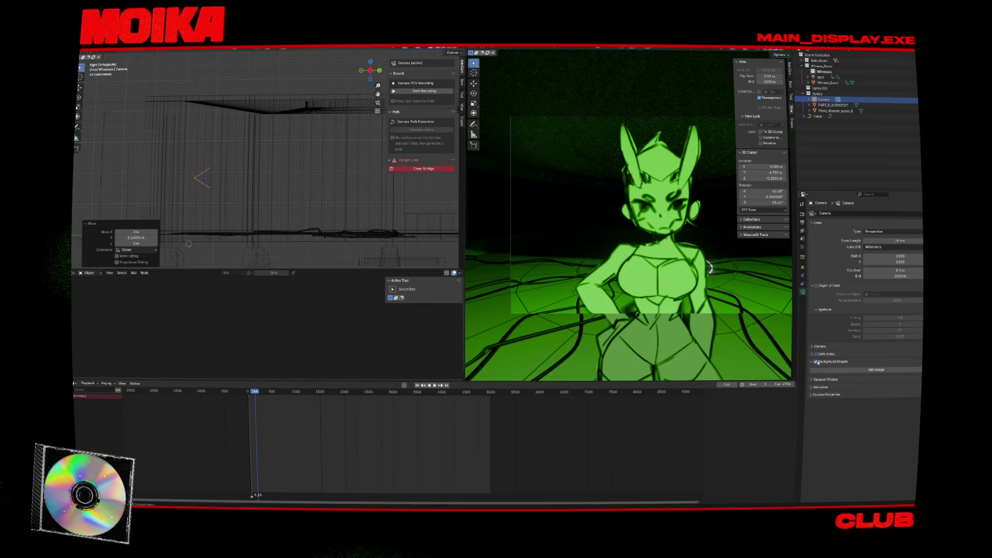
click(831, 370)
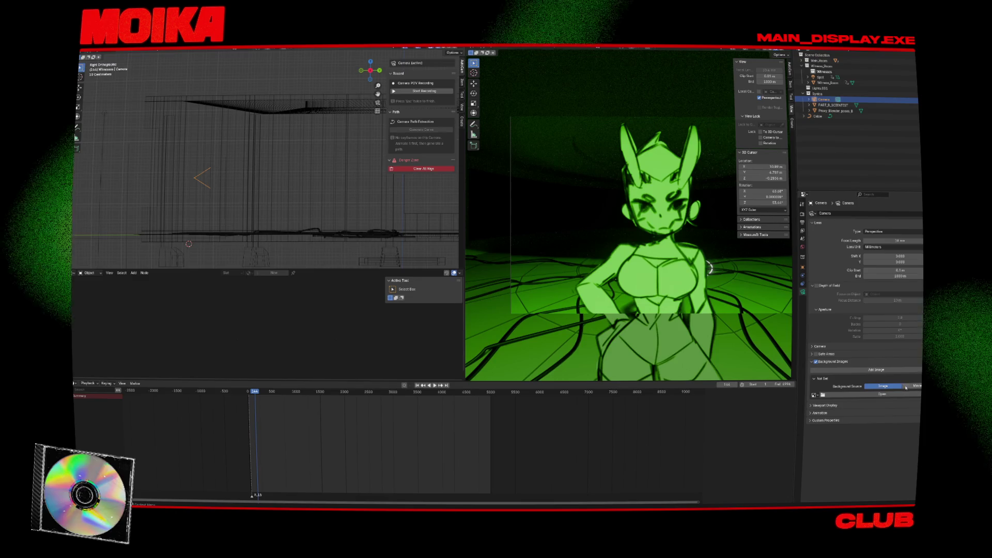
click(889, 402)
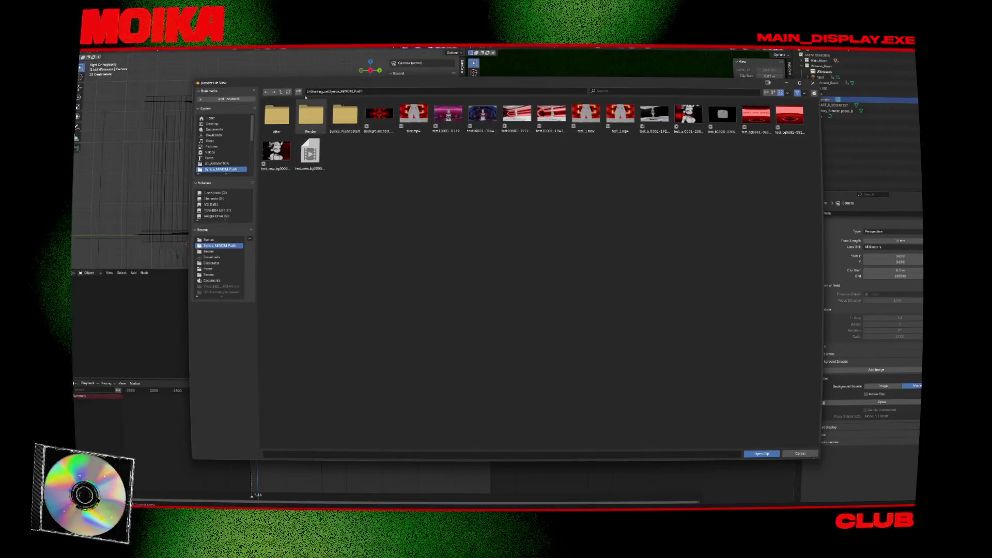
Step: Navigate through E:\ and Working_on into the project folder to load the 128tpm.mp4 clip
key(BackSpace)
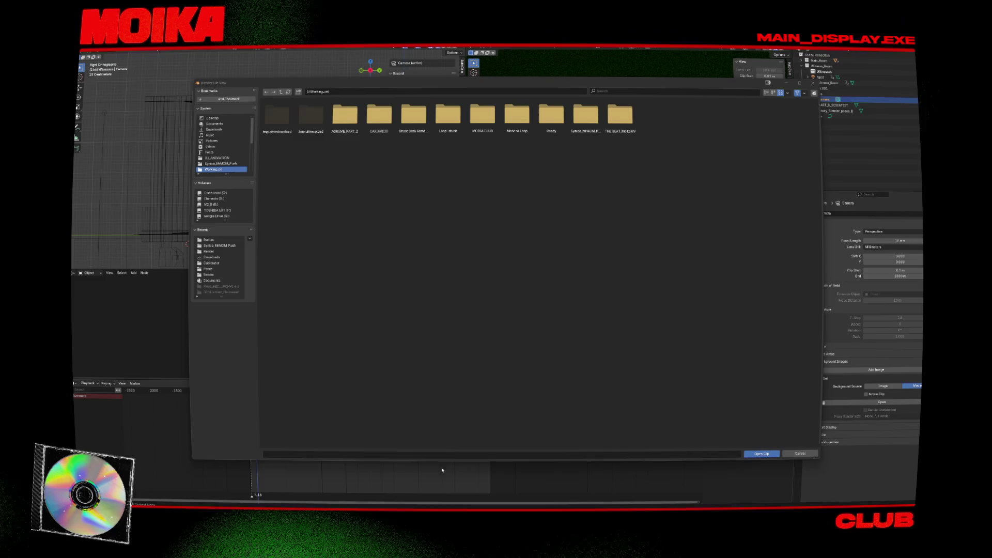
key(super+e)
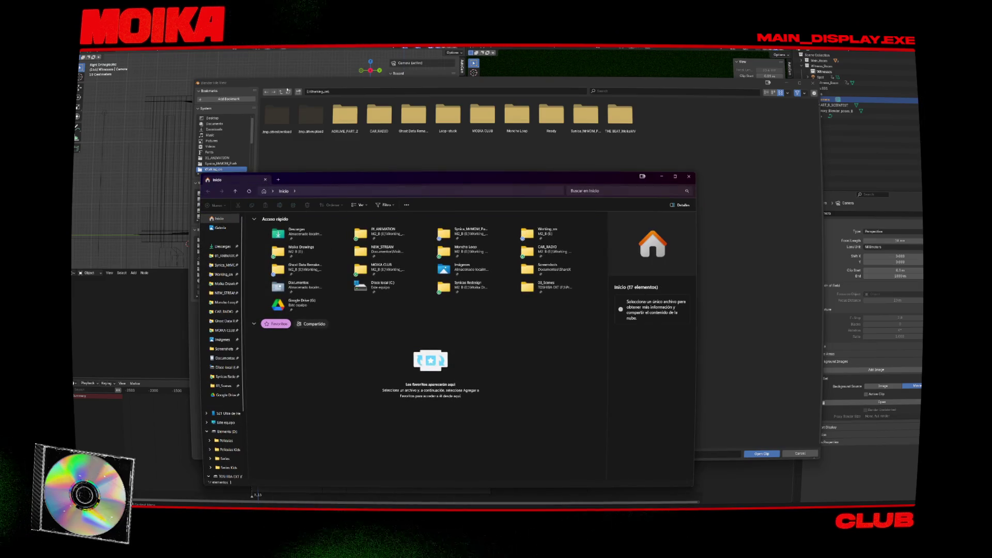
drag(340, 179, 207, 47)
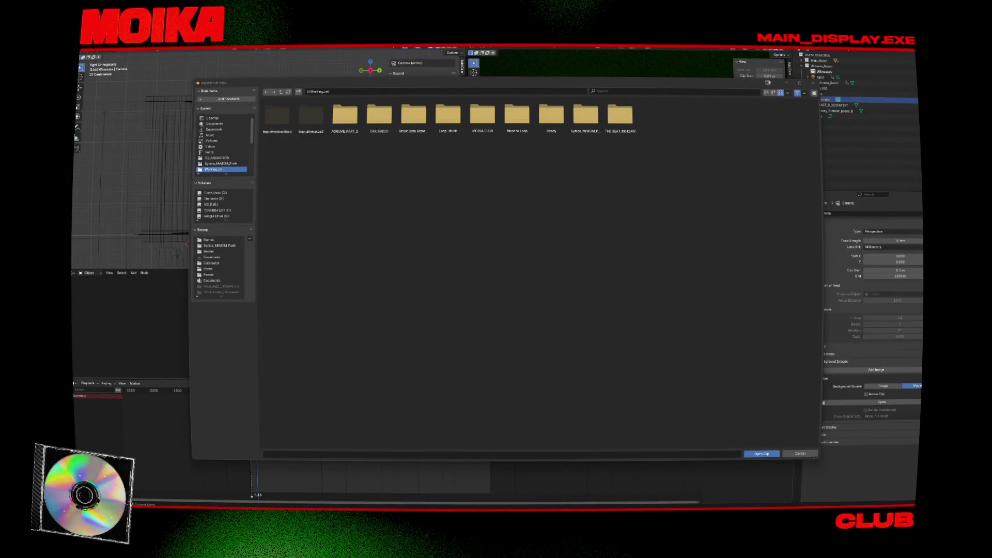
click(281, 93)
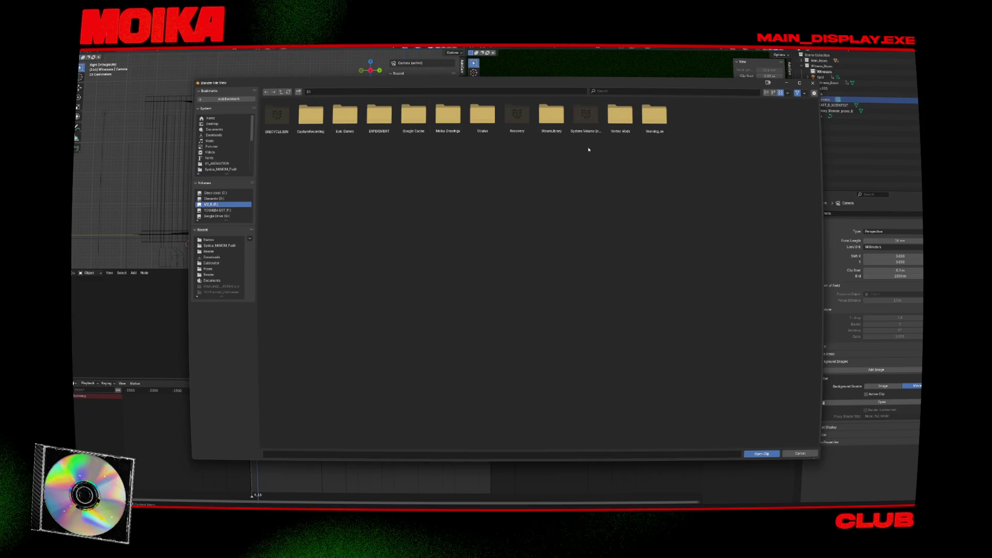
click(267, 93)
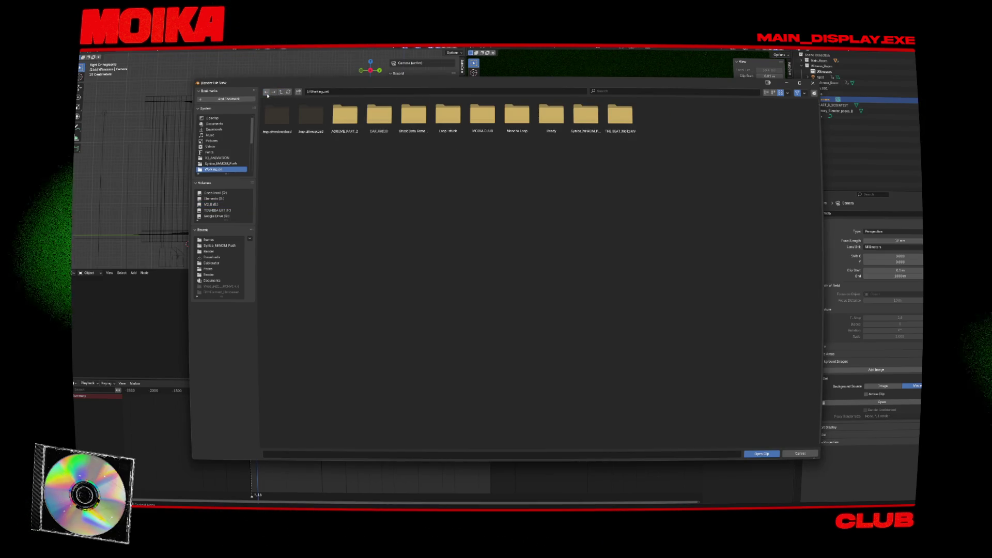
double_click(581, 126)
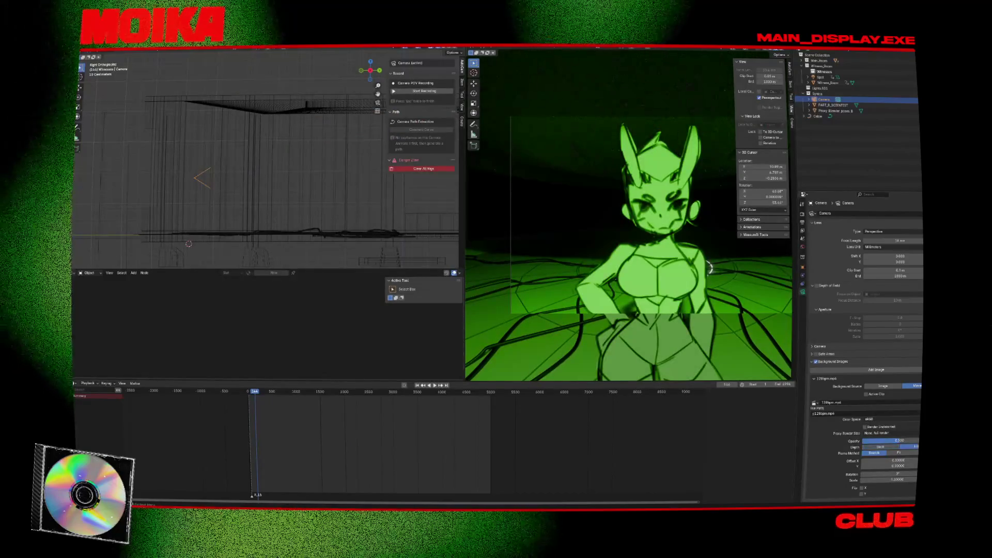
Step: Raise the background clip opacity to 1.0, switch it to the active clip, and preview playback
scroll(729, 316, down, 2)
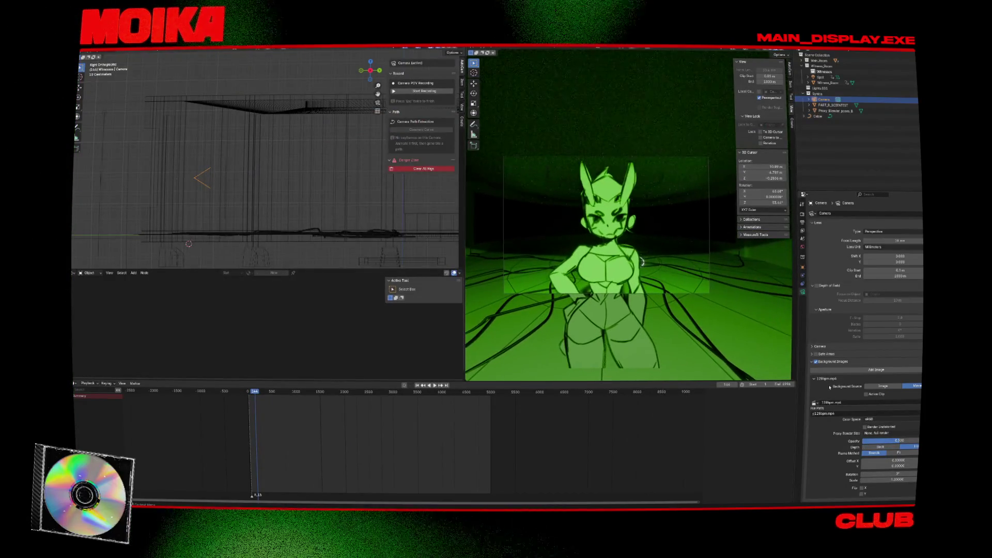
drag(906, 442, 918, 442)
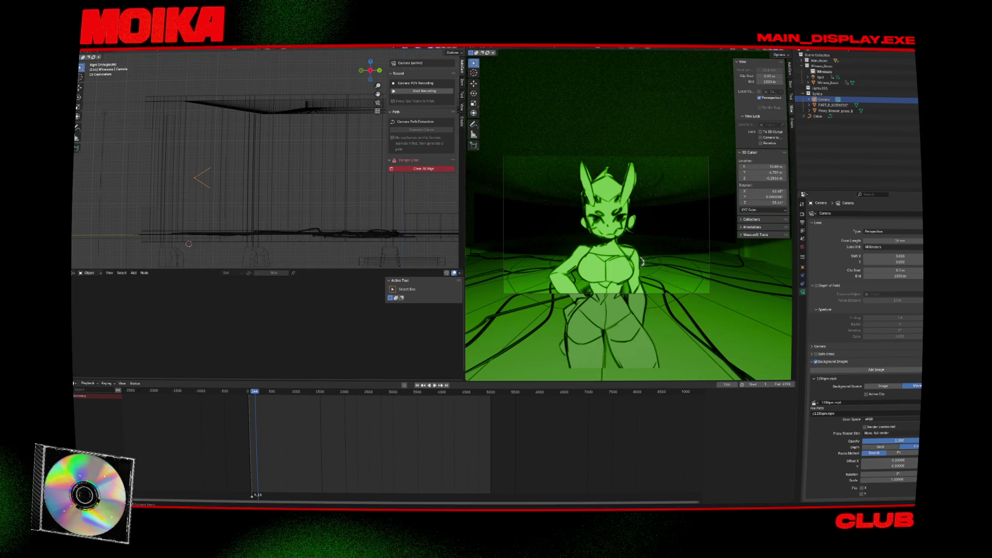
key(space)
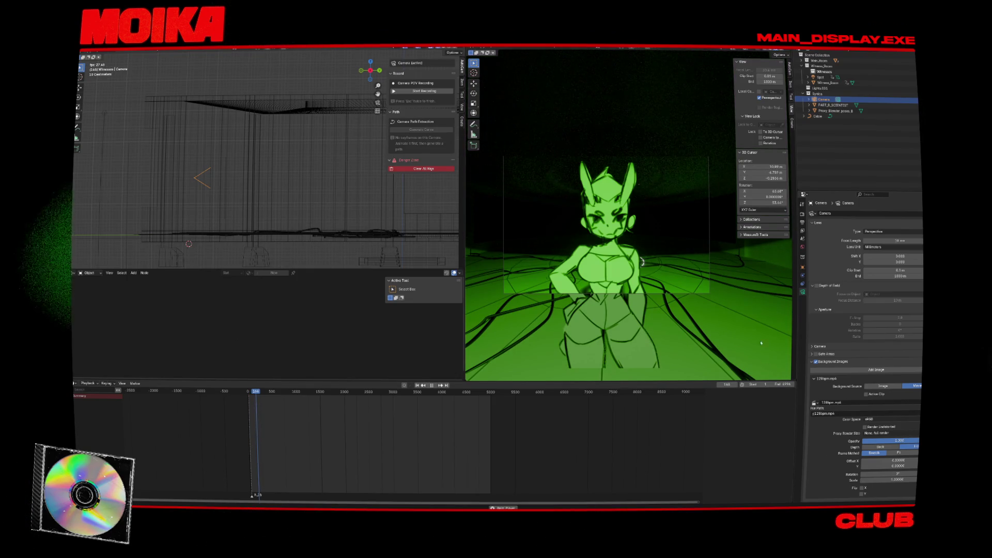
key(space)
key(ctrl+s)
scroll(856, 398, down, 2)
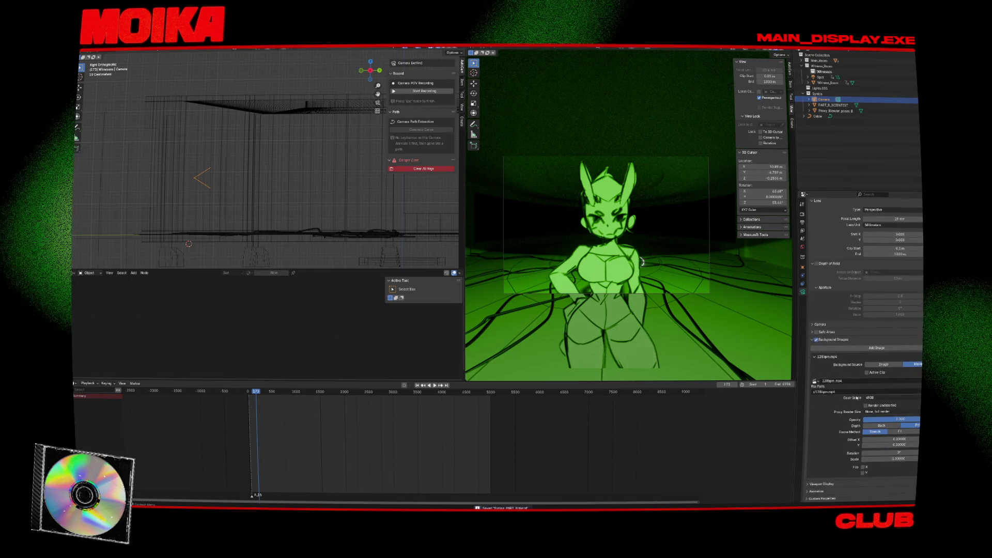
click(866, 372)
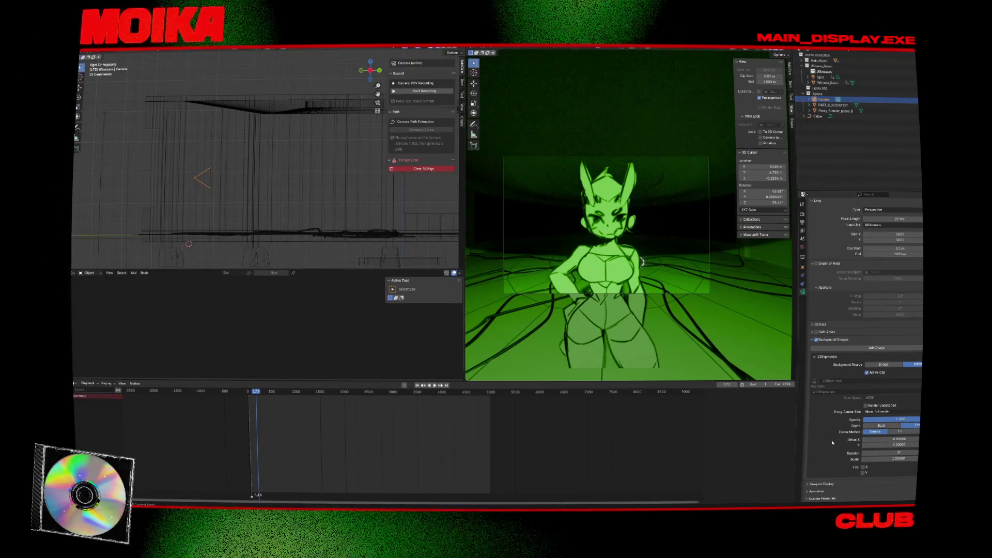
key(space)
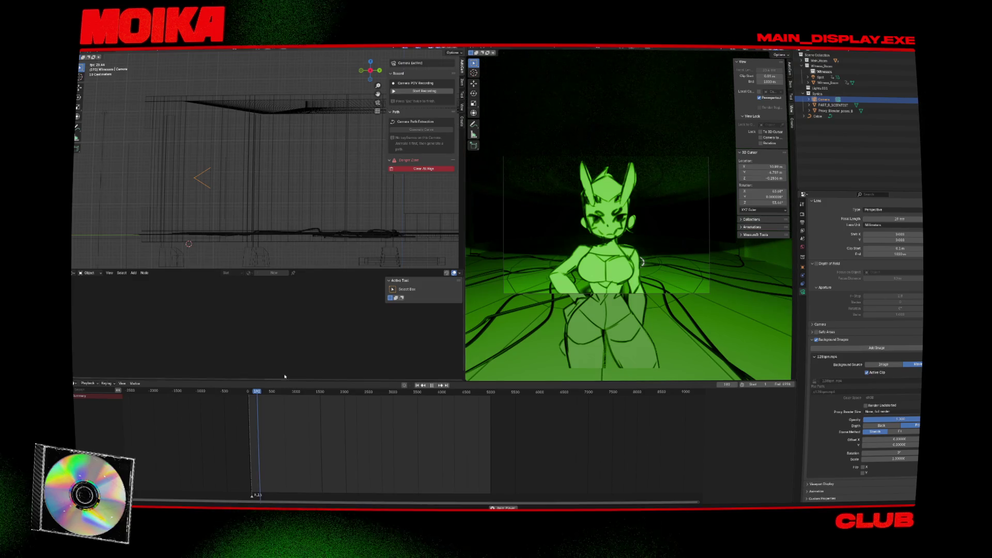
key(space)
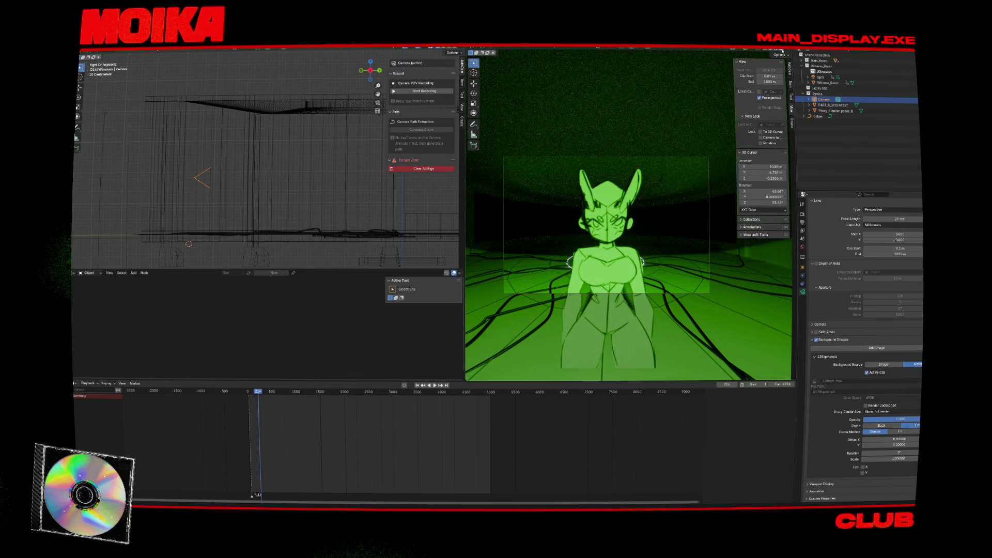
Step: Set Offset X 0.158, proxy 50%, scale about 2.17, then remove the 128tpm.mp4 clip
click(779, 49)
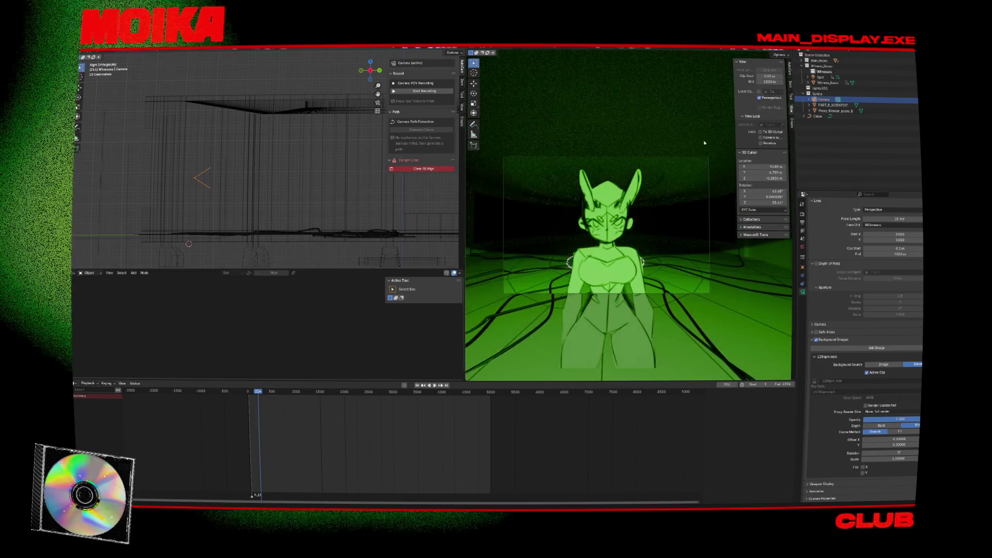
scroll(686, 164, up, 1)
shift+middle_drag(686, 164, 759, 203)
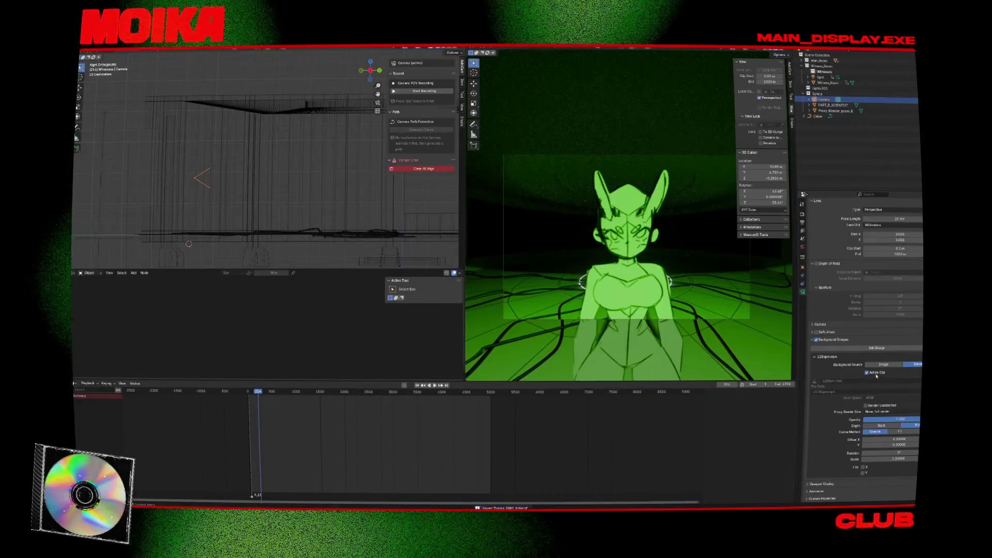
scroll(877, 376, up, 2)
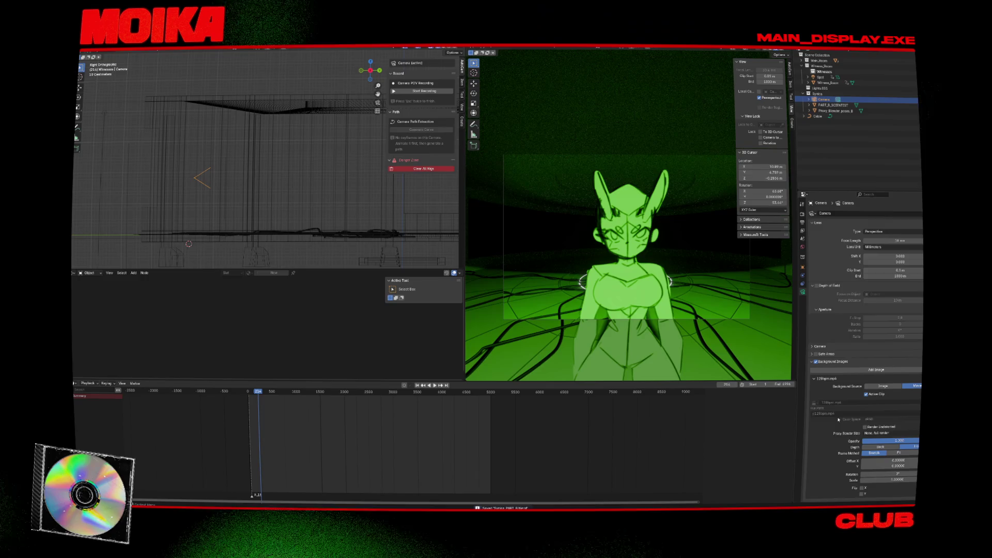
scroll(865, 445, down, 2)
mouse_move(885, 440)
mouse_down()
mouse_move(899, 439)
mouse_move(881, 433)
mouse_up()
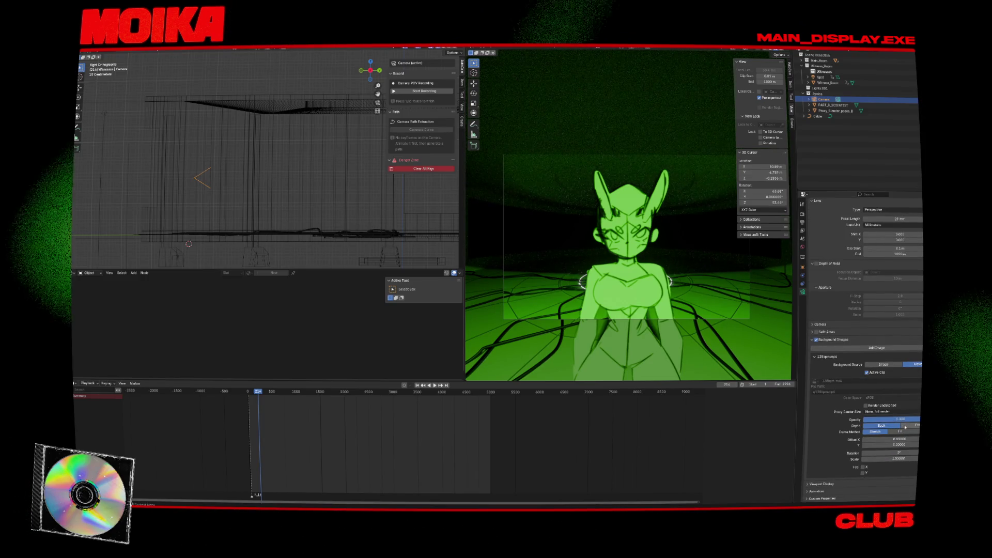
click(885, 411)
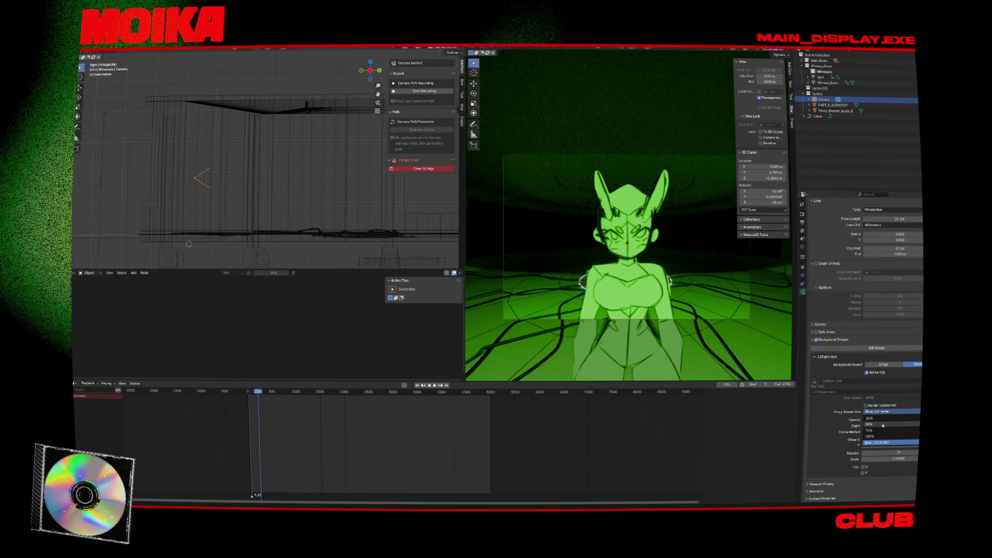
click(880, 420)
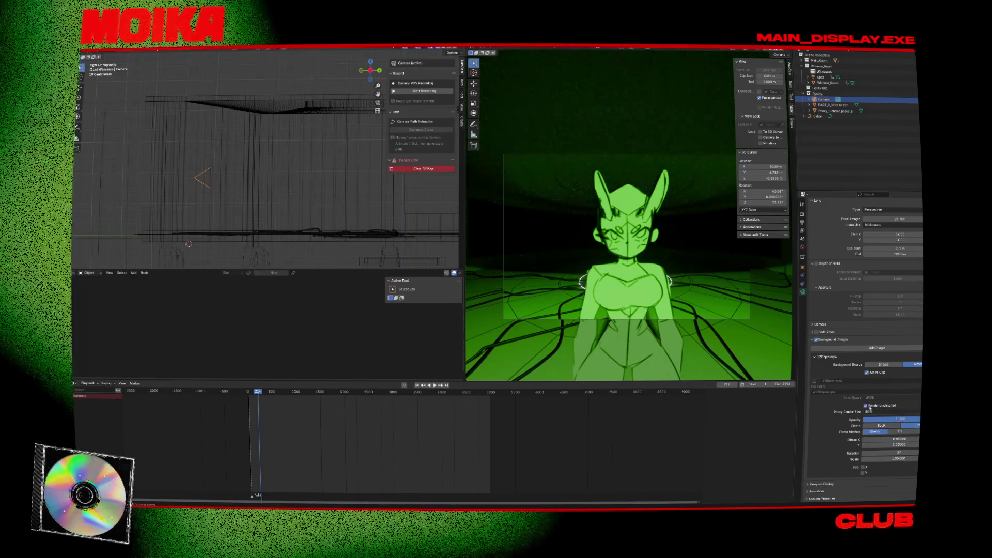
key(ctrl+s)
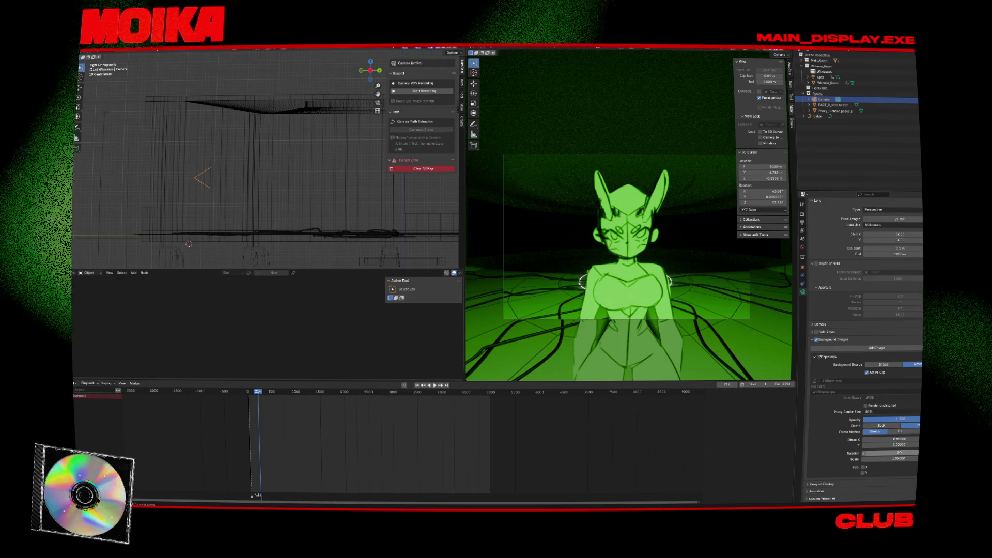
drag(901, 458, 929, 458)
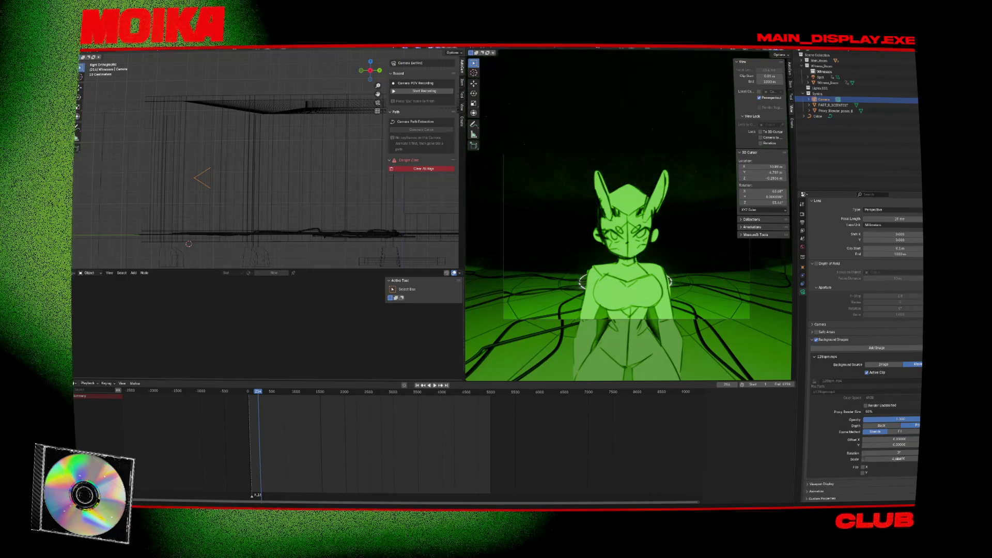
click(920, 357)
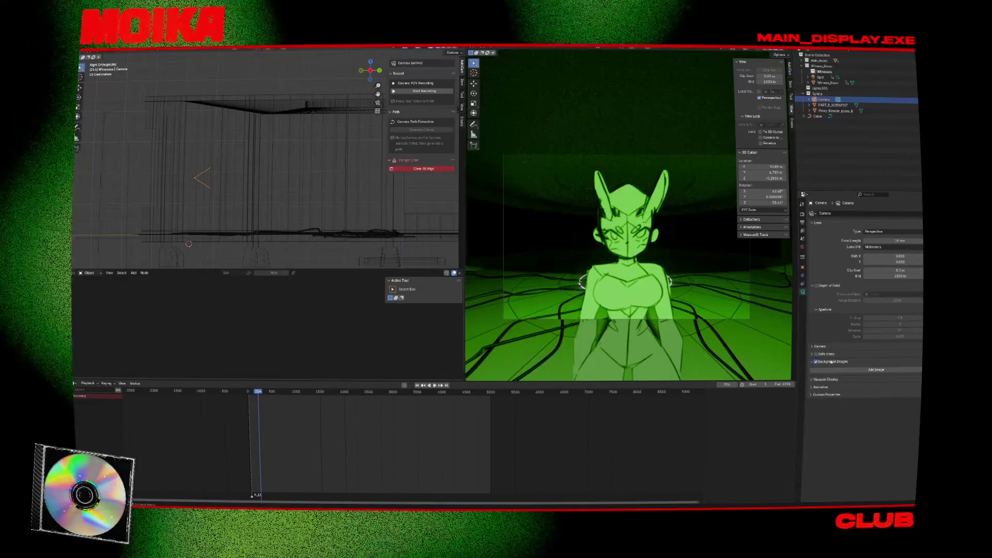
Step: Save, collapse Witness_Room, and move the camera along the global Y axis
key(ctrl+s)
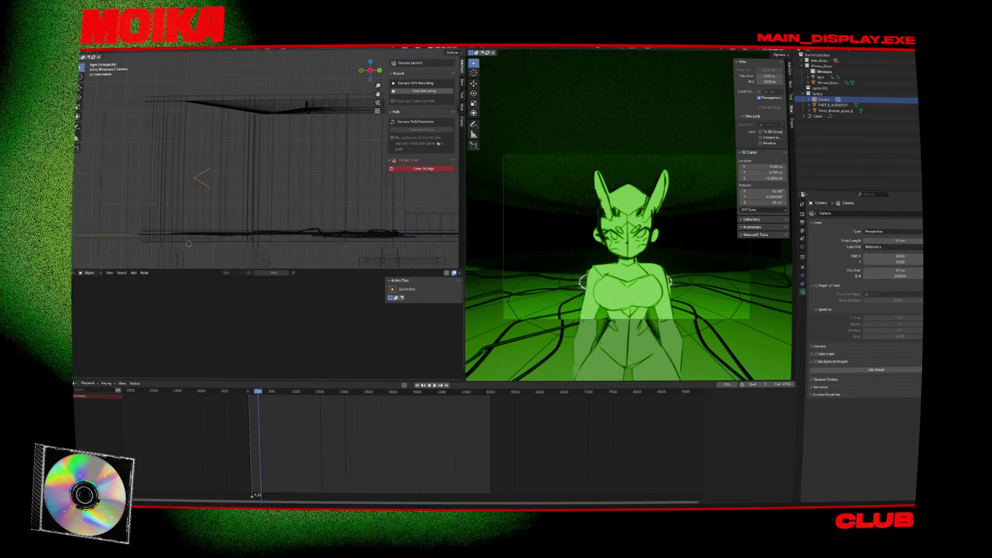
click(804, 66)
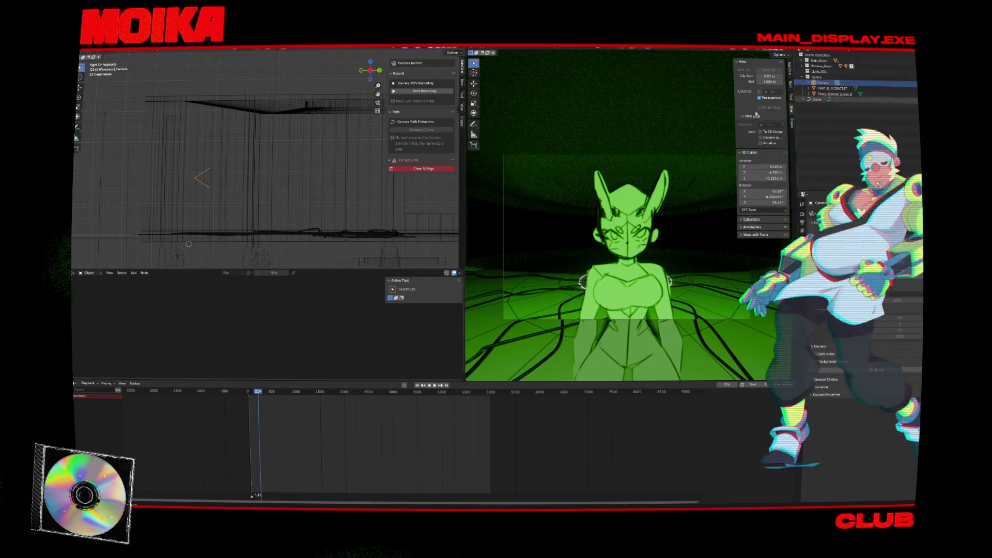
click(196, 185)
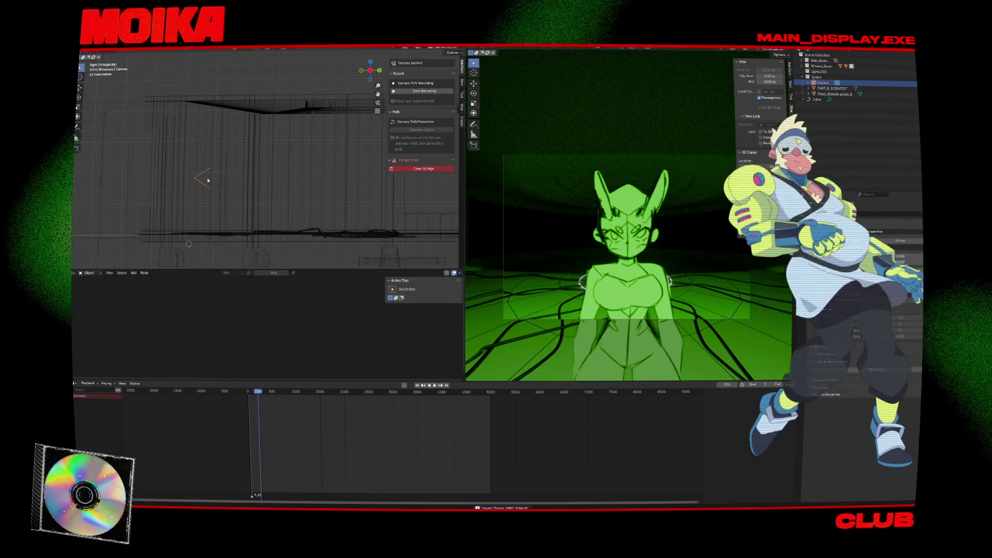
click(196, 181)
key(g)
key(y)
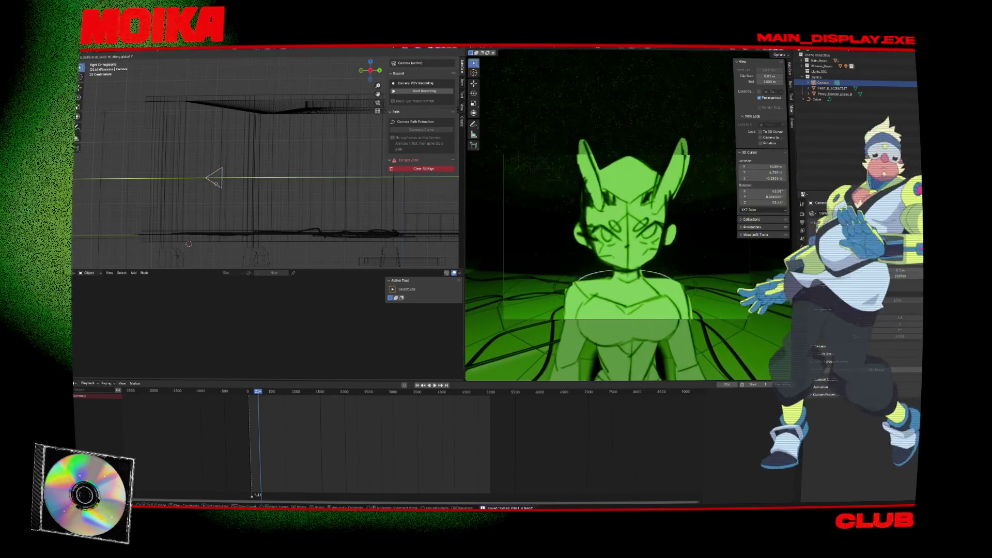
click(217, 183)
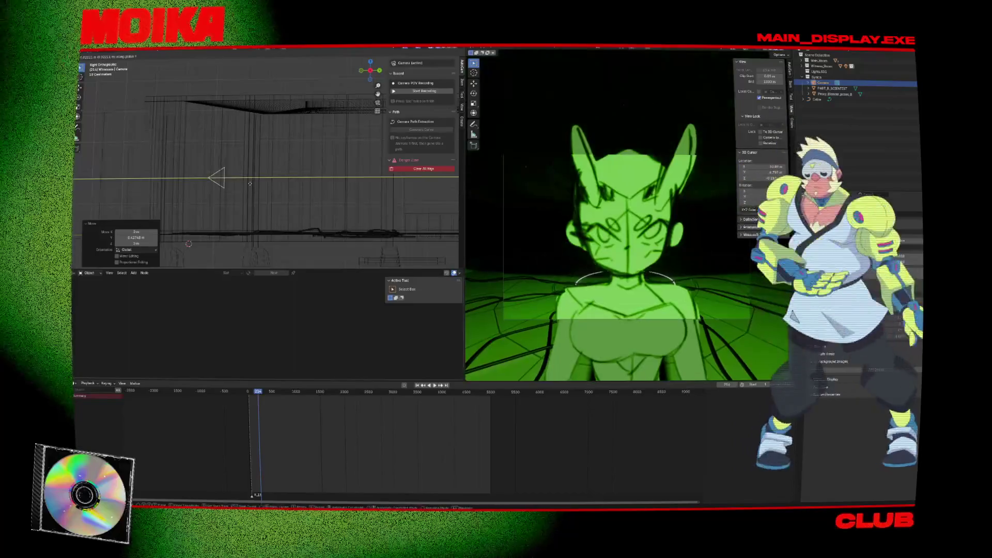
Step: Reposition the camera from front and side views, pushing it in toward the character's face
key(KP_1)
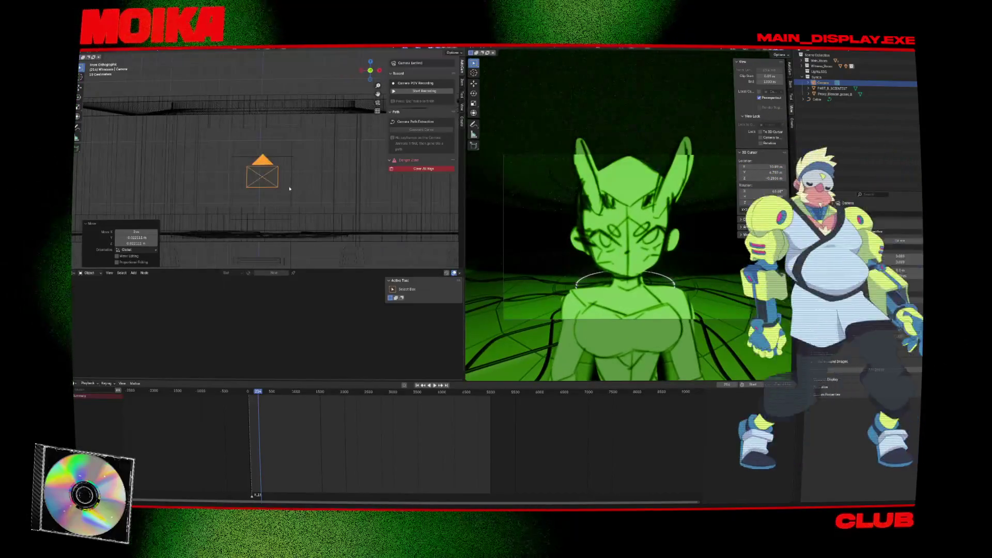
key(g)
click(296, 189)
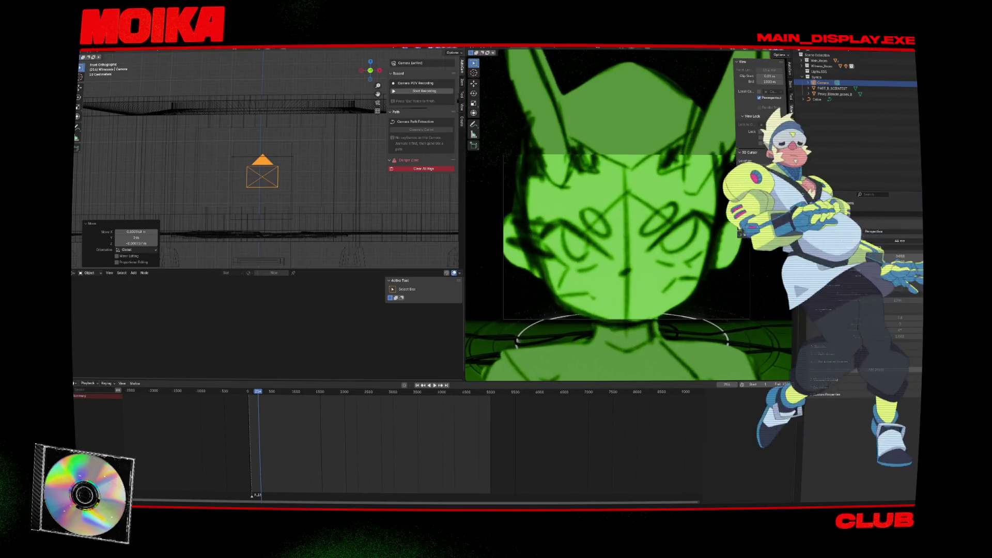
key(KP_3)
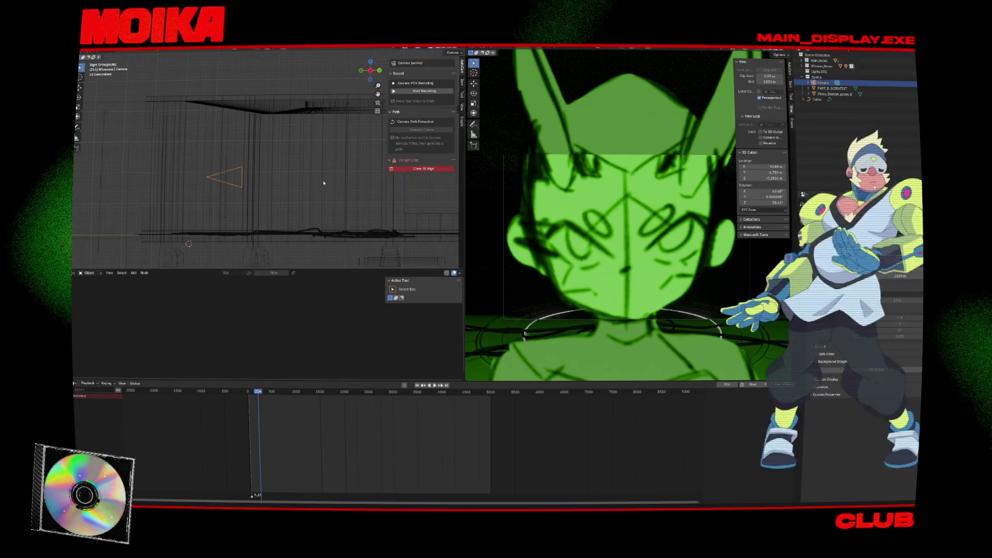
key(g)
key(y)
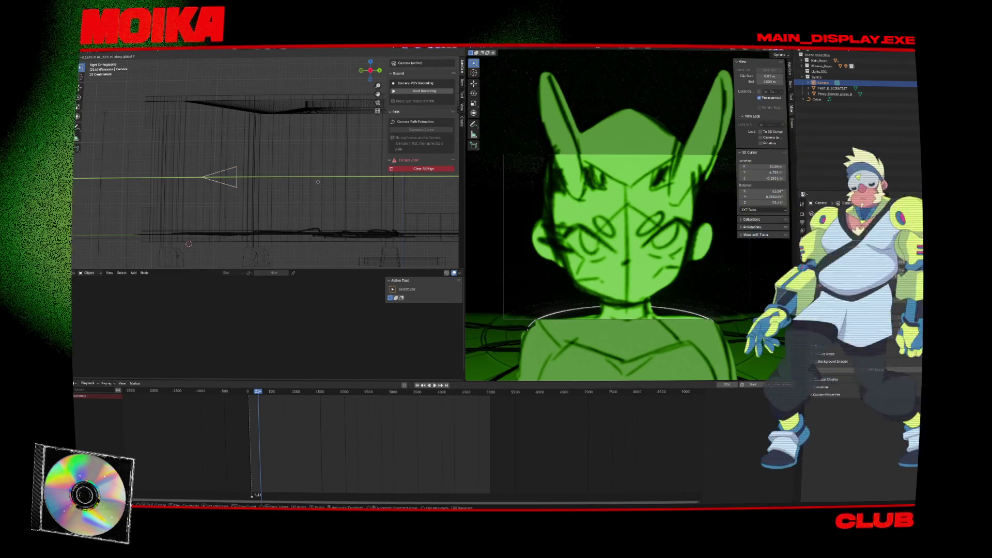
click(318, 181)
Step: Jump to an early frame and keyframe the camera's new position
click(249, 391)
key(space)
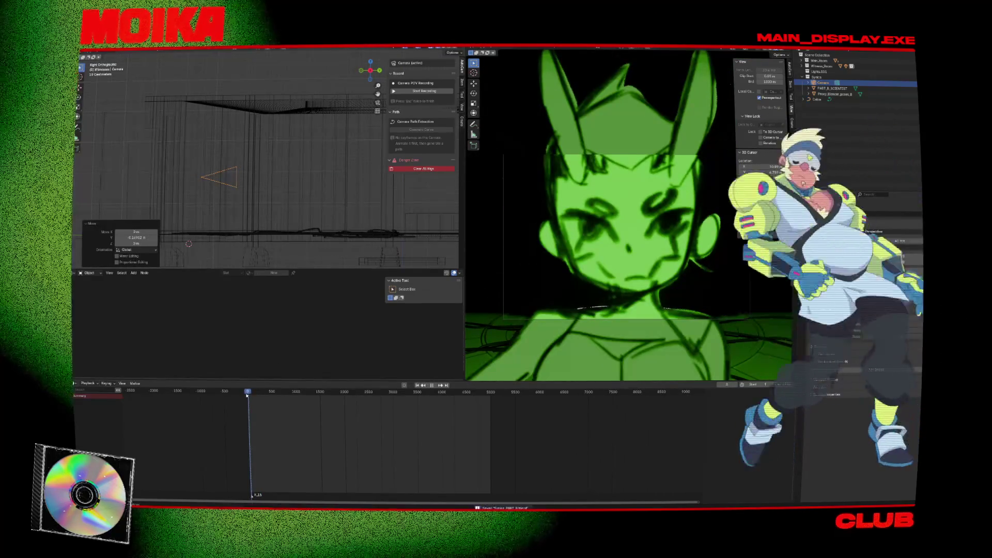
key(Escape)
key(Escape)
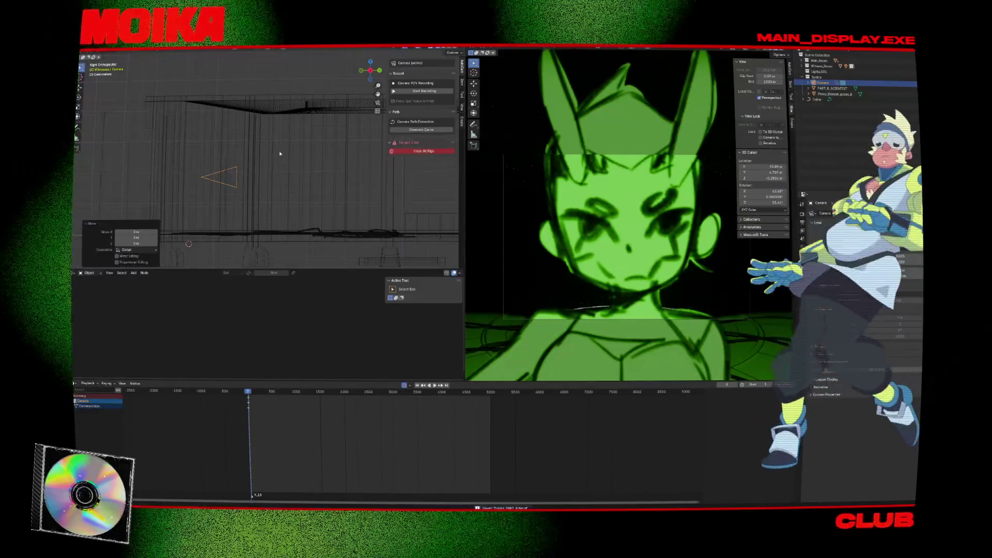
key(i)
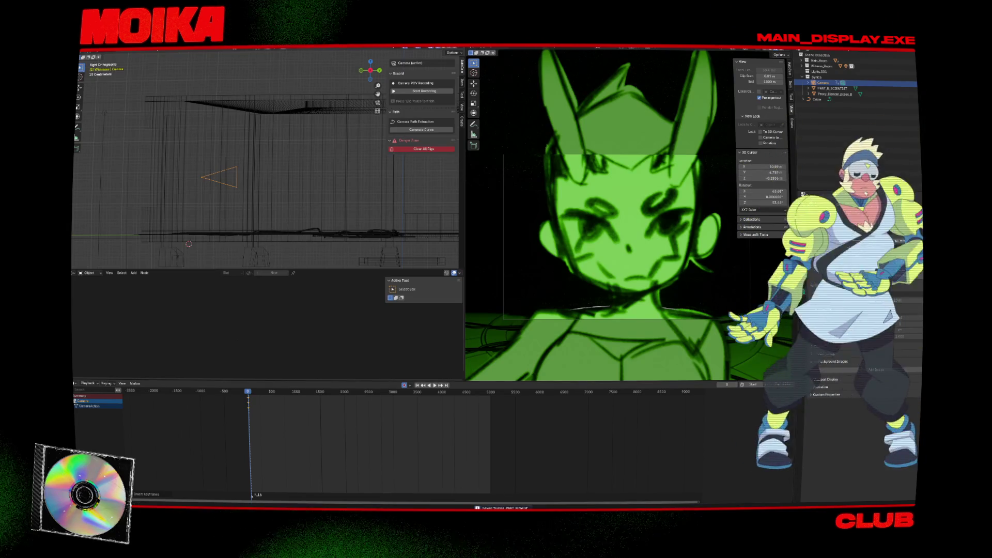
mouse_move(495, 507)
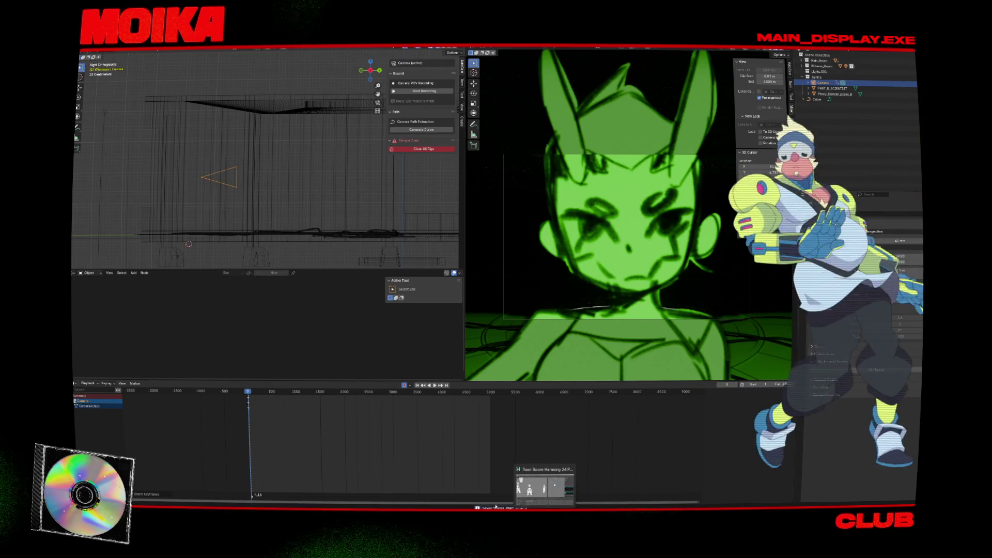
click(179, 216)
key(shift+a)
mouse_move(119, 167)
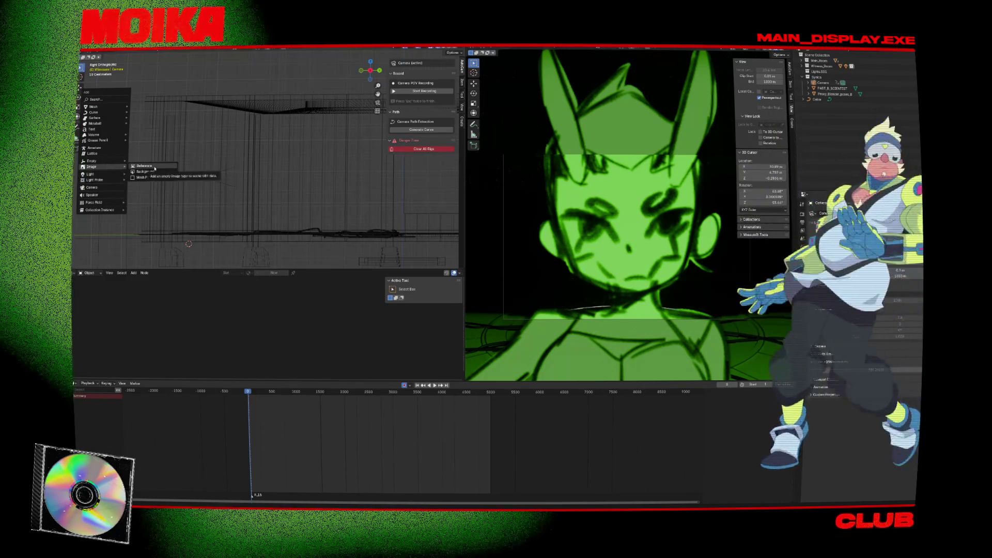
Step: Import the image as a plane, browsing up to the project folder
click(141, 178)
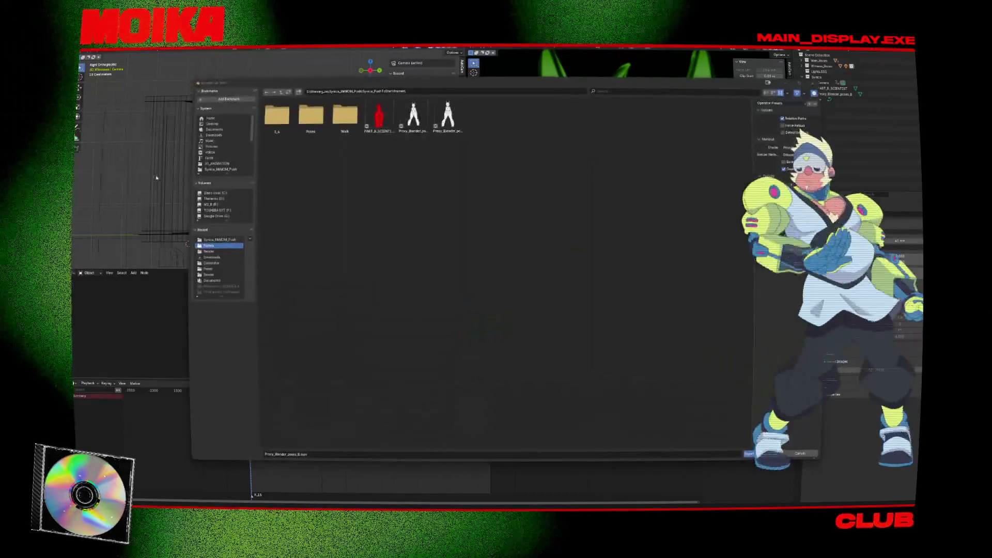
key(BackSpace)
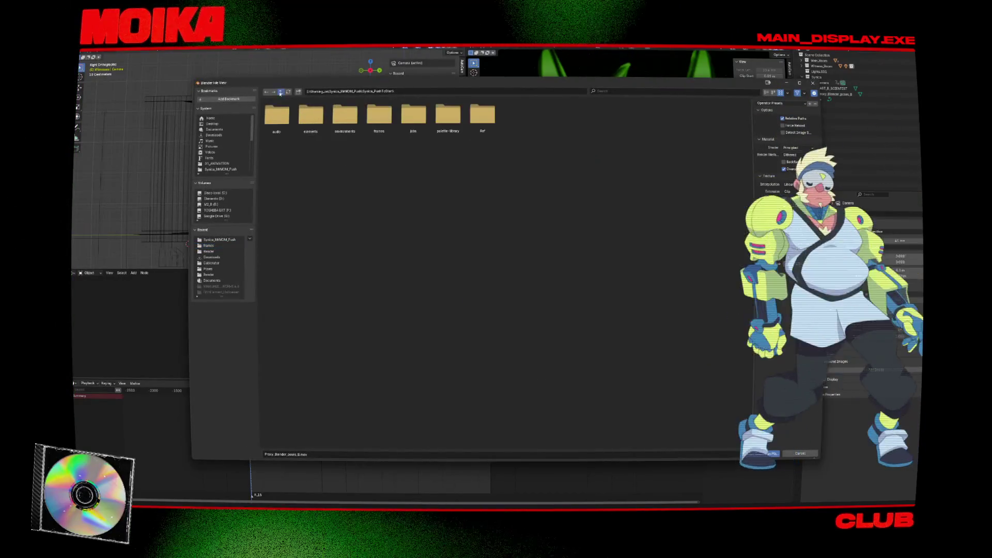
key(BackSpace)
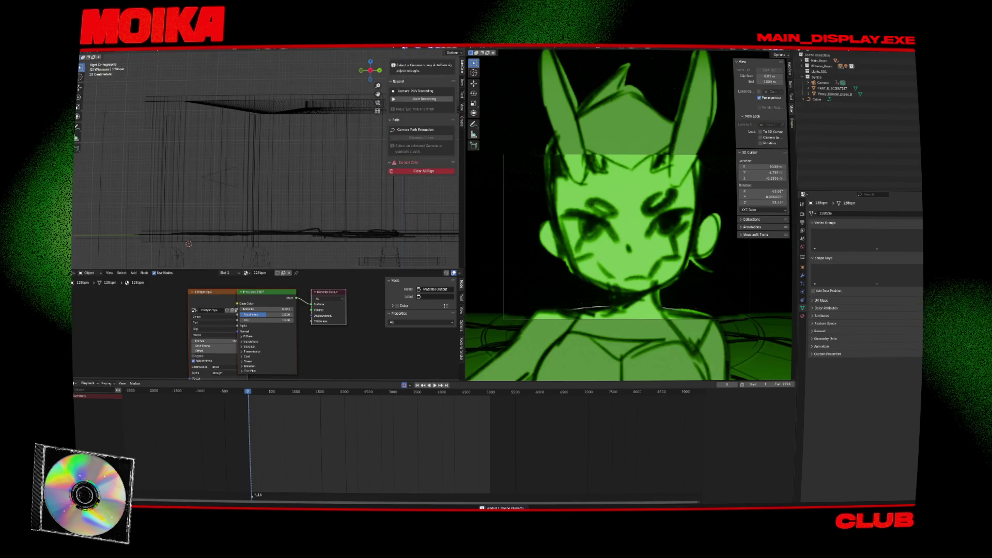
Step: Clear all AutoCam camera rigs and show the object's transform values
click(401, 169)
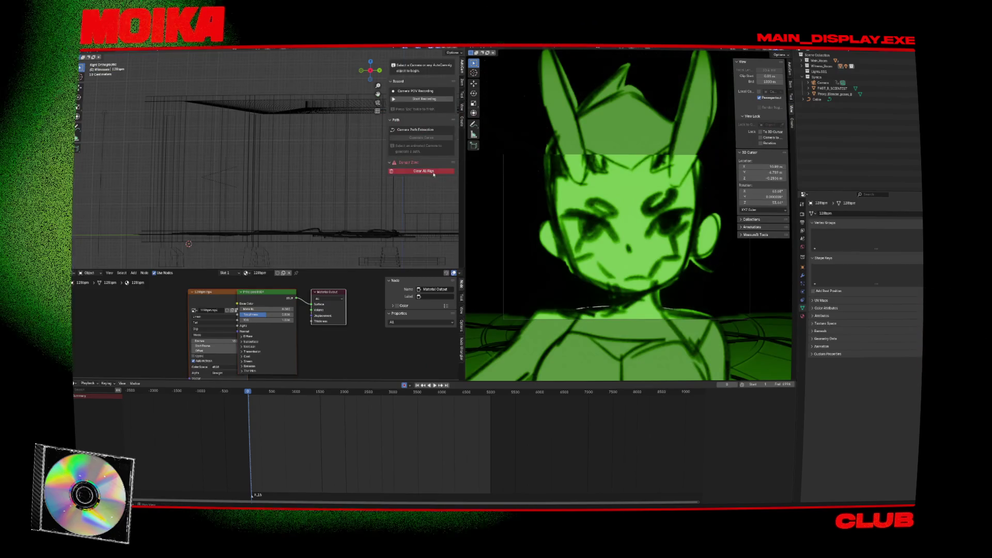
click(388, 164)
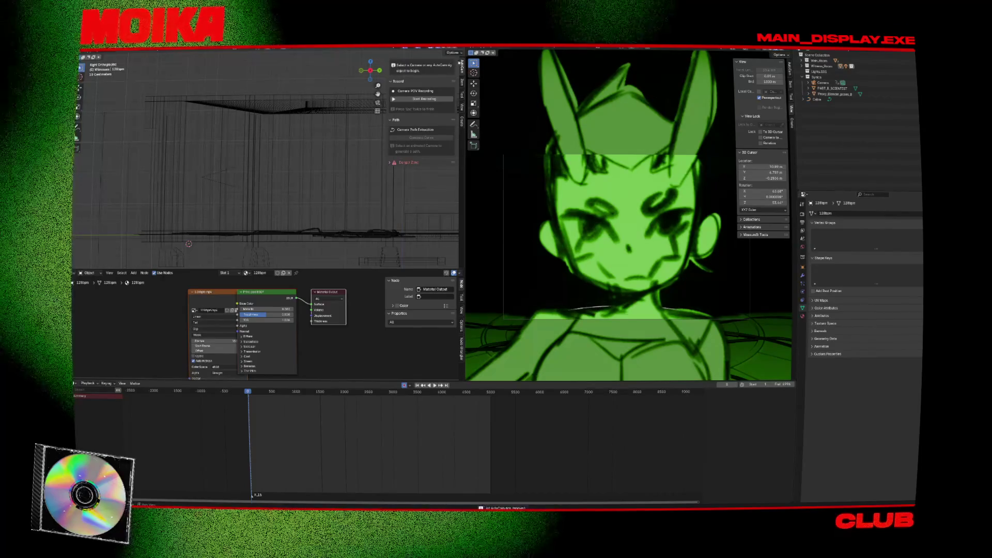
click(461, 81)
Step: Move the 128bpm plane into the Synths collection, viewed from the front
key(shift+z)
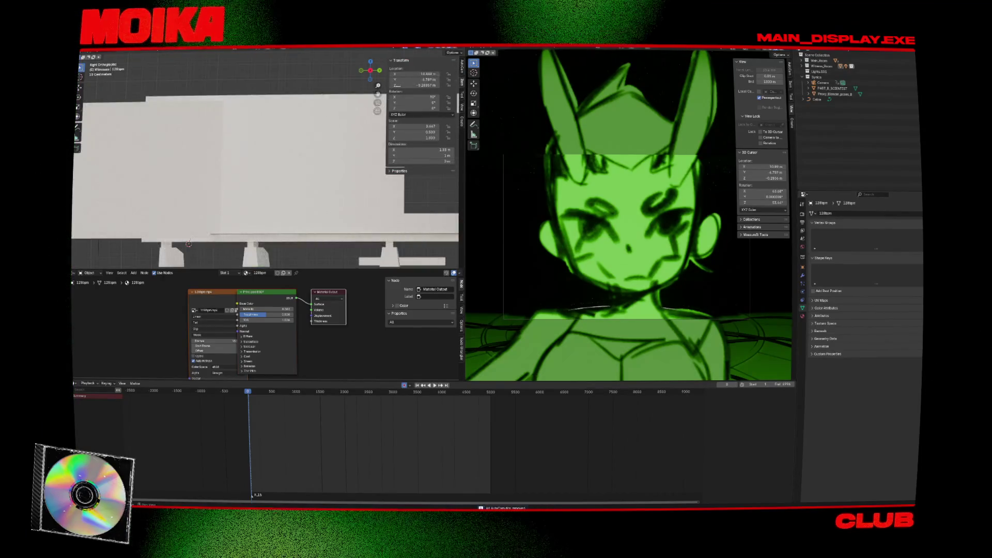
scroll(250, 133, down, 2)
scroll(278, 163, down, 3)
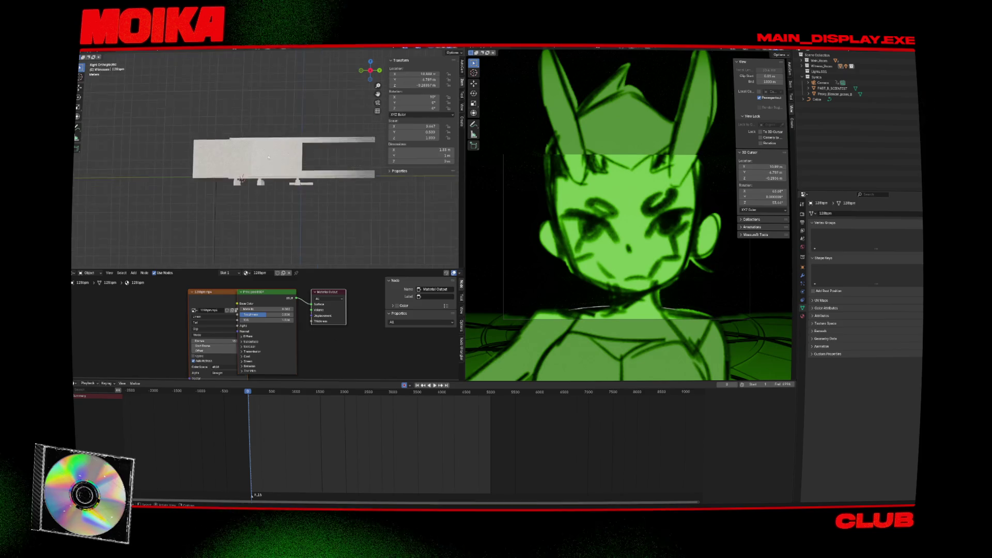
middle_drag(245, 175, 310, 171)
key(KP_1)
scroll(351, 174, up, 3)
scroll(307, 205, up, 5)
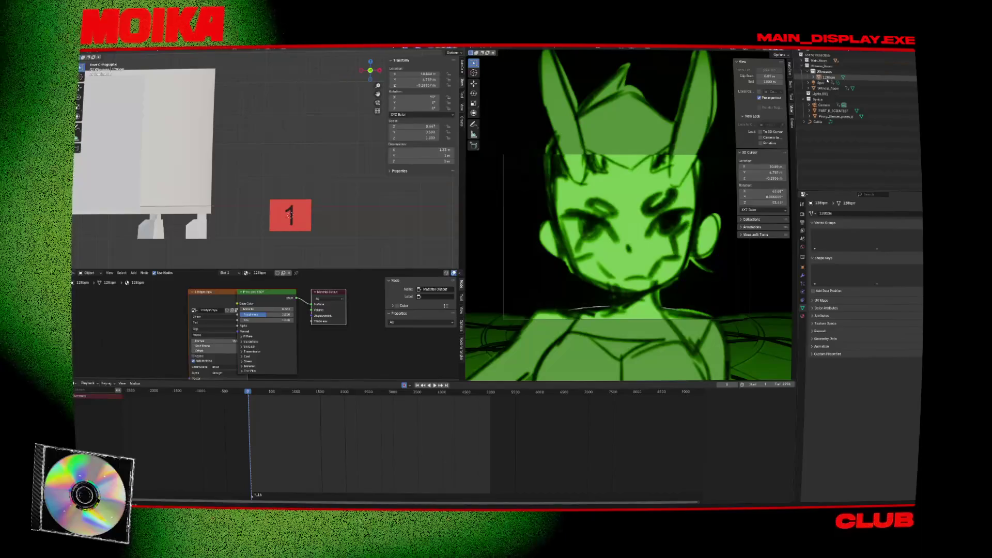
drag(827, 78, 819, 99)
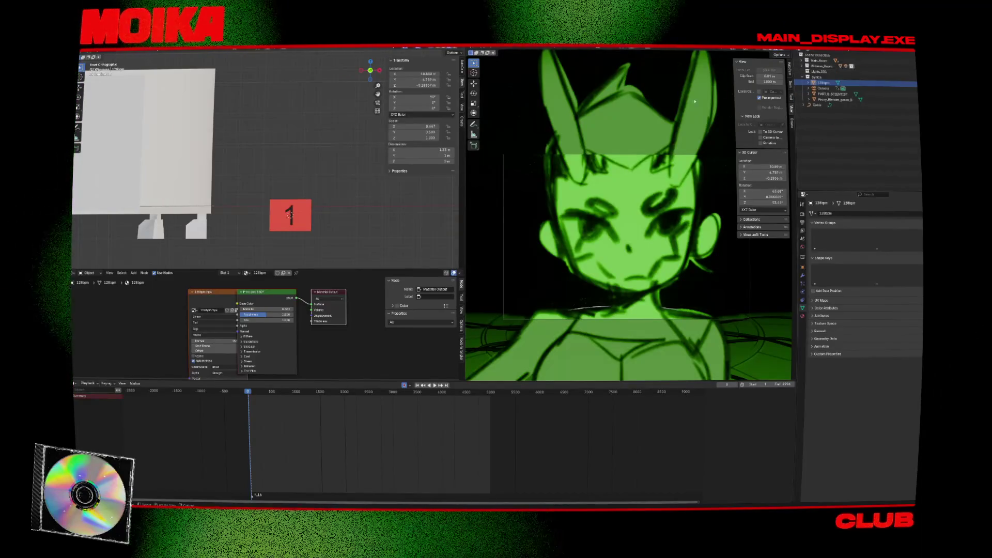
Step: Reposition the red '1' plane up and to the right, keeping it selected
drag(285, 219, 297, 176)
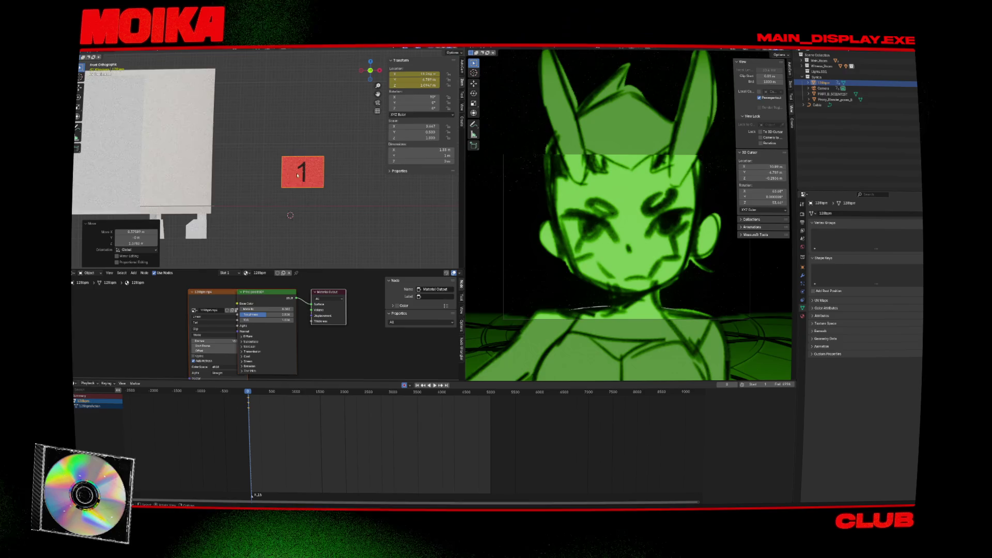
scroll(339, 211, up, 5)
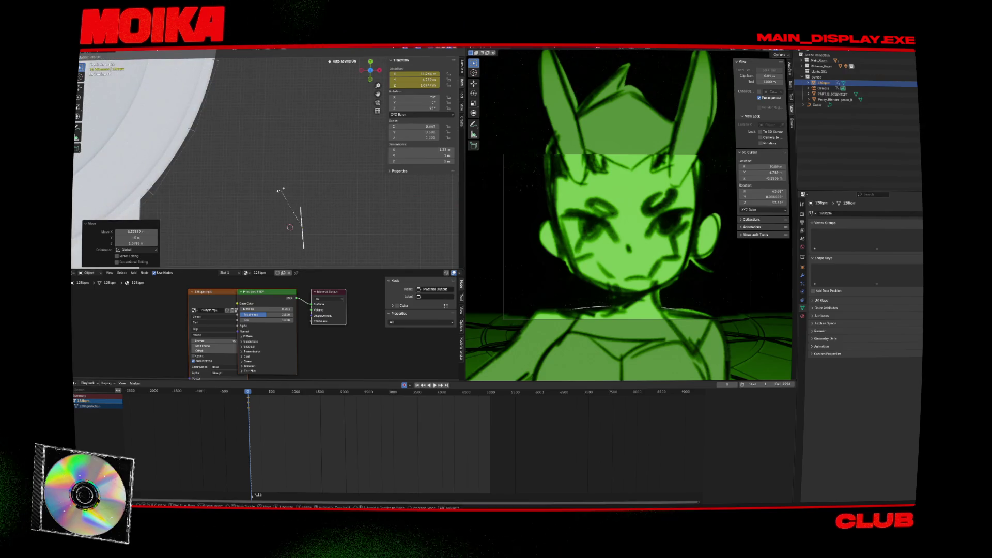
key(Escape)
click(294, 226)
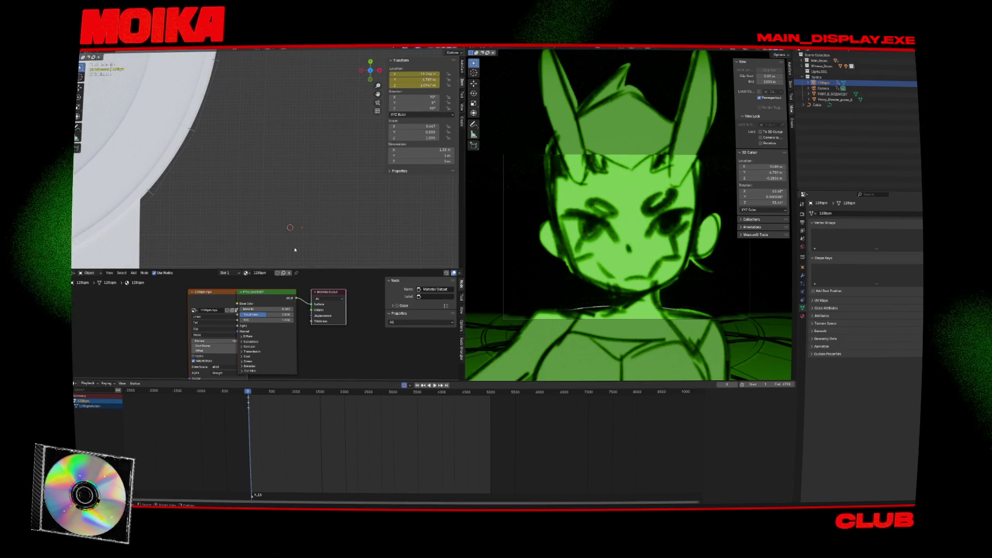
key(ctrl+z)
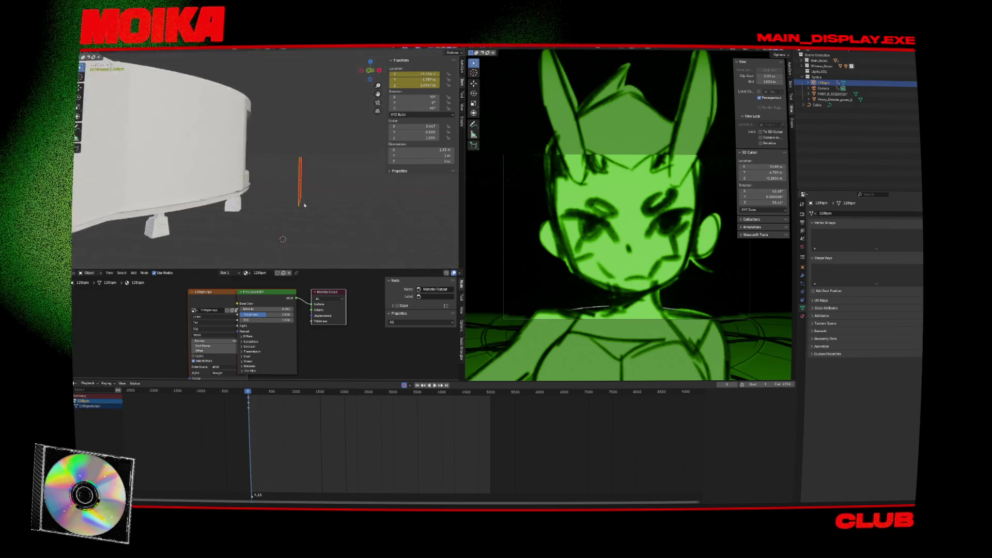
Step: Duplicate the 128bpm plane in place and rotate the copy 90 degrees around Z
key(shift+d)
key(Escape)
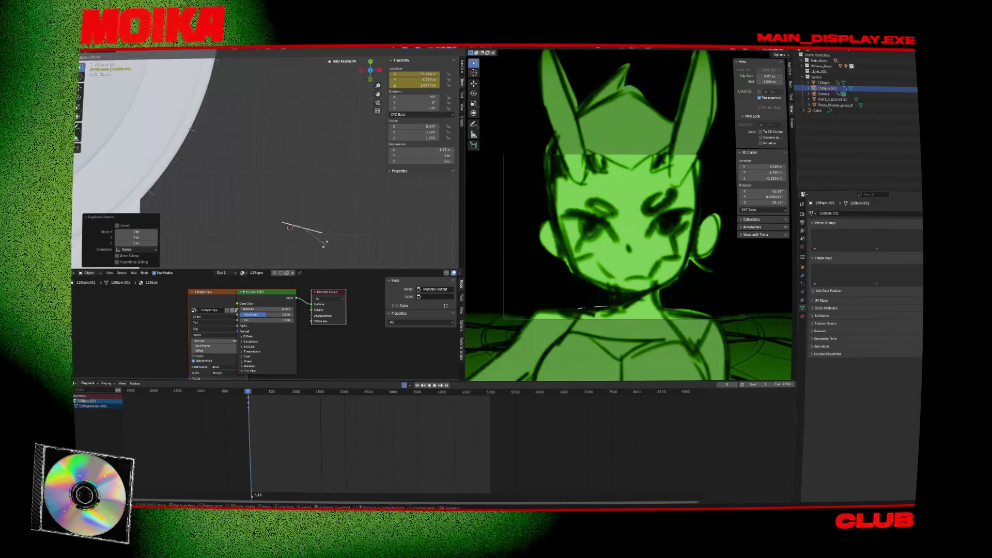
text(90)
key(Return)
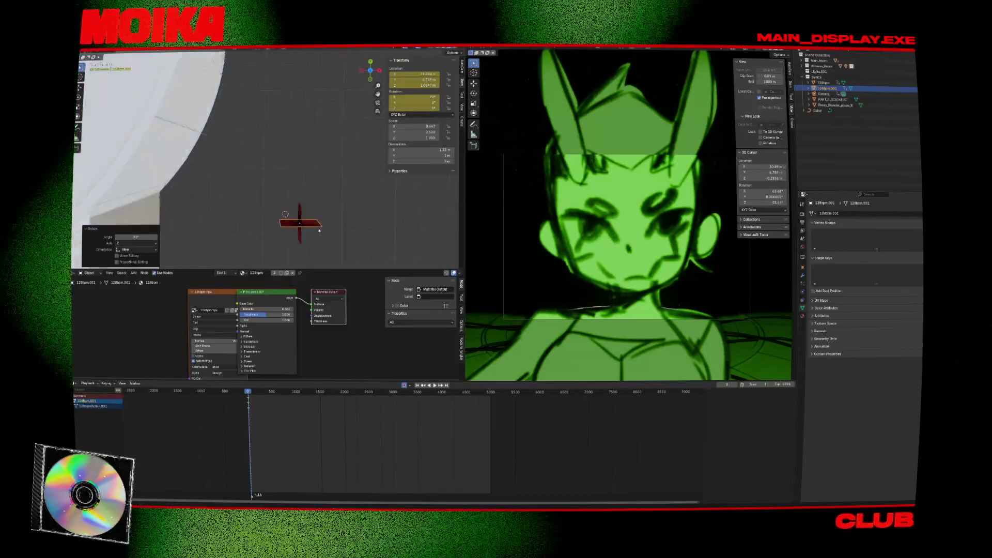
middle_drag(328, 235, 259, 168)
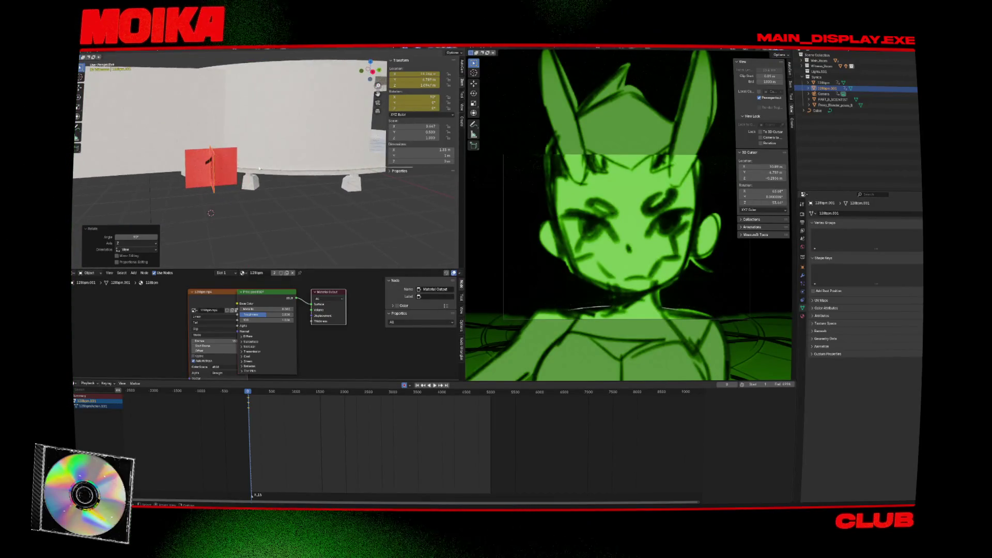
click(272, 204)
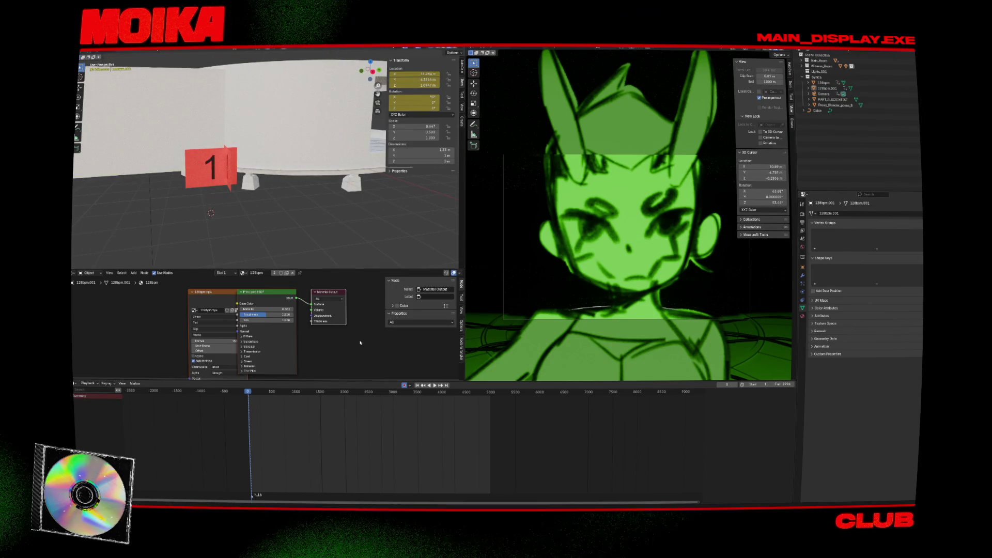
Step: Stop the animation playback and orbit the view to face the green card
click(226, 188)
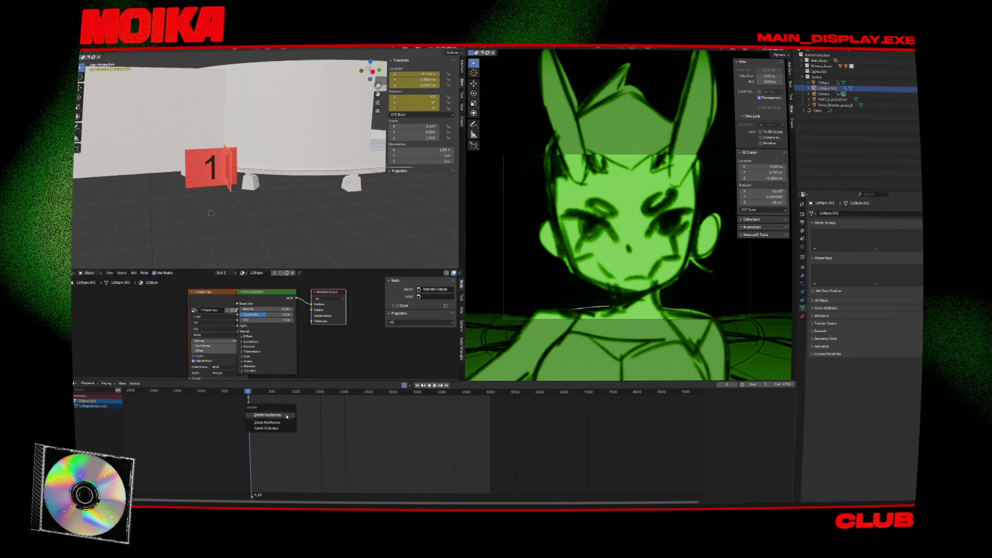
middle_drag(310, 238, 321, 233)
click(321, 233)
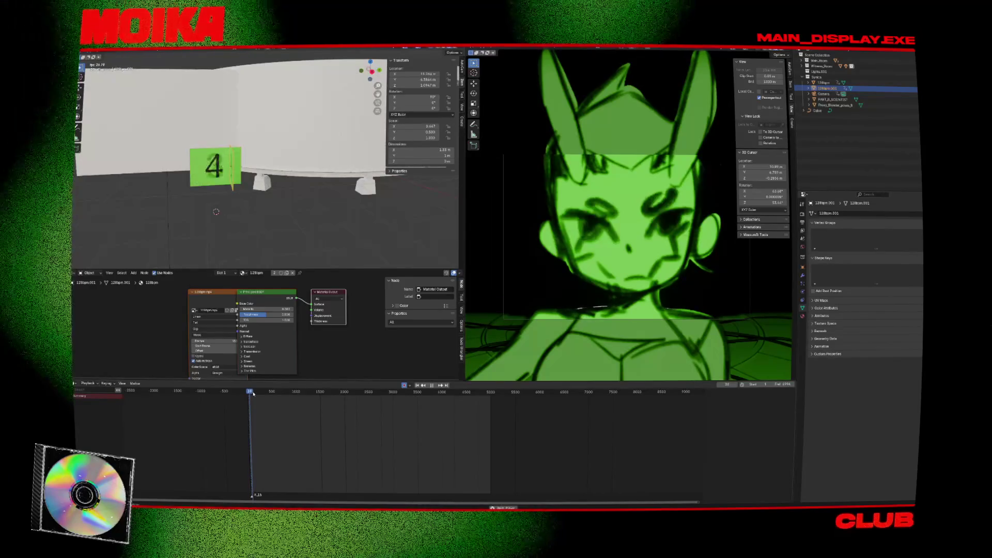
key(space)
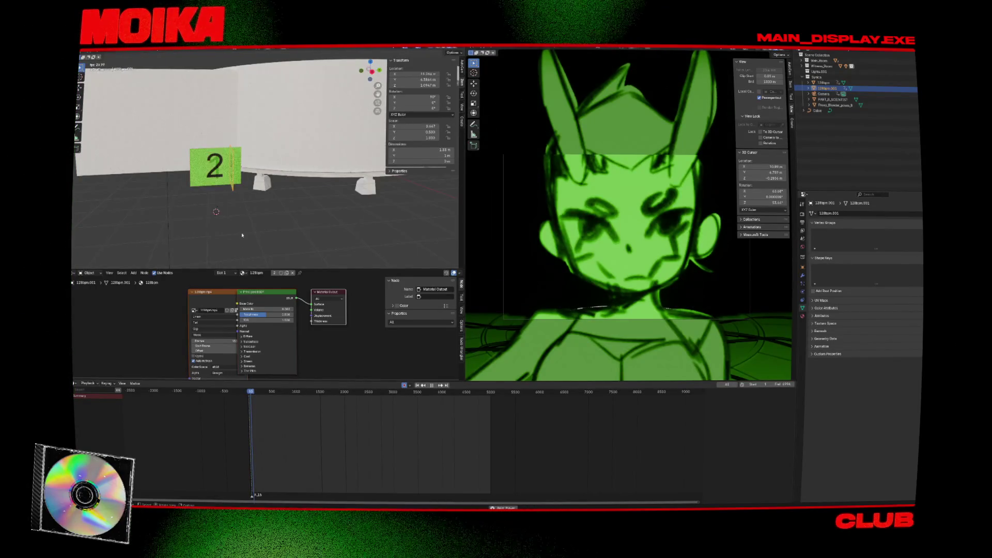
key(space)
middle_drag(227, 217, 264, 210)
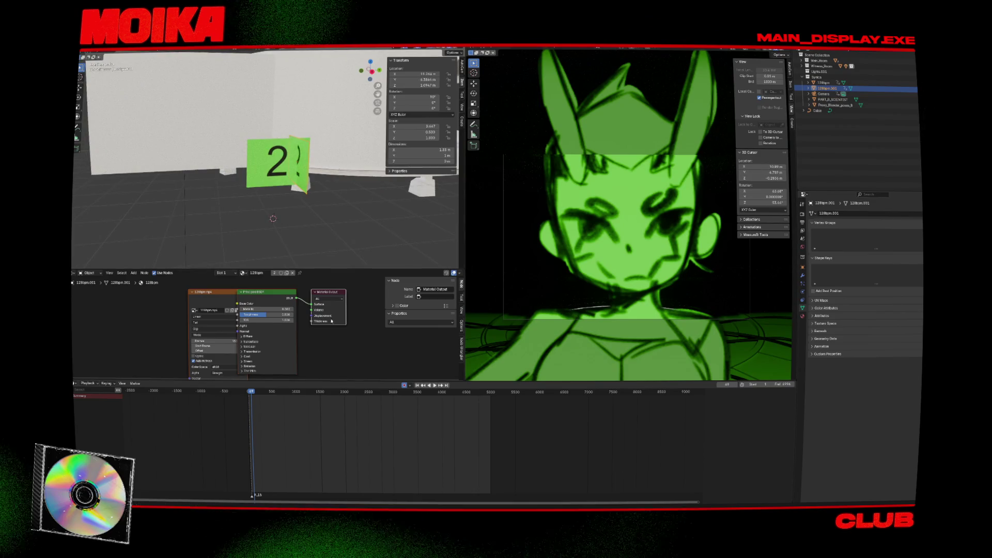
scroll(238, 430, up, 6)
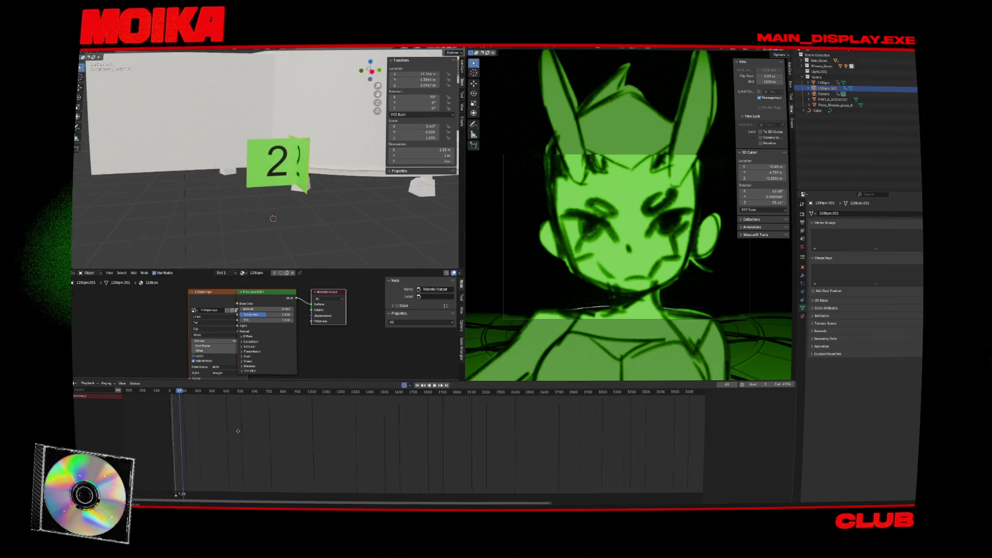
scroll(238, 431, up, 5)
Step: Return to the start frame and select the Camera object
click(266, 391)
key(space)
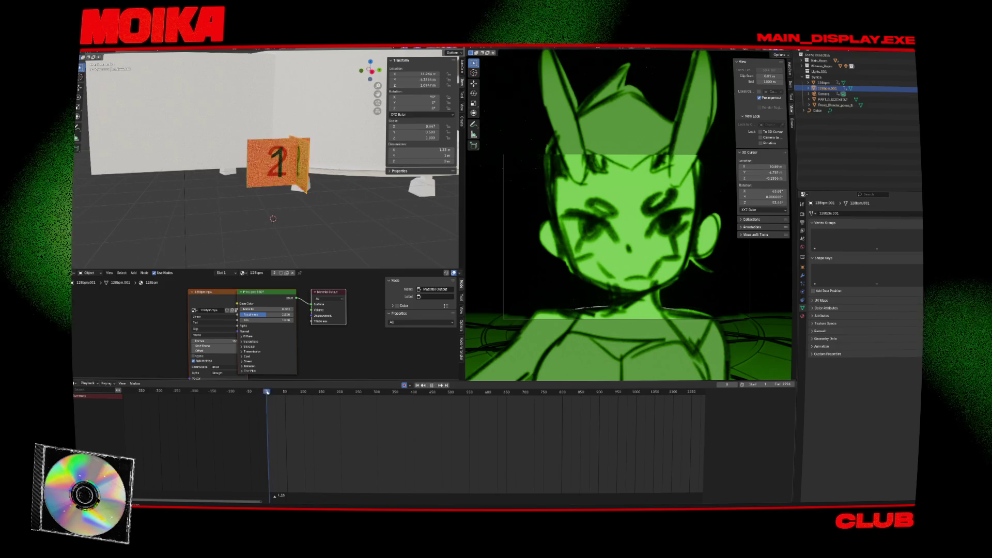
key(space)
key(Up)
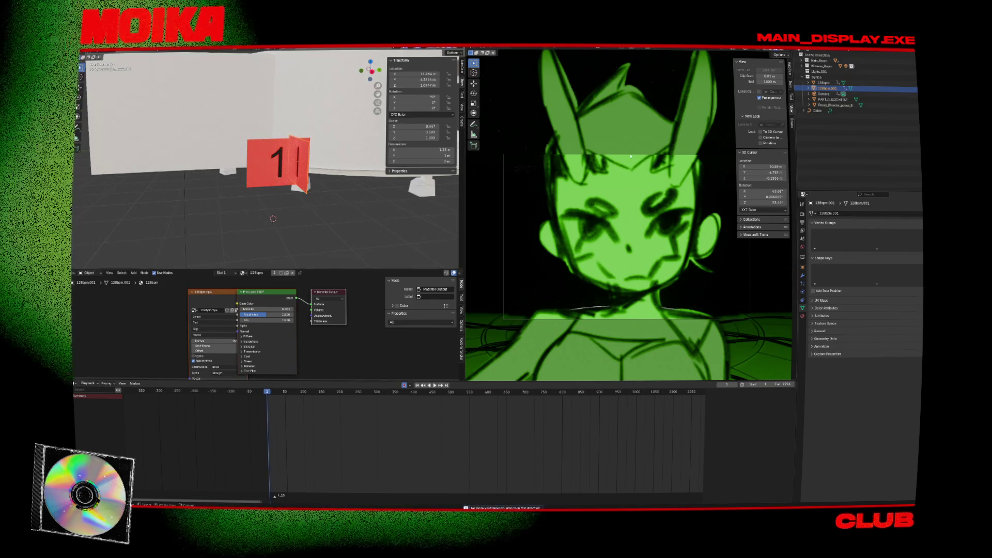
click(826, 94)
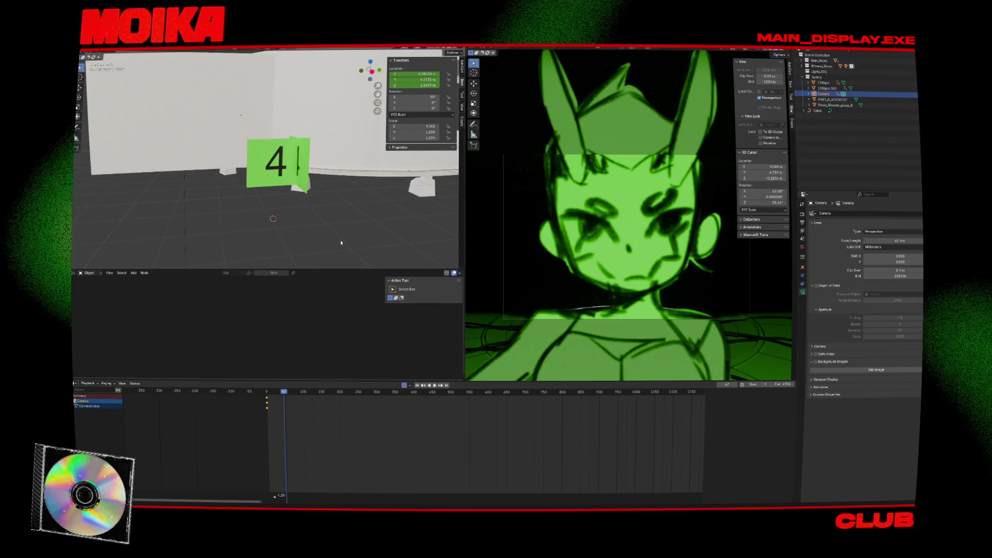
Step: Move the camera sideways in side view and keyframe its transform at frame 47
key(KP_0)
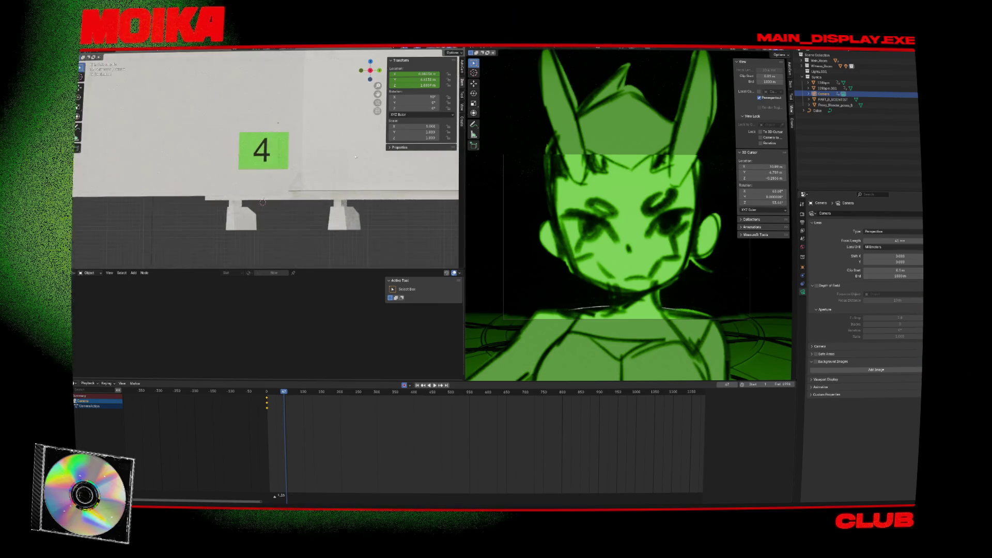
key(KP_3)
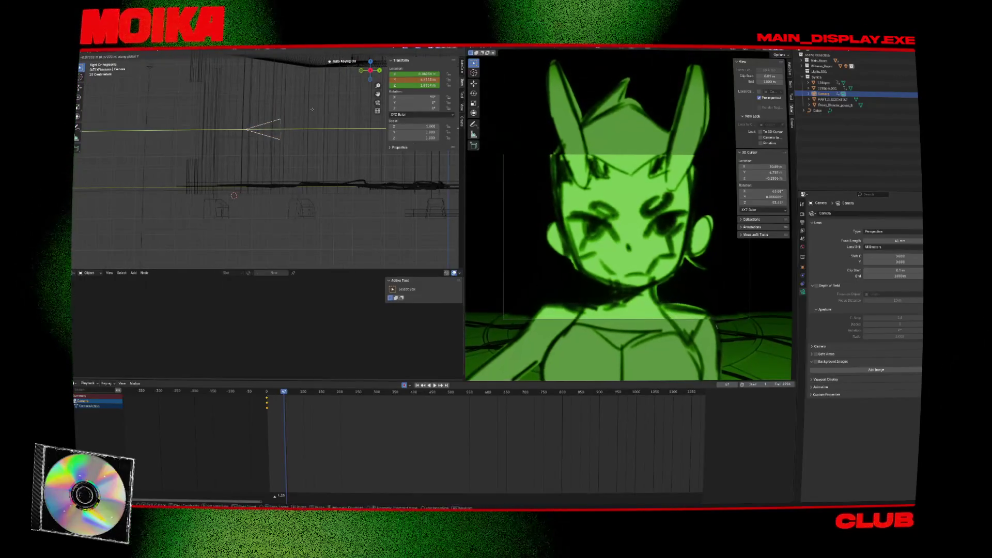
click(292, 115)
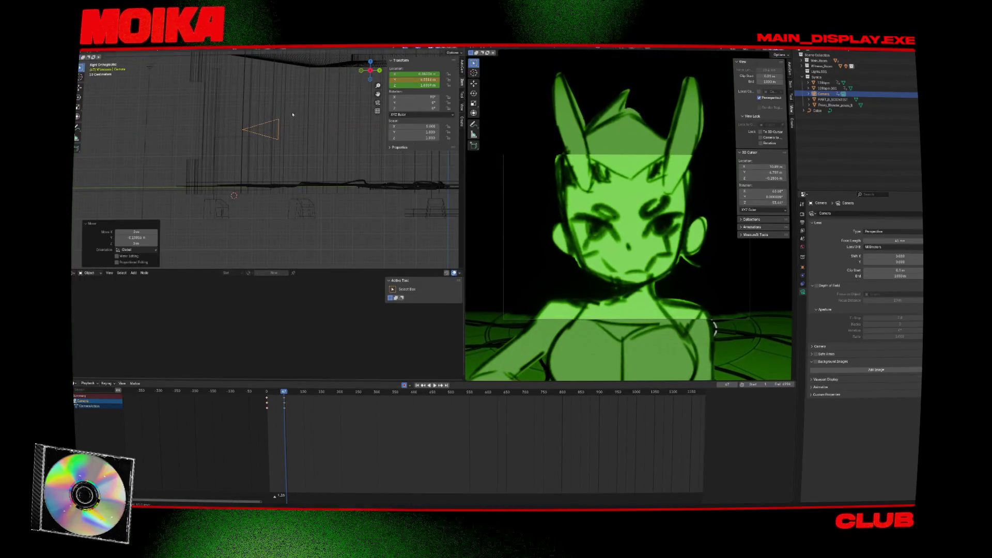
click(304, 406)
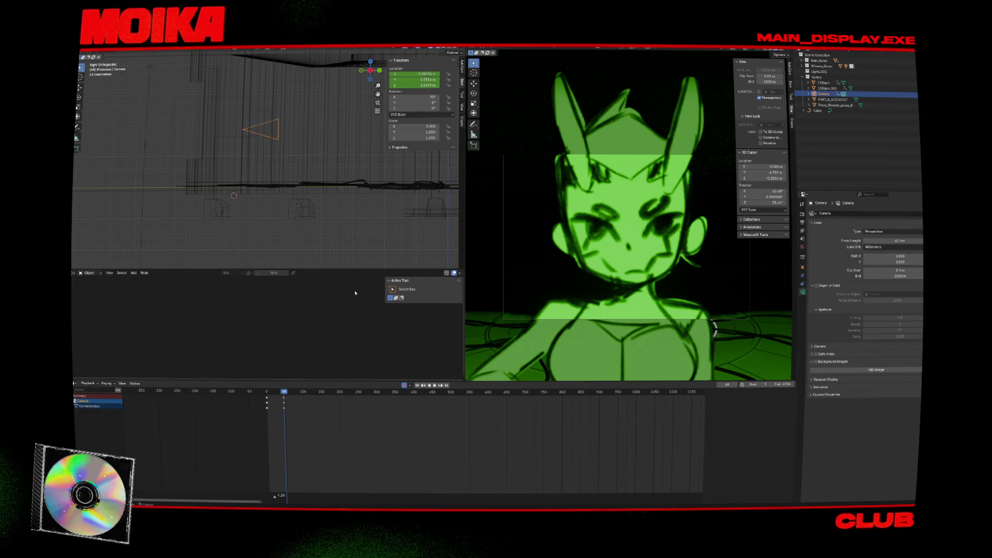
Step: Turn the camera 180 degrees in top view and confirm its new position
key(KP_7)
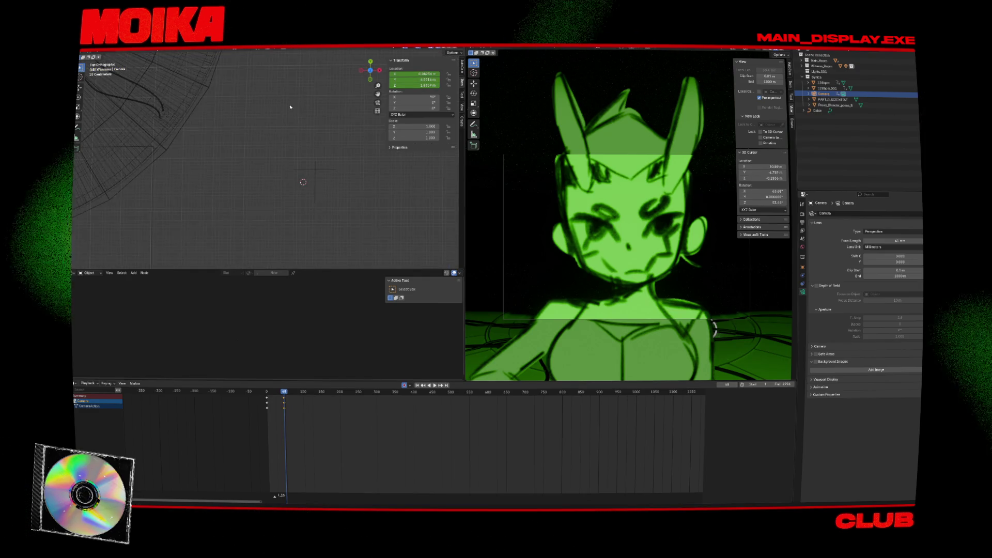
shift+middle_drag(167, 138, 233, 147)
key(r)
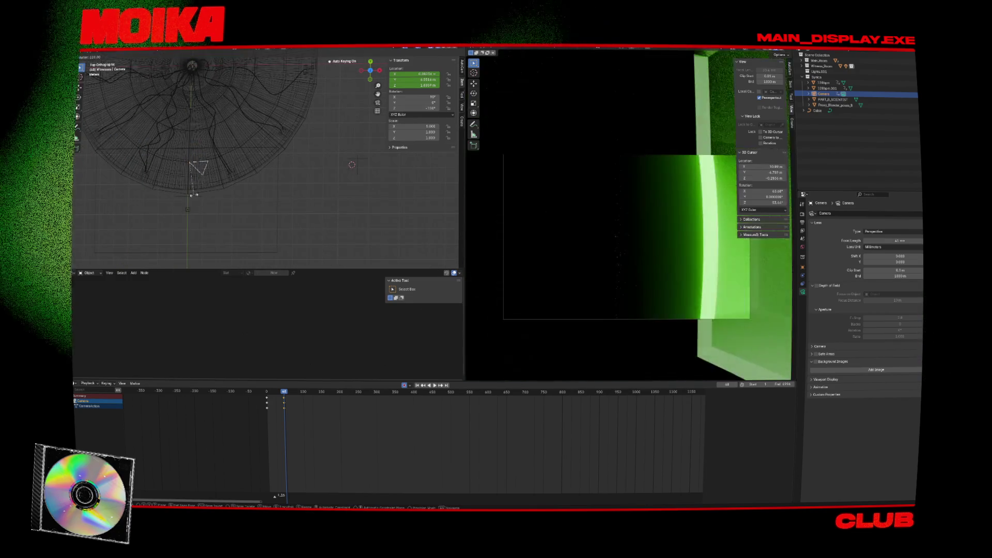
click(151, 185)
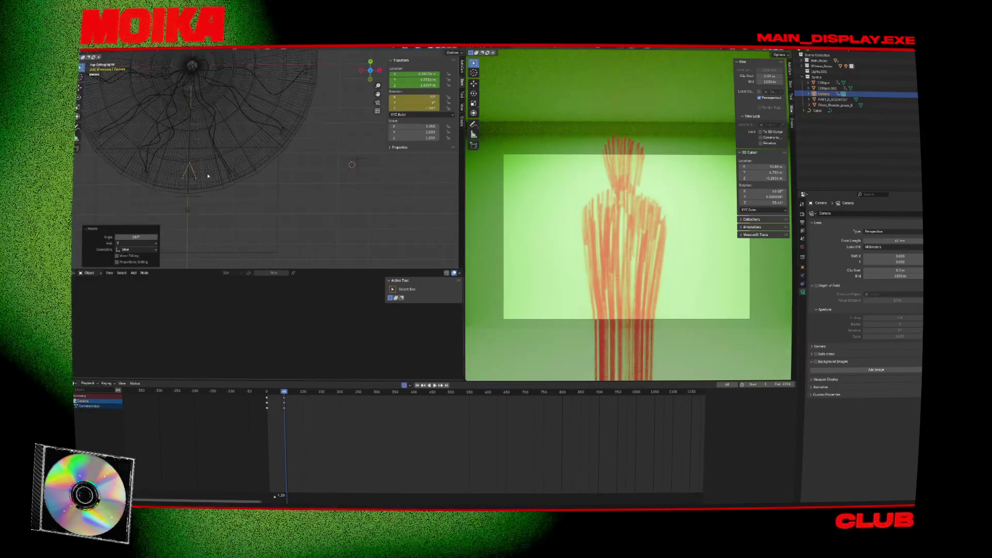
key(KP_3)
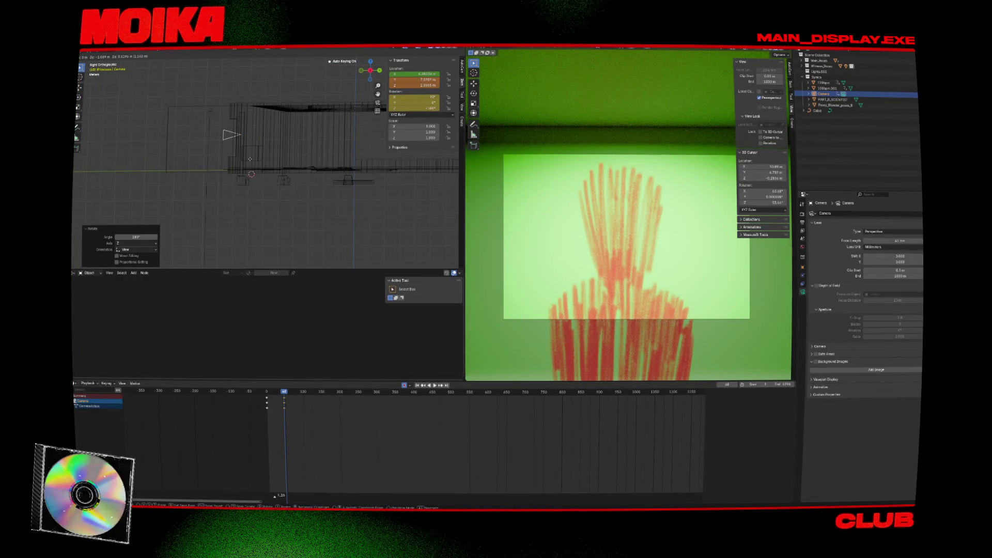
click(250, 159)
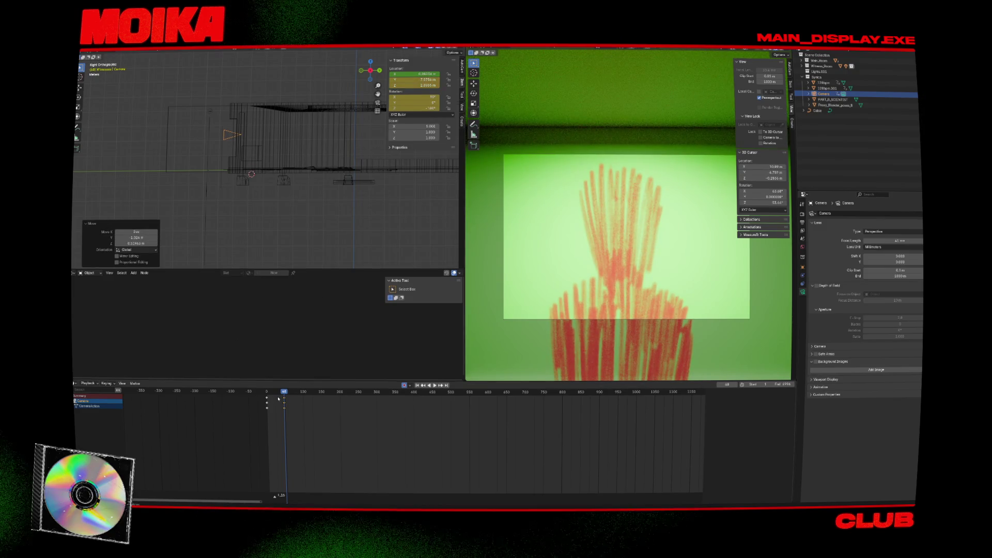
Step: Select all the camera keyframes and return to the first keyframe
key(Left)
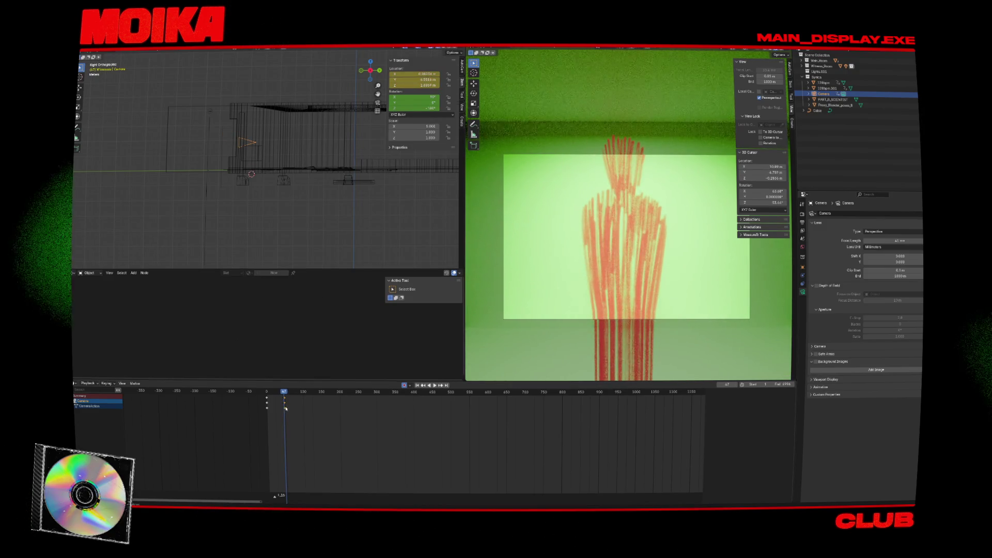
scroll(285, 408, up, 6)
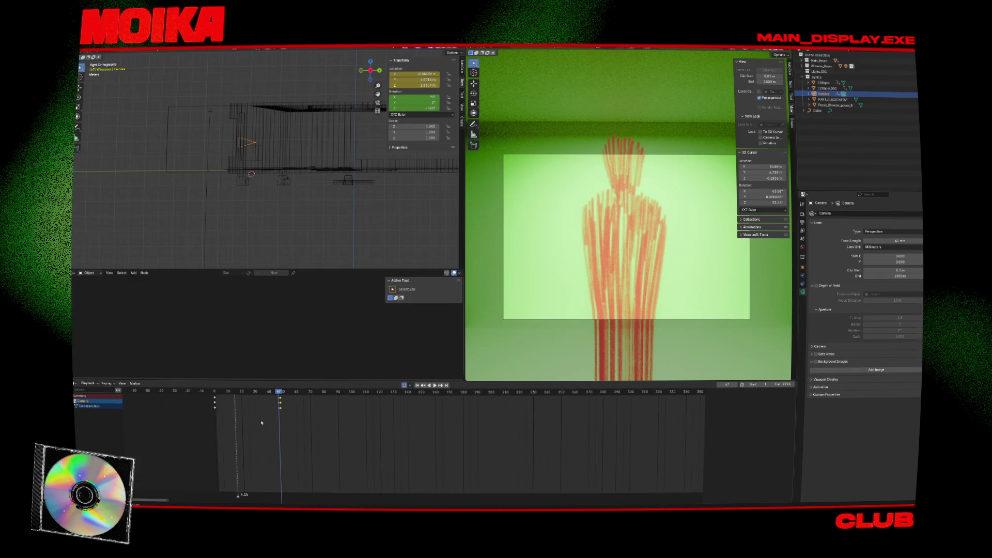
scroll(289, 419, up, 7)
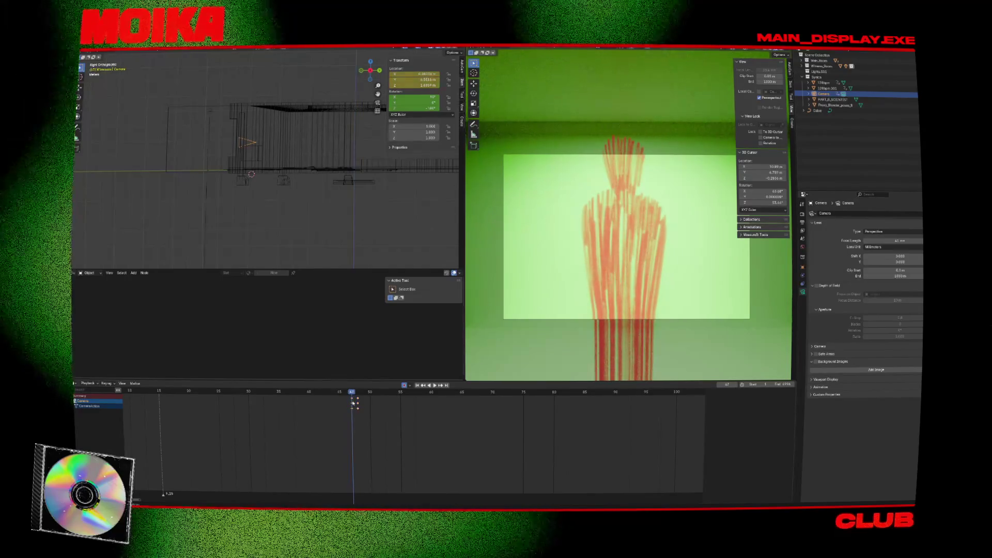
key(a)
key(shift+Left)
scroll(222, 408, down, 2)
key(Down)
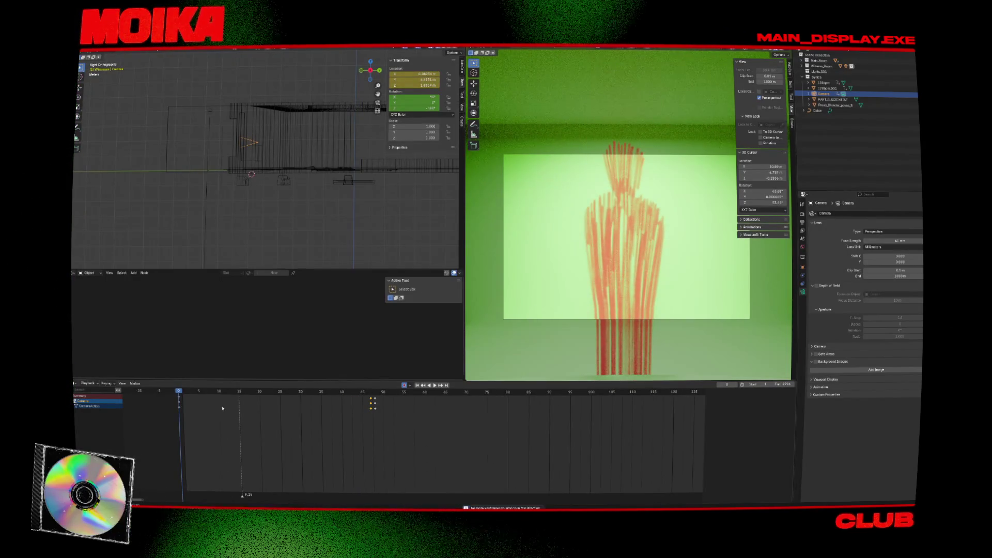
key(Up)
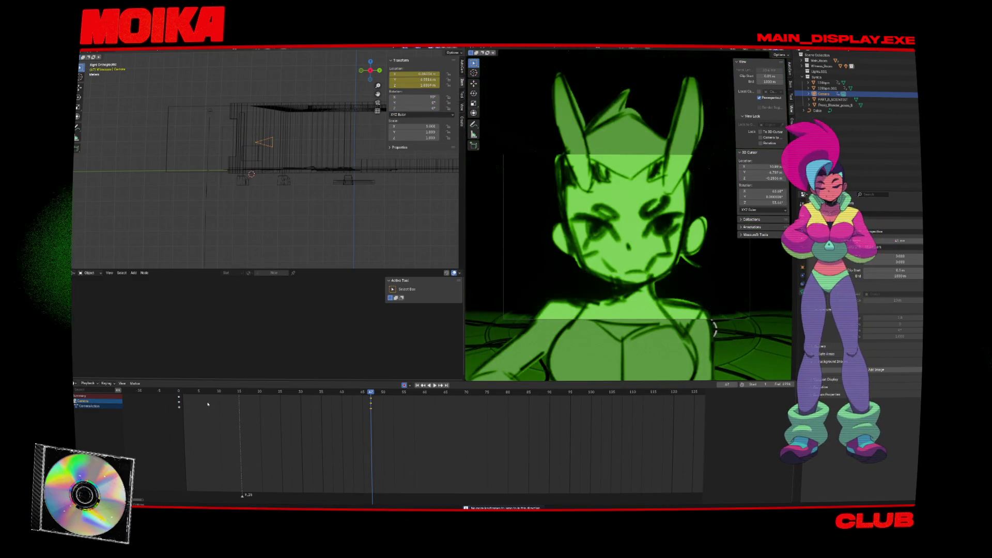
key(Down)
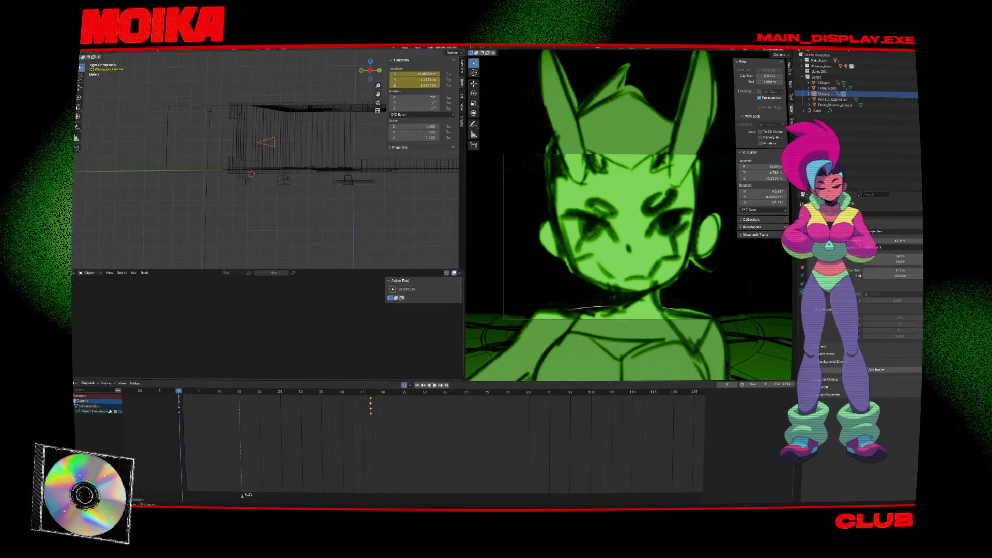
Step: Shift the starting keyframes to frame 1 and key the camera's rotation there
click(77, 411)
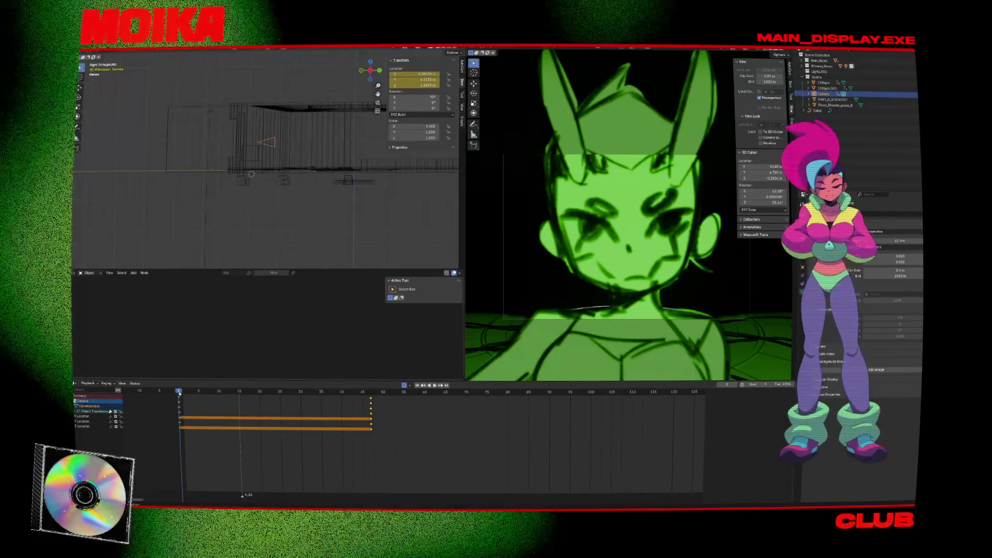
key(Right)
drag(178, 396, 183, 394)
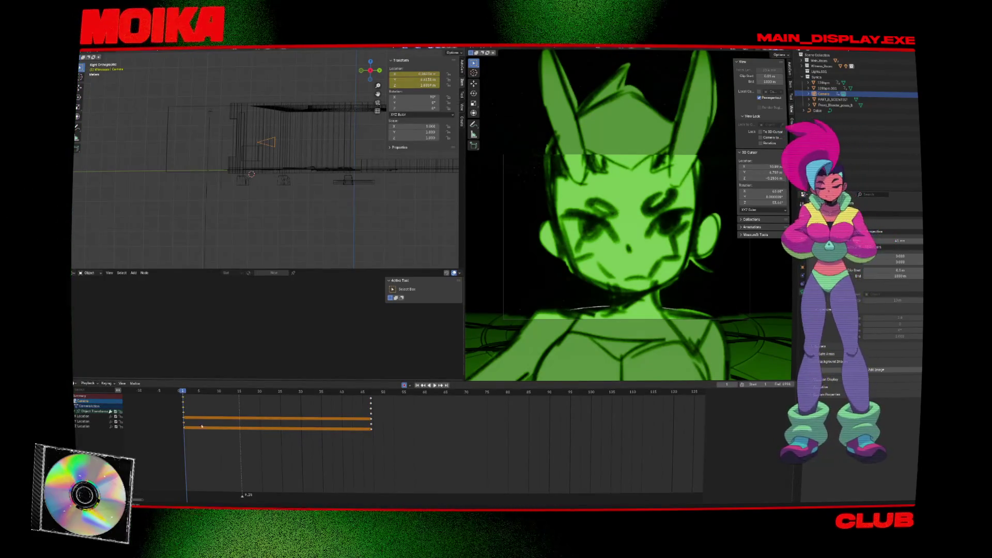
key(i)
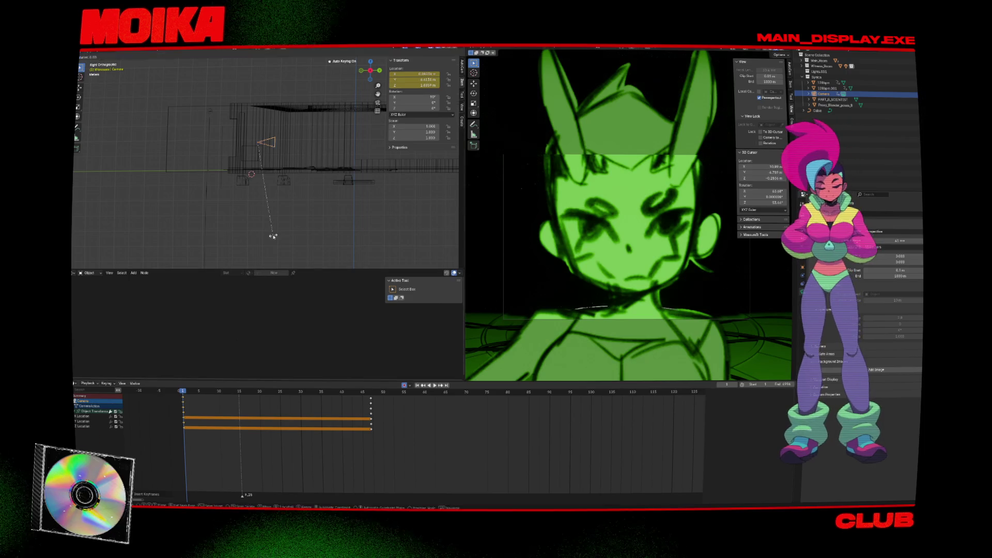
click(273, 236)
key(n)
key(i)
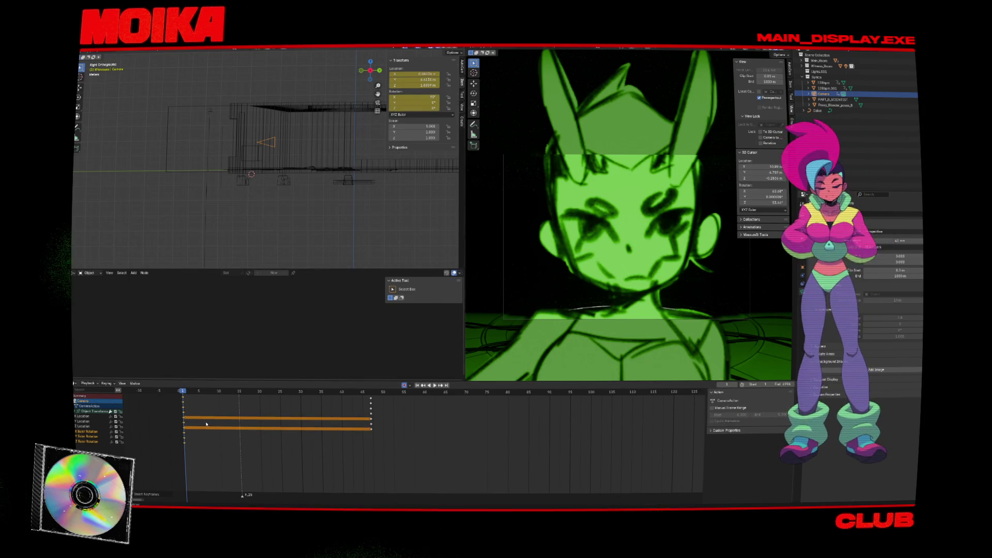
Step: Keyframe the camera's rotation at frame 47 as well
key(Up)
key(i)
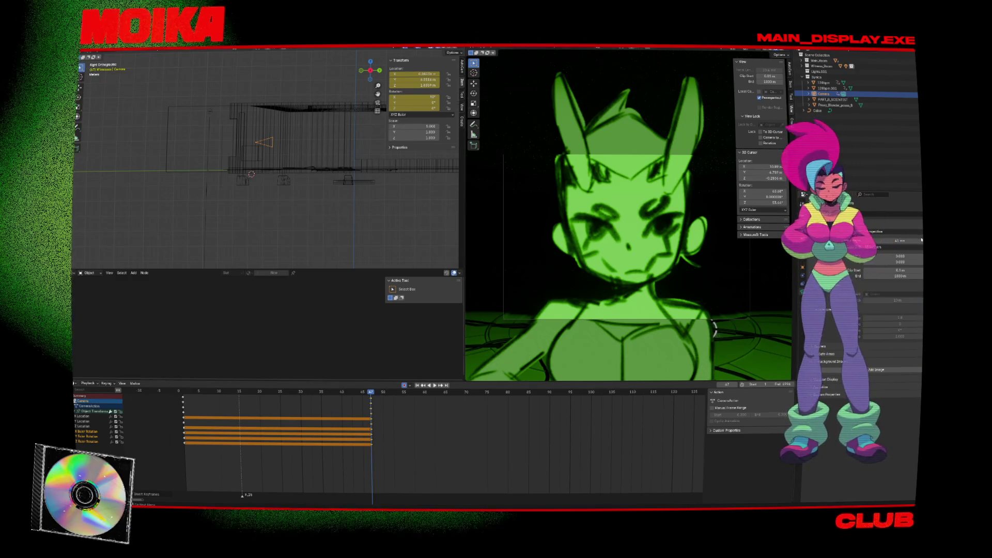
key(Down)
key(alt+a)
key(Up)
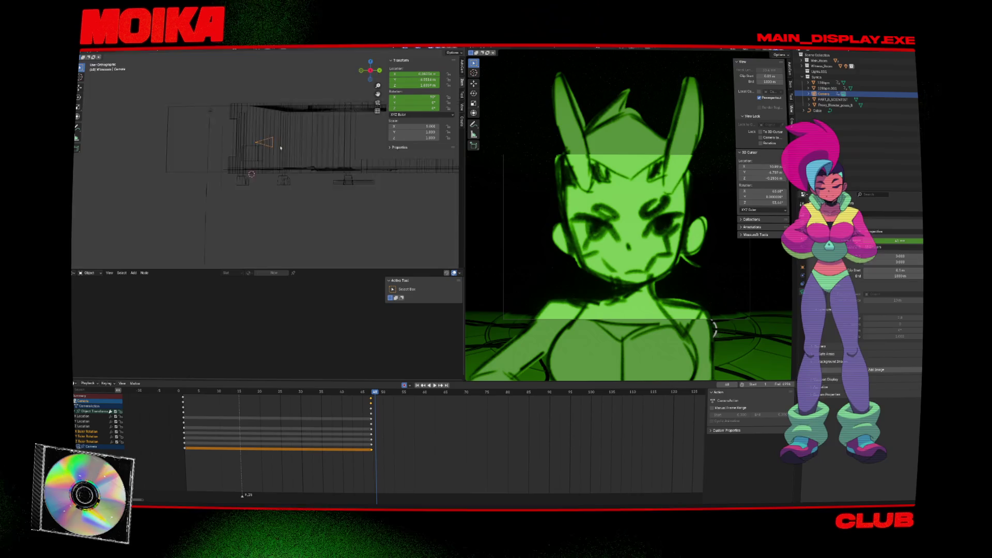
key(KP_7)
Step: Turn the camera 180 degrees and slide it along the Y axis
text(r)
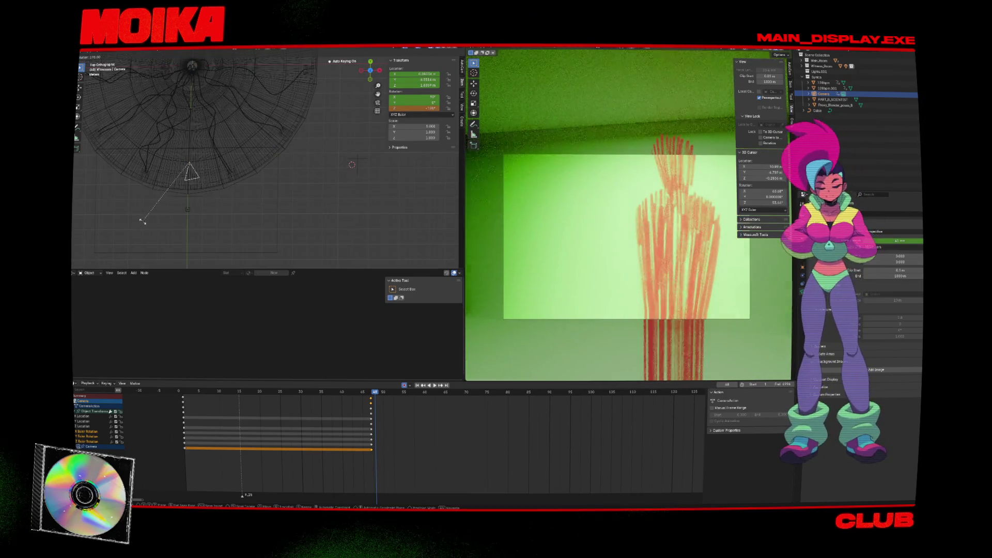
text(180)
key(Return)
key(g)
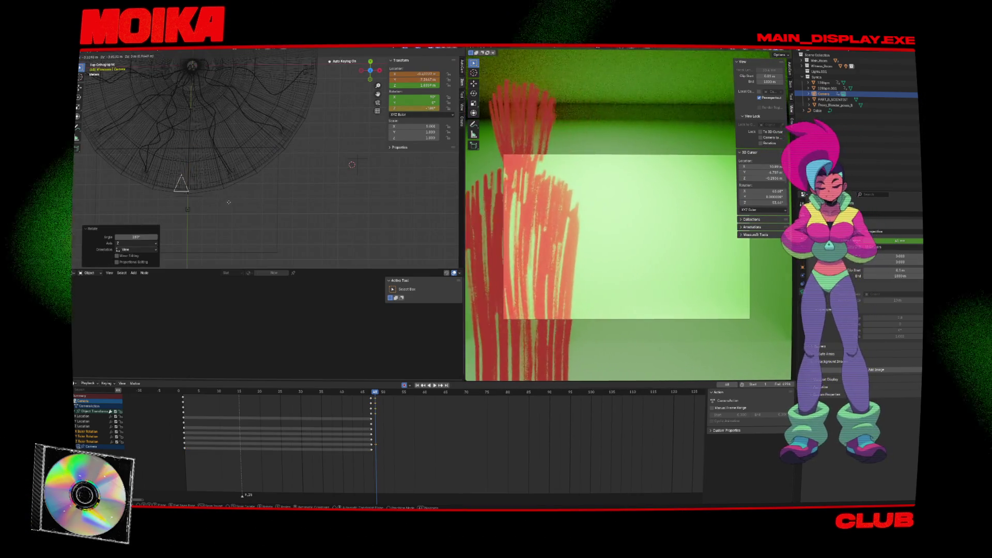
key(y)
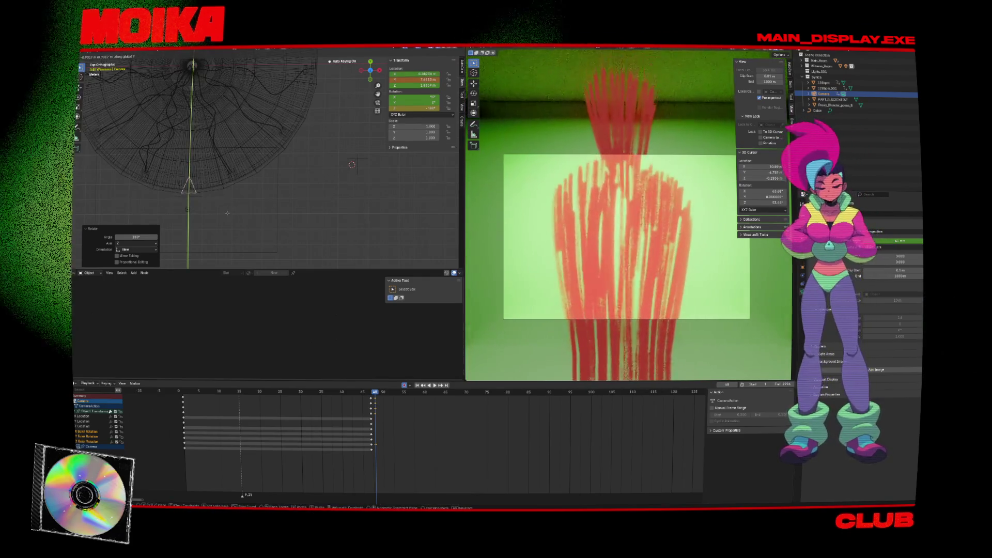
click(227, 213)
Step: Adjust the camera height and lengthen the lens from 36 mm to 50 mm
key(g)
key(z)
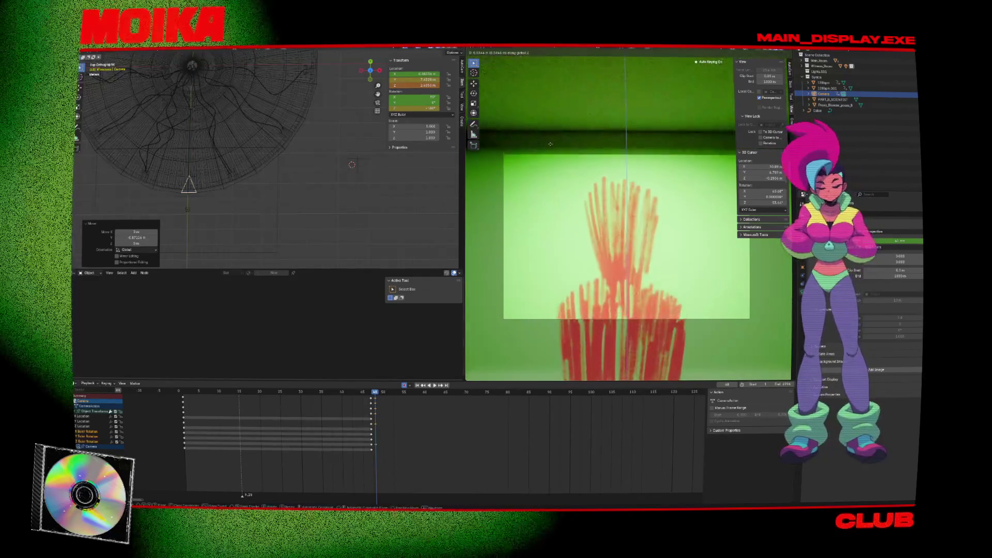
click(741, 173)
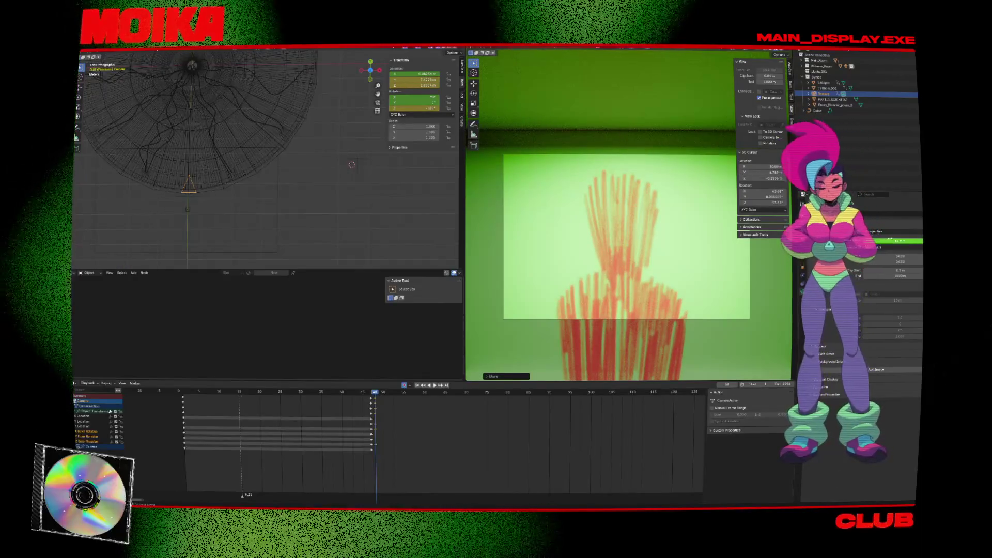
key(ctrl+z)
drag(899, 240, 909, 241)
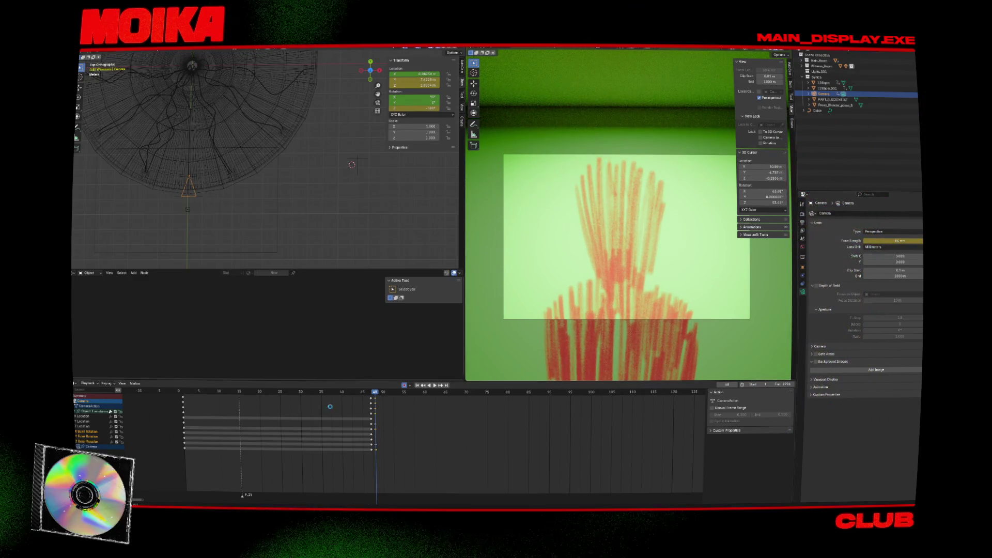
Step: Jump to frame 59 and inspect the marker, ending in a right-side wireframe view
key(Left)
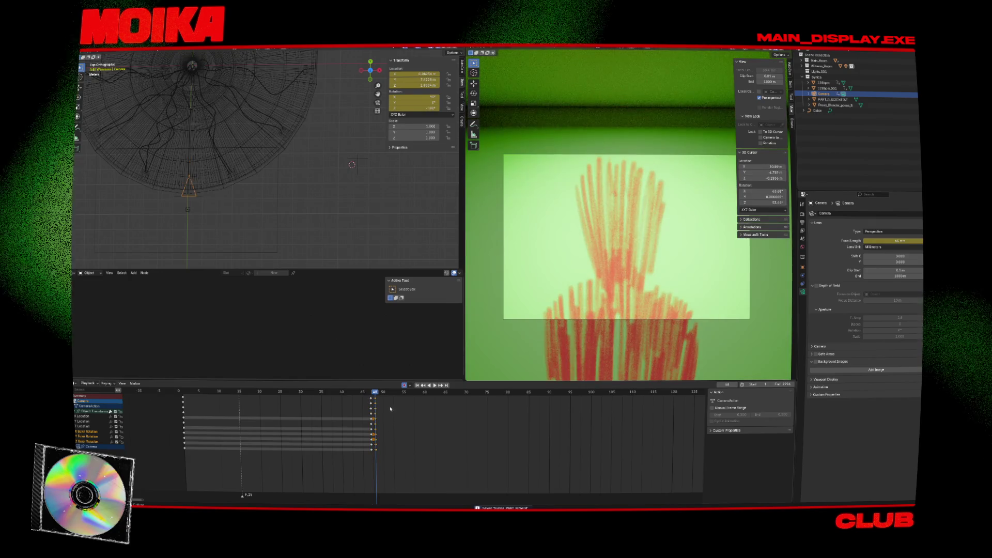
click(421, 391)
middle_drag(281, 227, 241, 180)
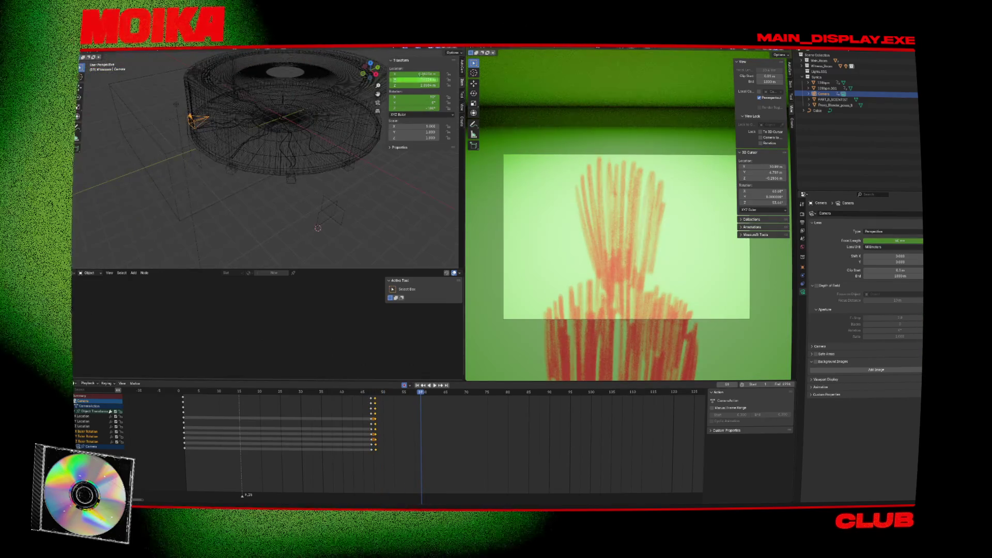
key(shift+z)
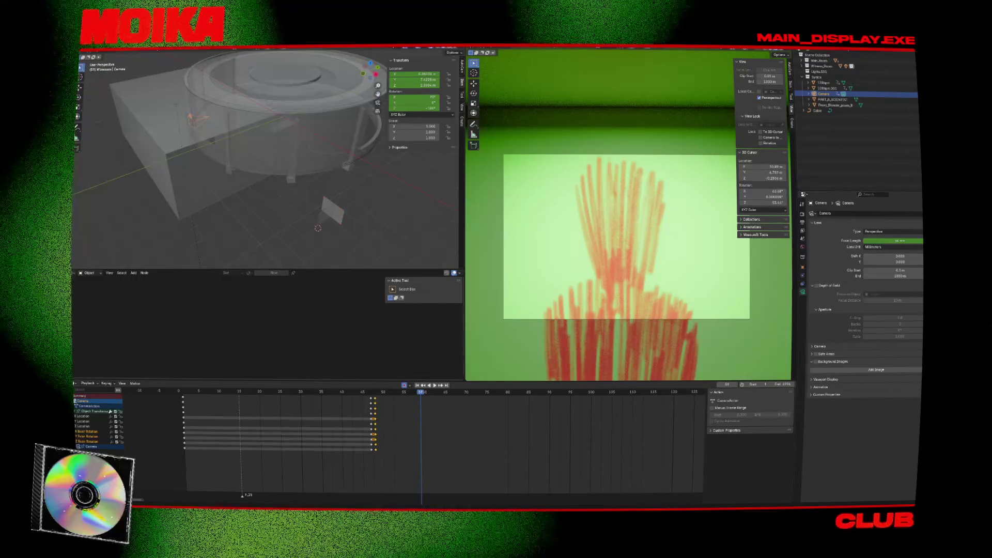
mouse_move(390, 210)
middle_down()
mouse_move(361, 162)
mouse_move(377, 167)
middle_up()
scroll(362, 162, up, 3)
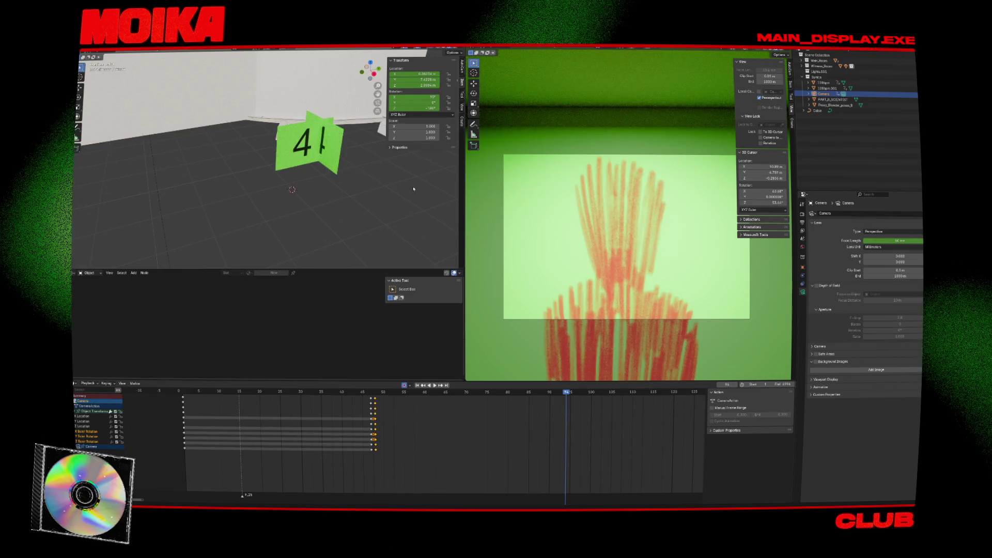
key(KP_3)
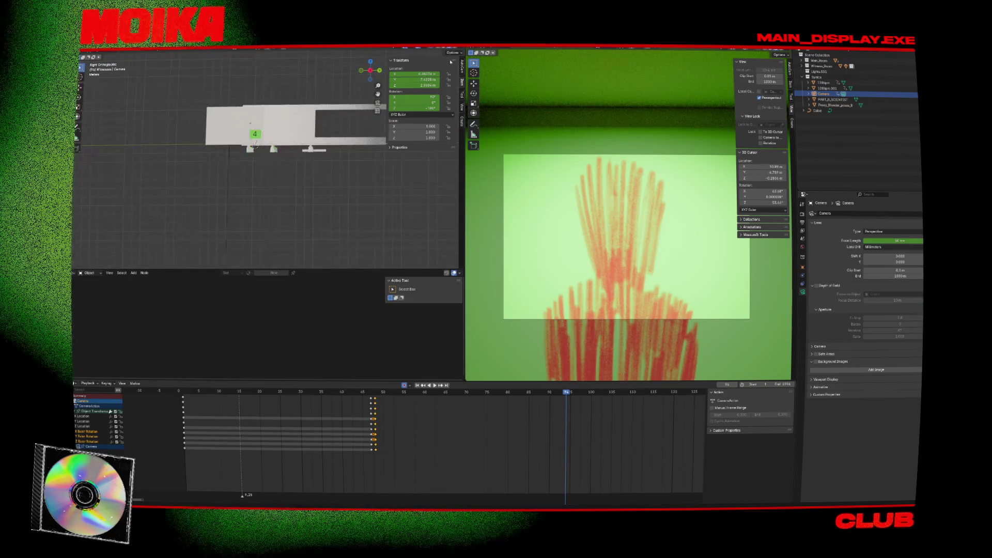
key(shift+z)
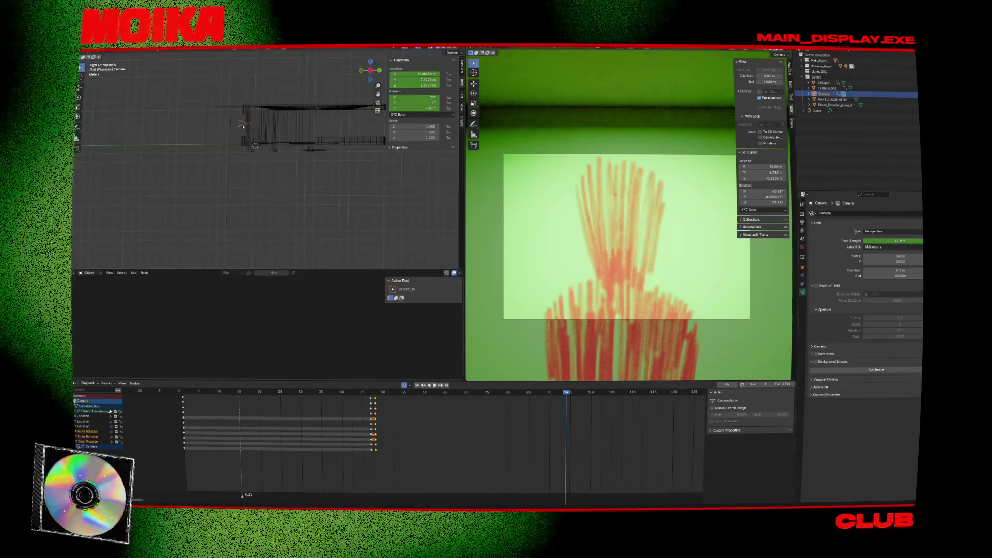
Step: Move the camera along Y, set about 48 mm focal length, and keyframe at frame 94
key(g)
key(y)
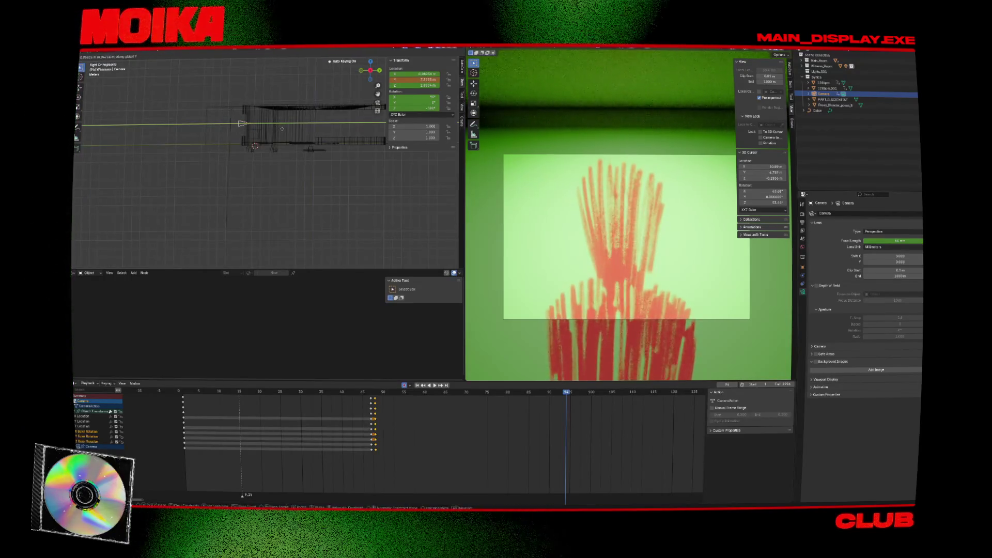
click(280, 128)
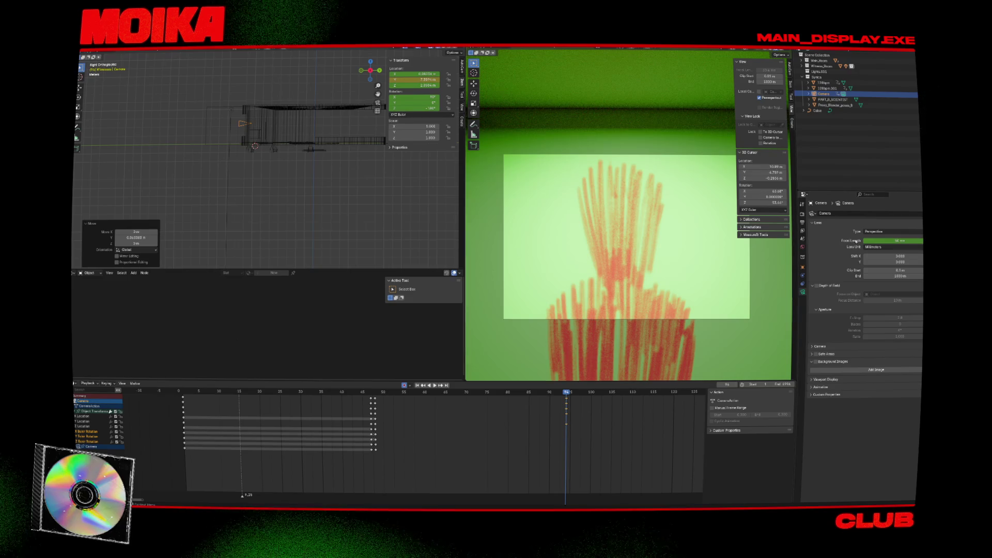
drag(866, 242, 837, 242)
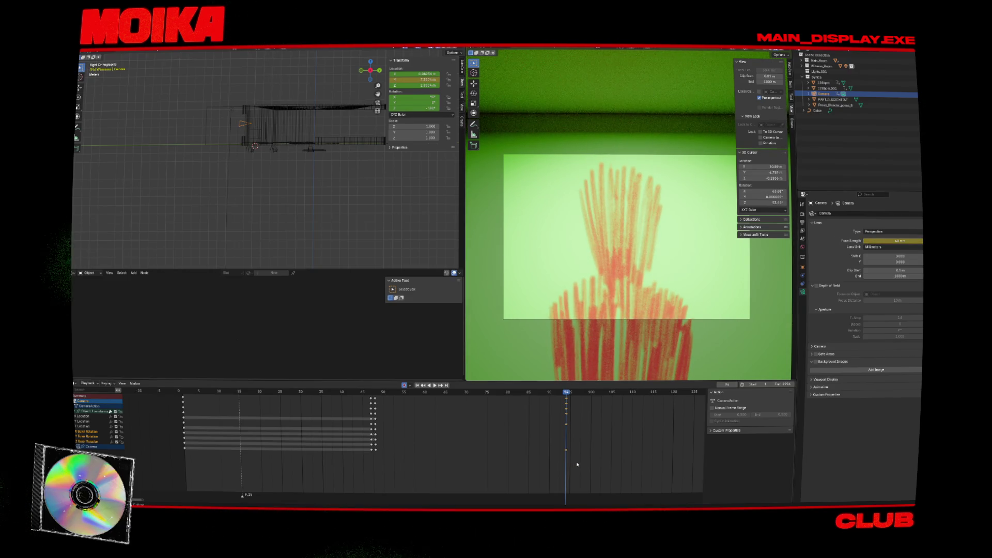
click(592, 417)
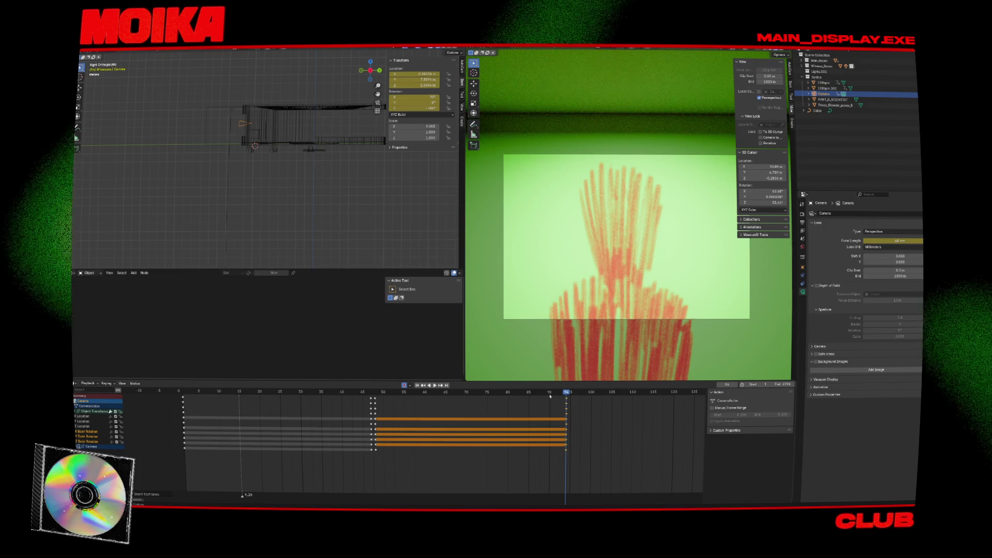
Step: Save the file, play back the camera animation, and return to frame 1
click(313, 393)
key(ctrl+s)
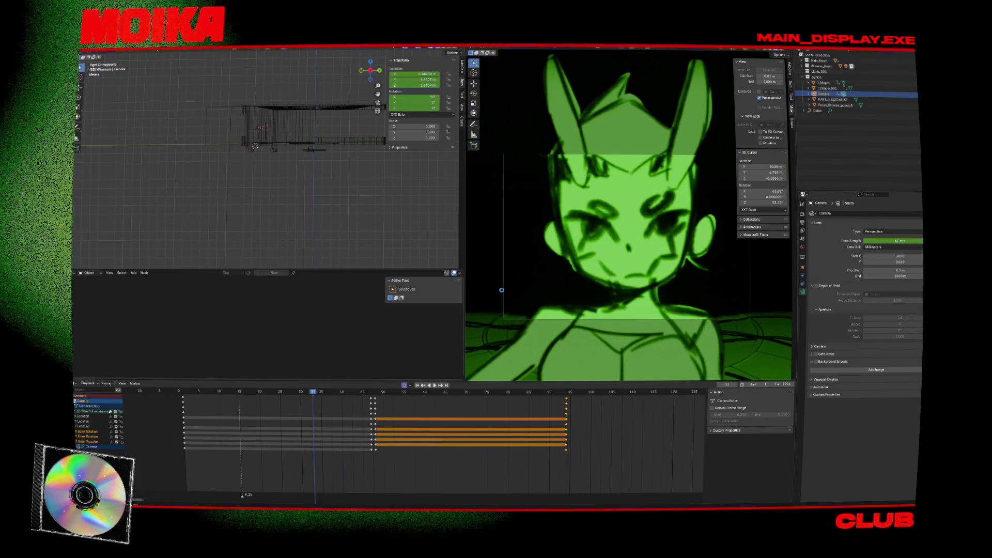
key(space)
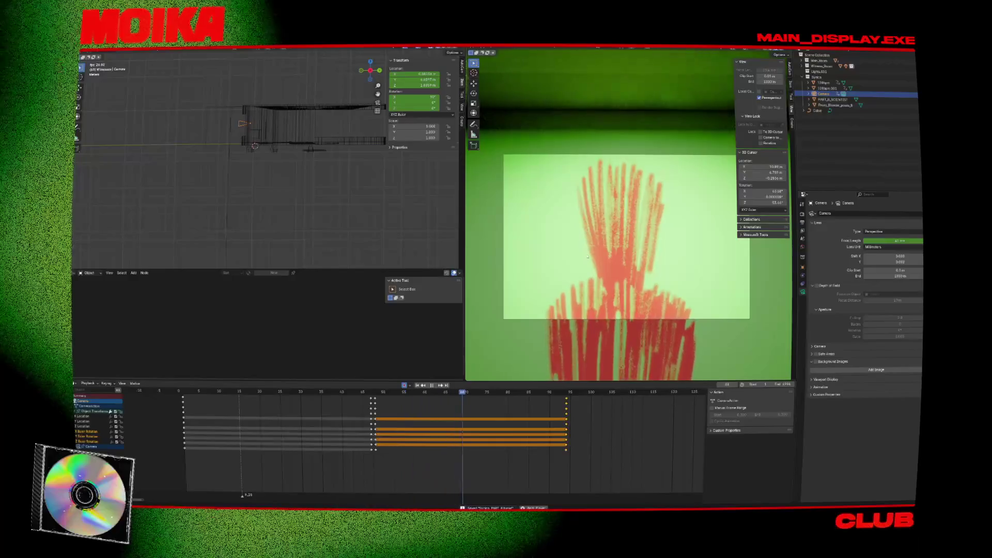
key(space)
key(shift+Left)
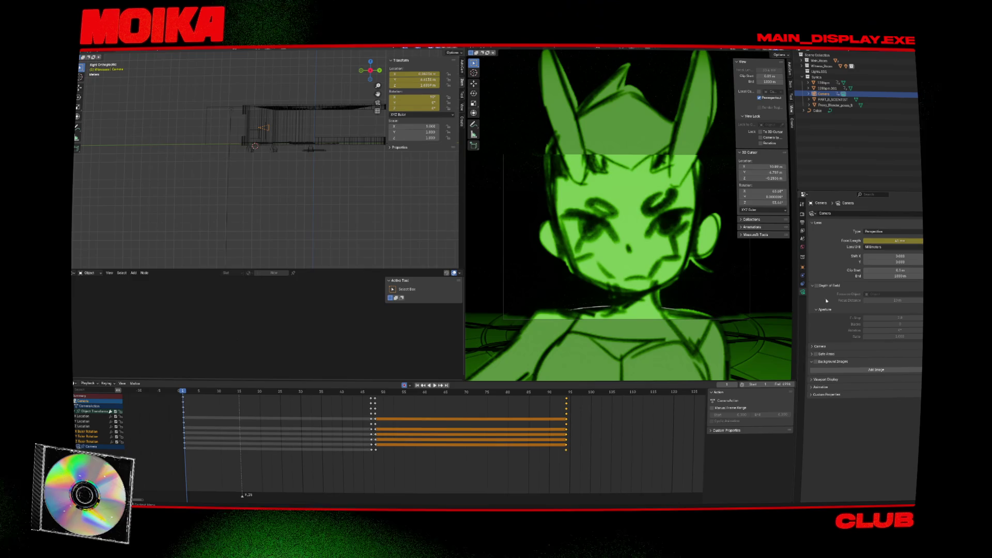
Step: Enable depth of field focused on Proxy_Blender_poses_B and play back to check it
click(812, 347)
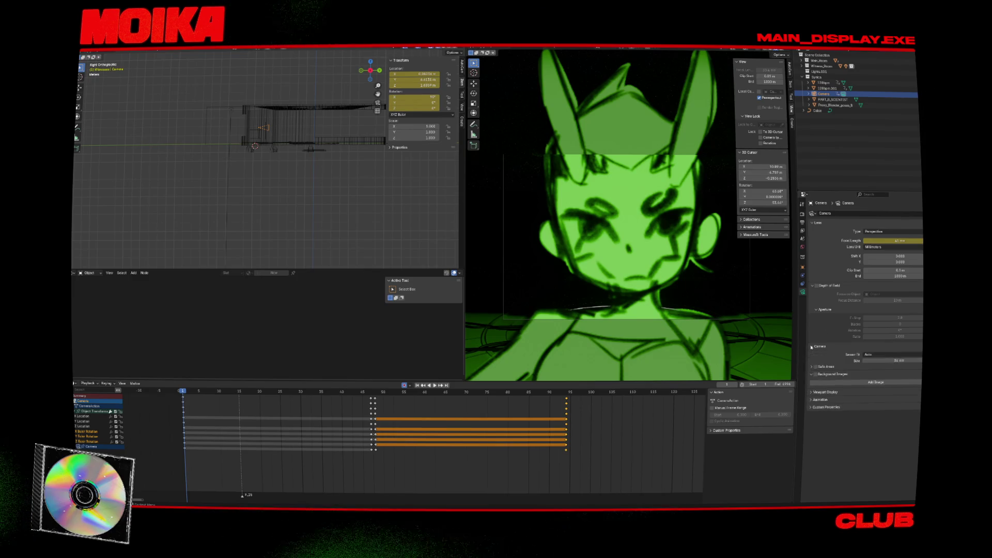
click(816, 286)
click(919, 294)
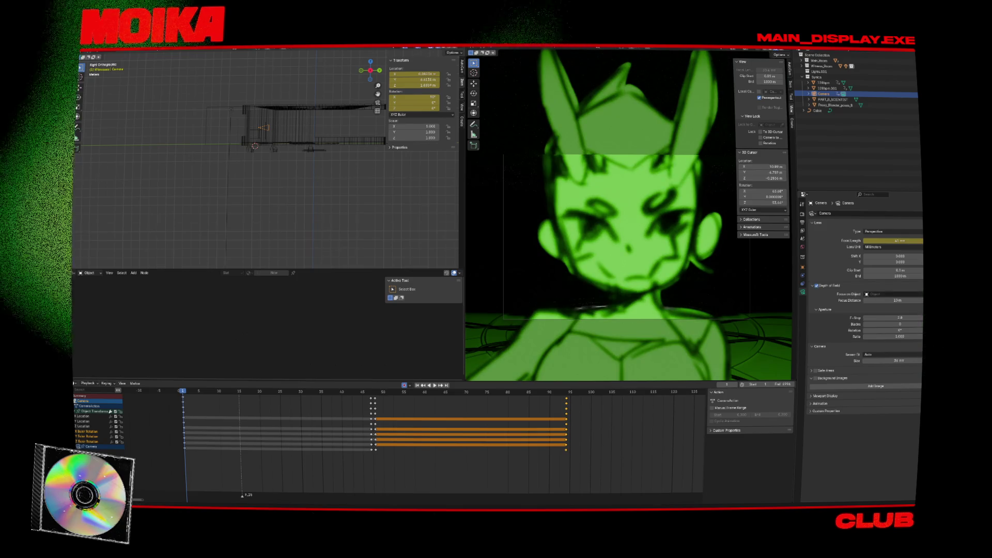
click(657, 241)
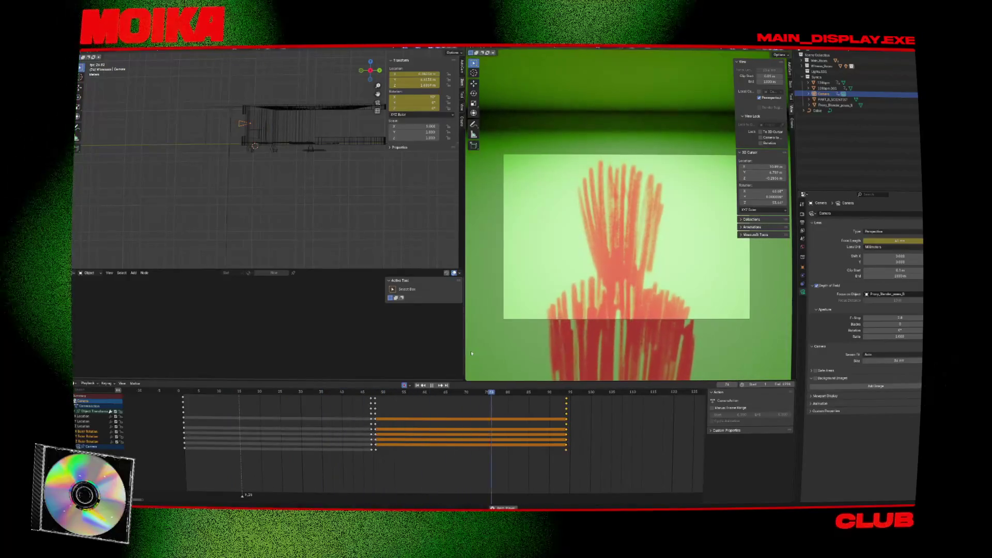
key(space)
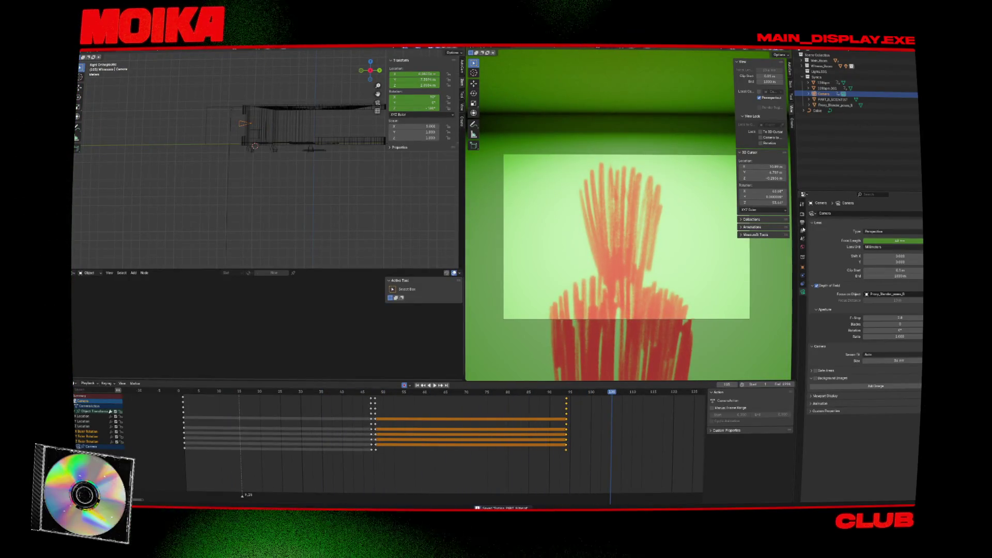
Step: Raise the camera passepartout to 1.000 in Viewport Display
click(811, 396)
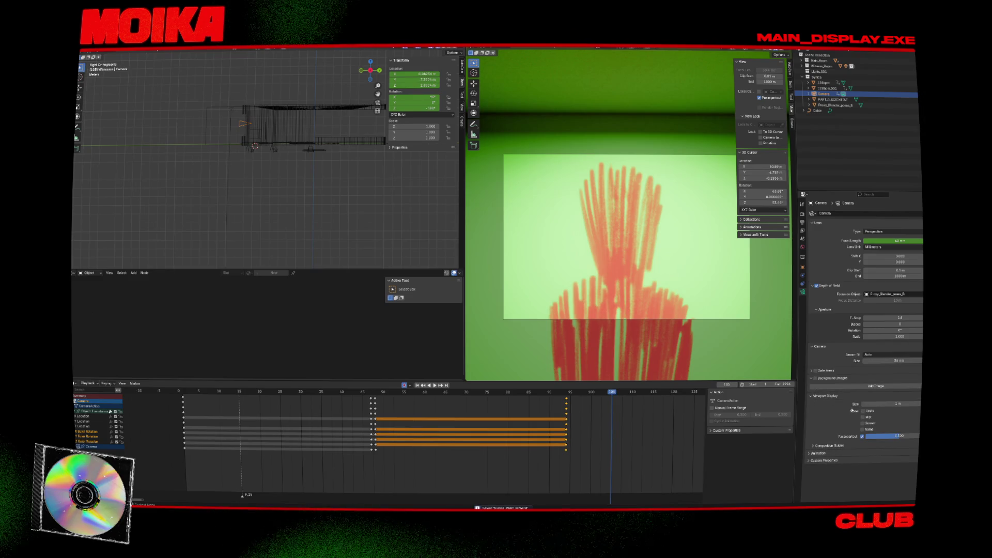
drag(890, 438, 919, 436)
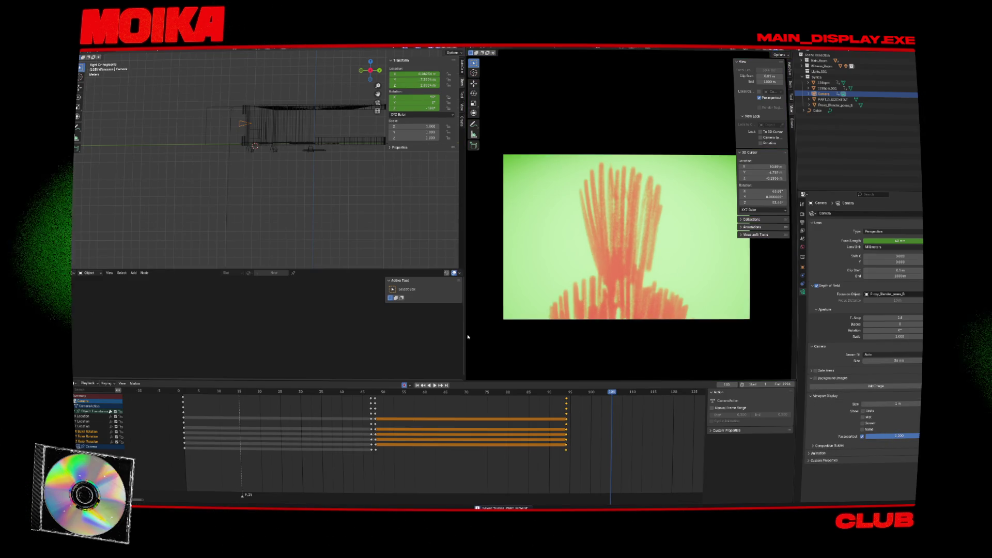
click(349, 392)
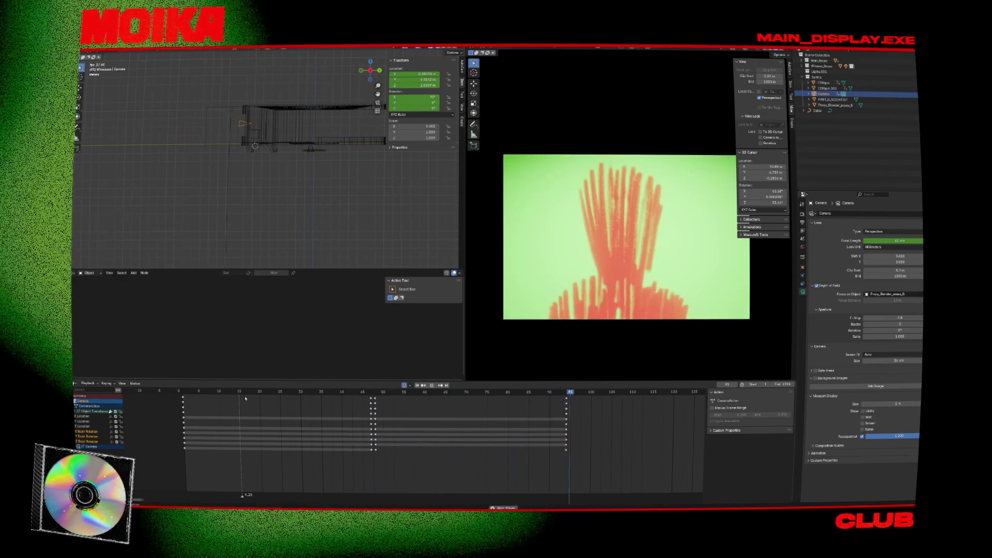
Step: Copy the first group of camera keyframes and paste them at frame 95
key(Escape)
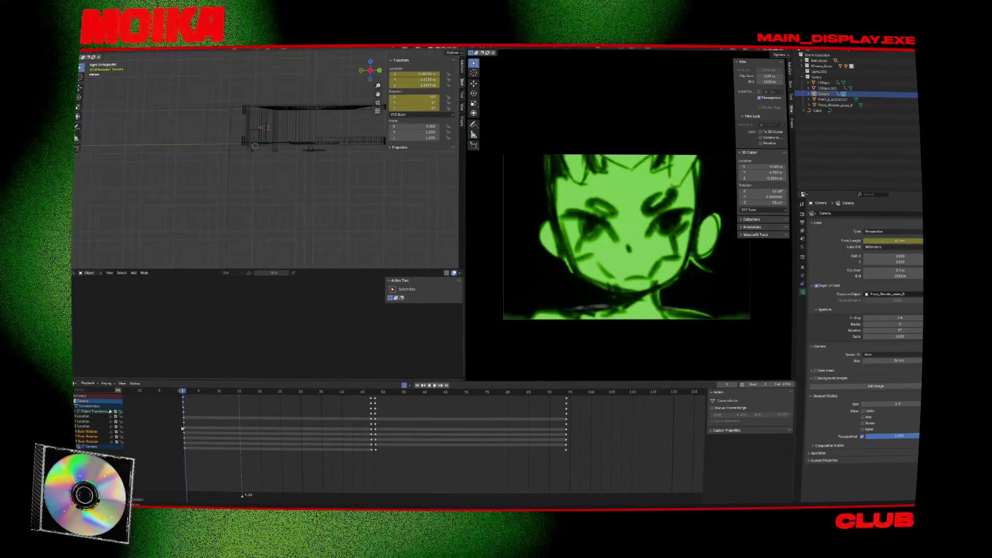
mouse_move(182, 458)
mouse_down()
mouse_move(302, 405)
mouse_move(373, 392)
mouse_up()
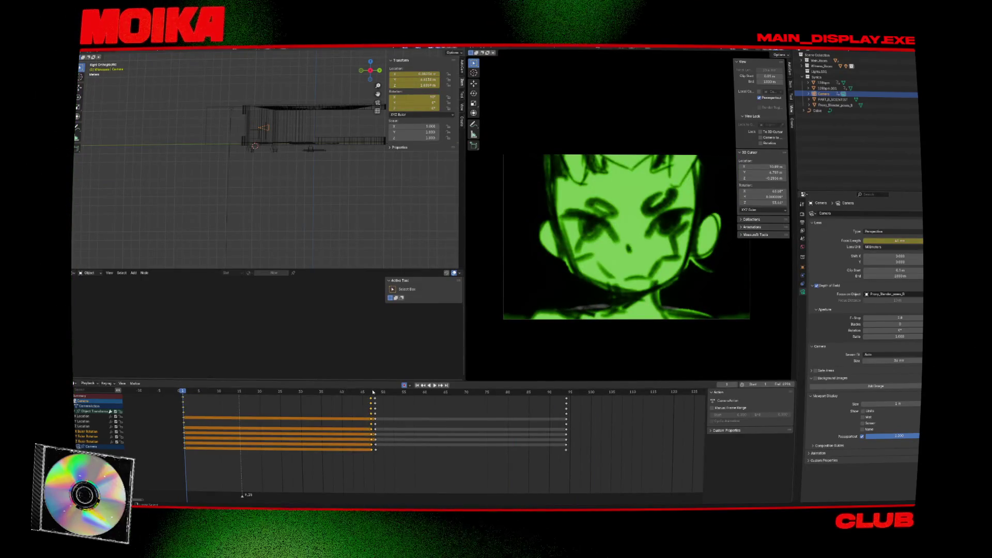
key(ctrl+c)
click(570, 392)
key(ctrl+v)
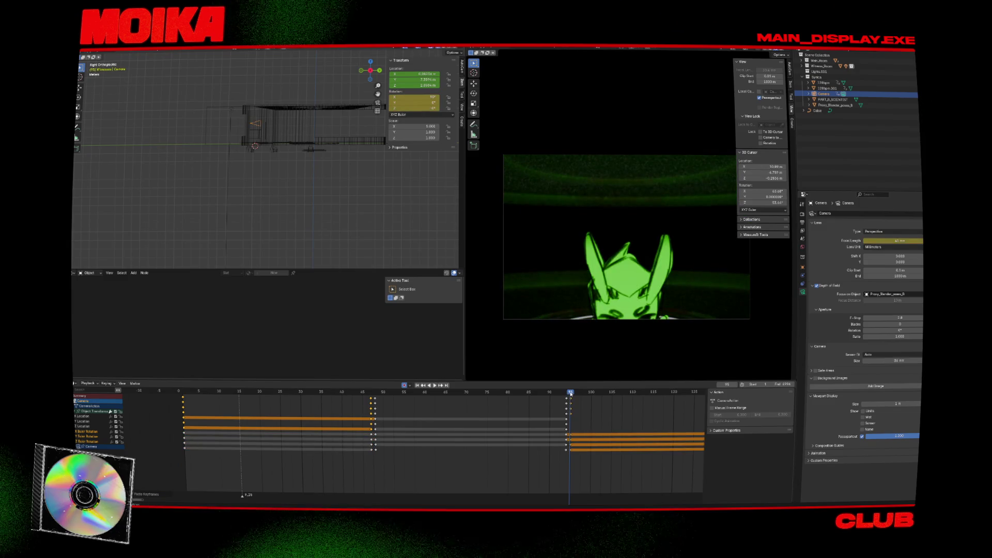
key(ctrl+z)
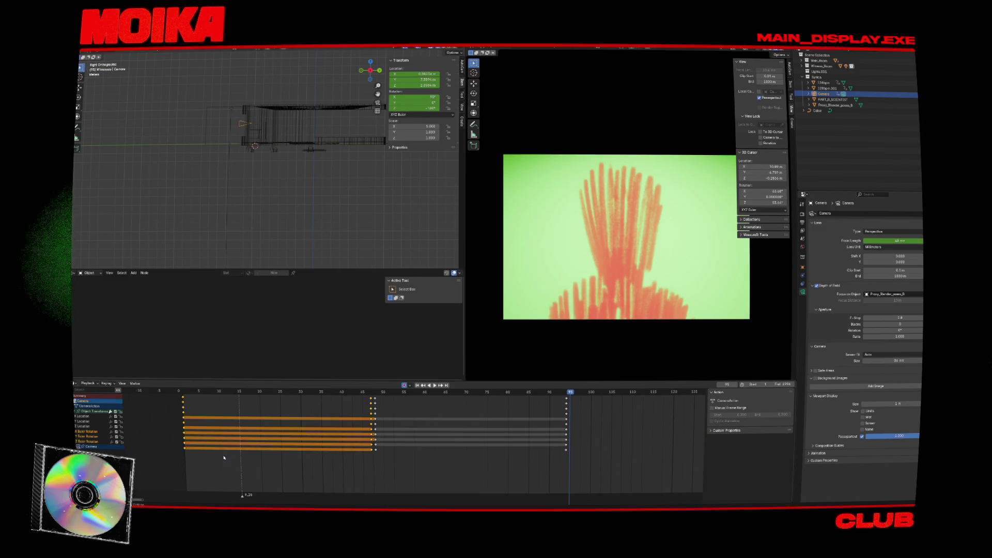
click(176, 408)
key(a)
click(264, 416)
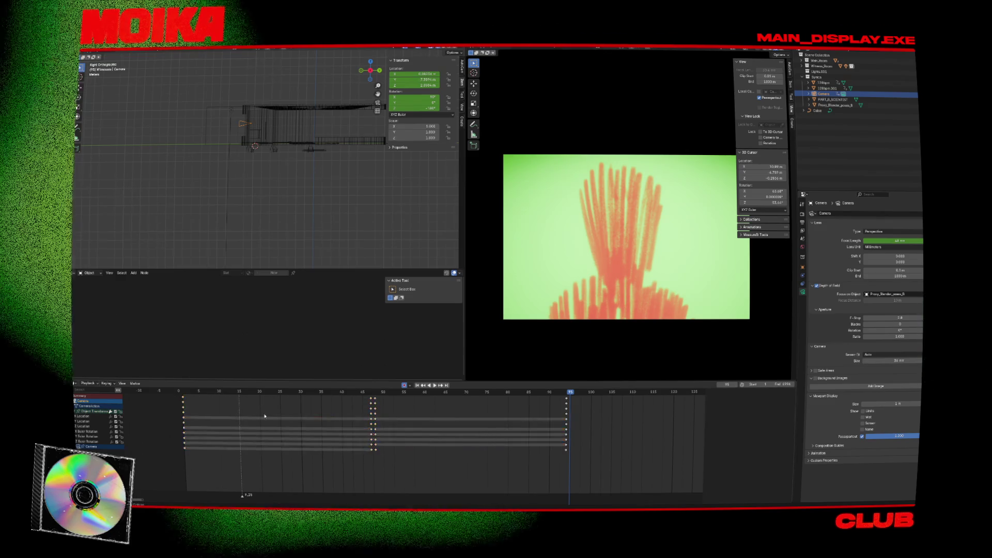
click(184, 399)
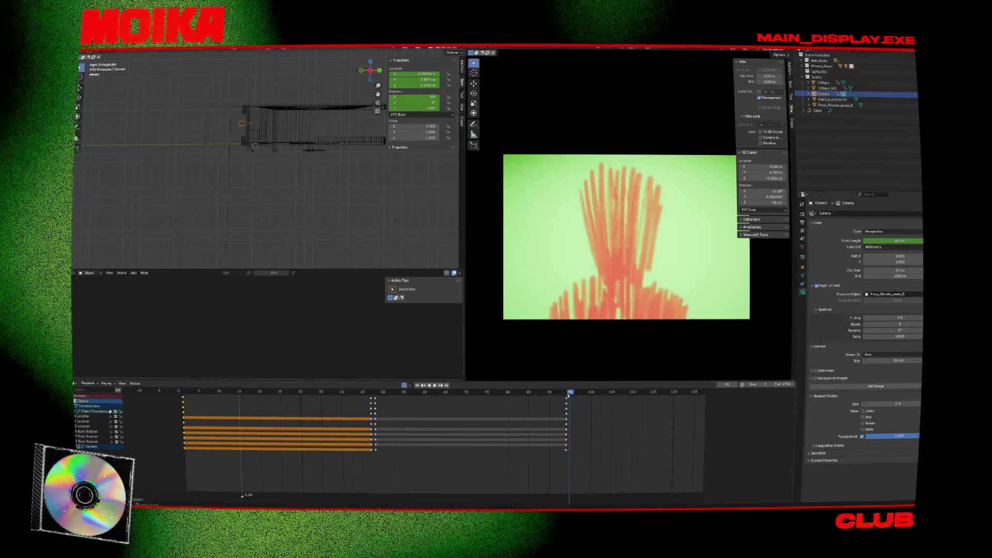
key(ctrl+v)
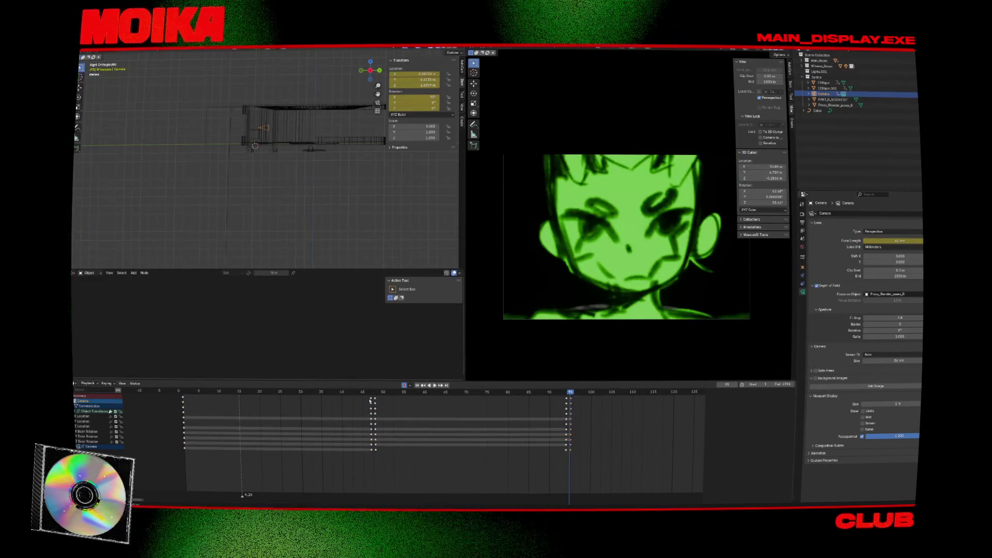
Step: Copy the frame-47 camera keys, paste them at frame 95, and preview the result
click(371, 400)
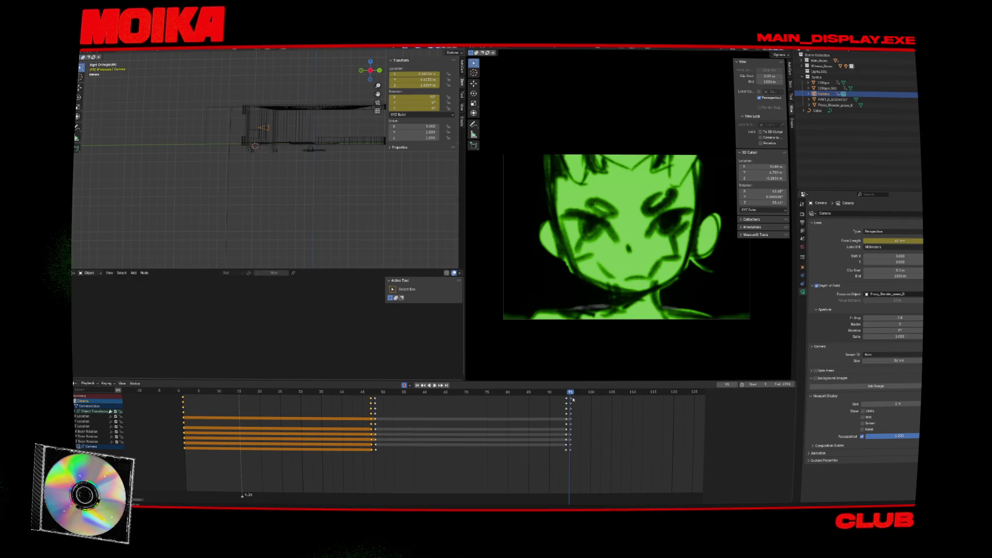
key(ctrl+c)
key(ctrl+v)
ctrl+scroll(517, 413, down, 5)
key(space)
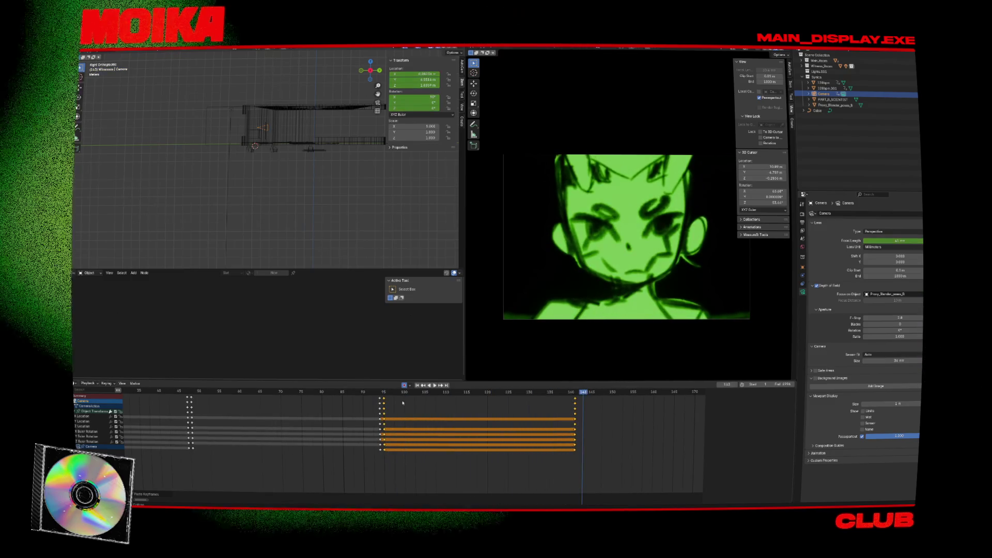
key(Escape)
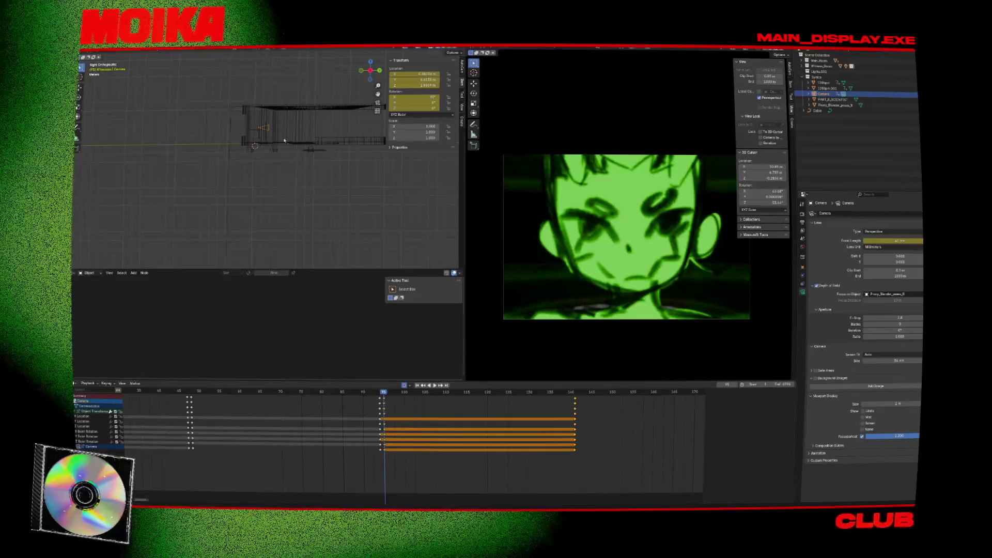
scroll(284, 140, up, 3)
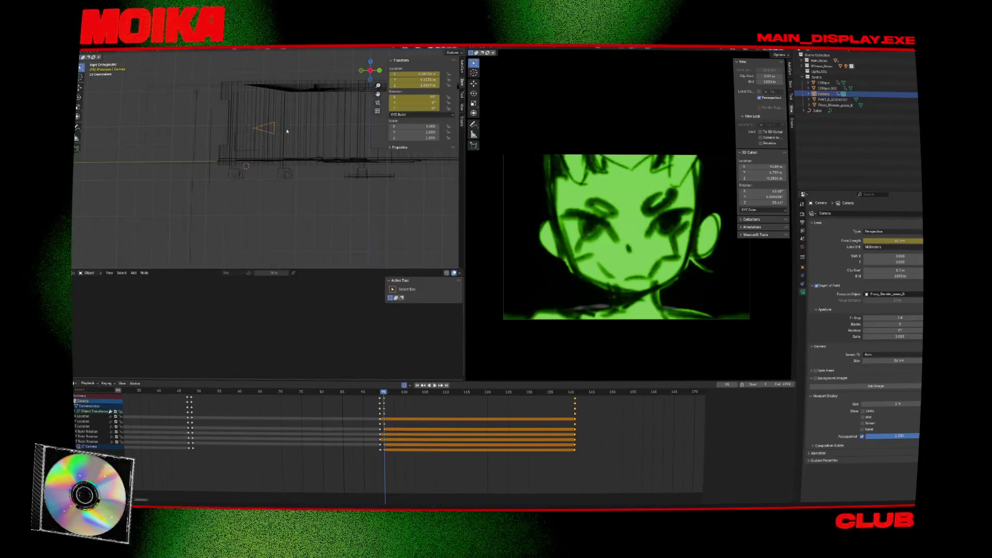
Step: Slide the camera along Y at frames 95 and 141, ending at Y -1.3952 m
key(g)
key(y)
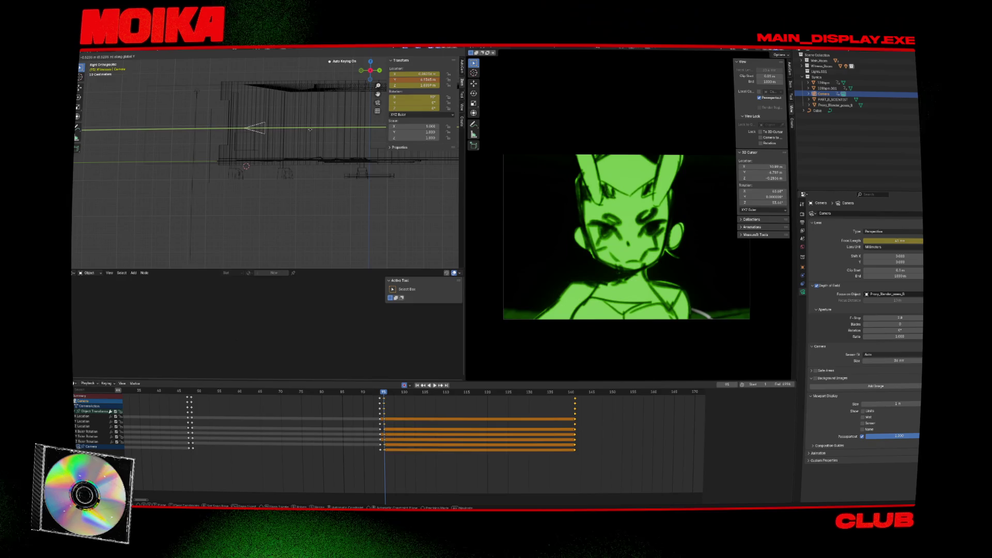
click(315, 138)
key(Up)
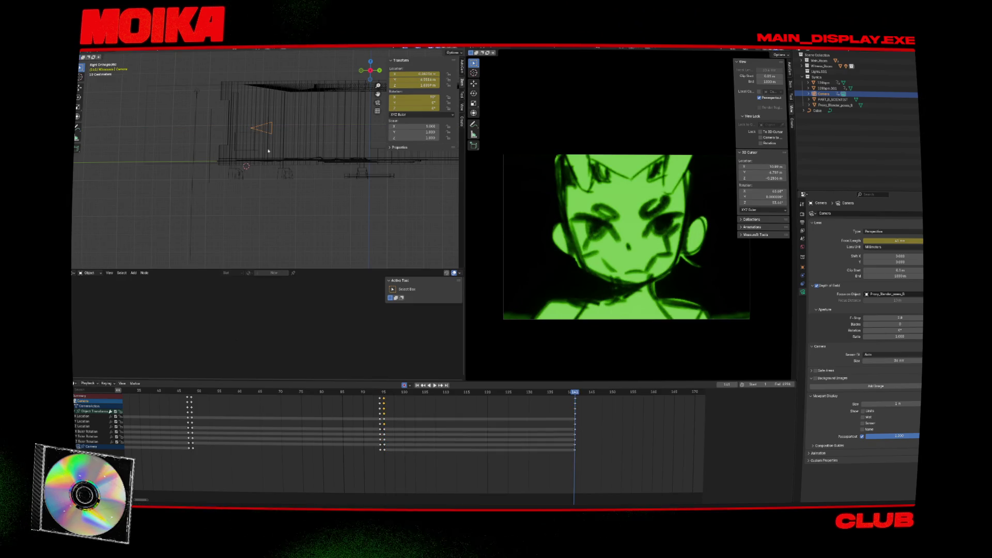
key(y)
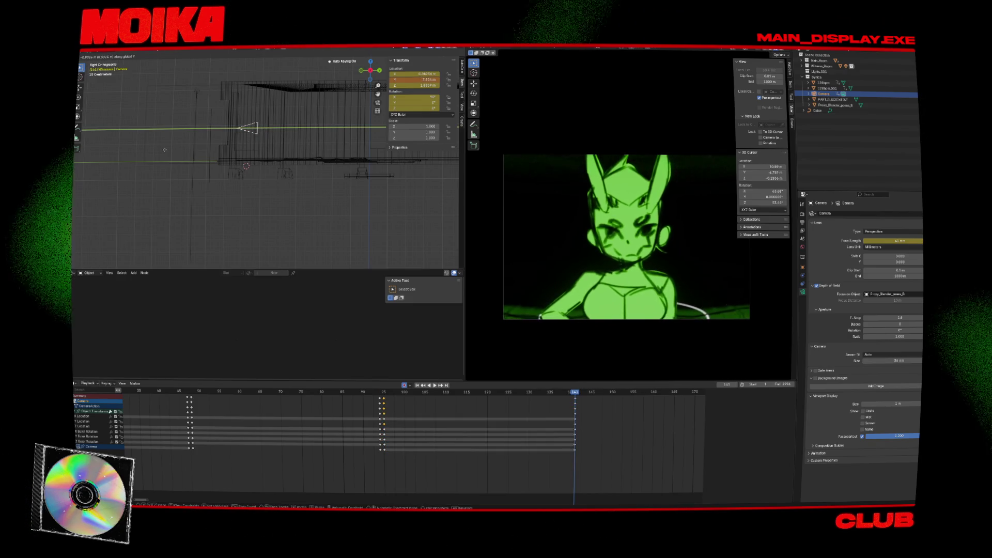
click(135, 149)
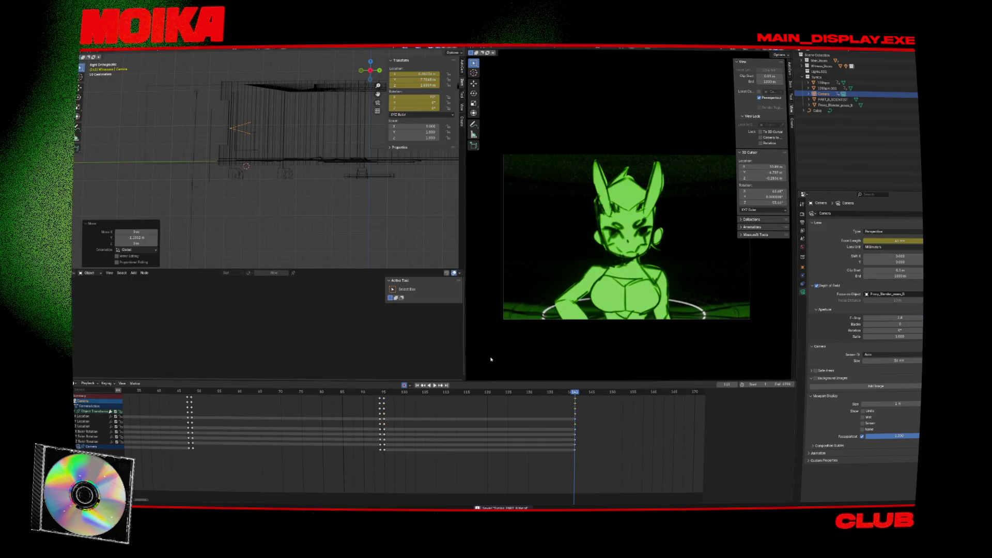
Step: Save the file and key all camera channels at frames 95 and 141
key(ctrl+s)
key(Down)
key(space)
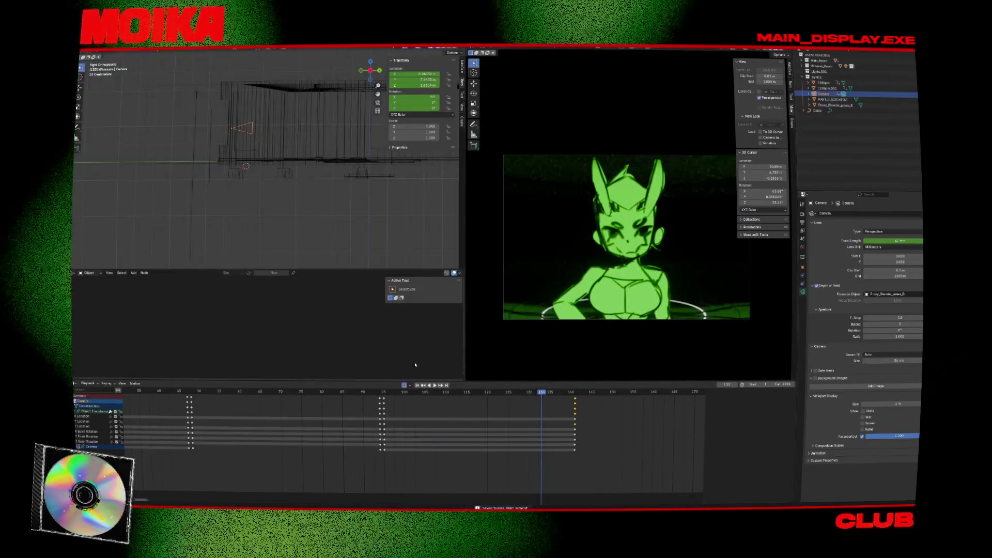
key(Escape)
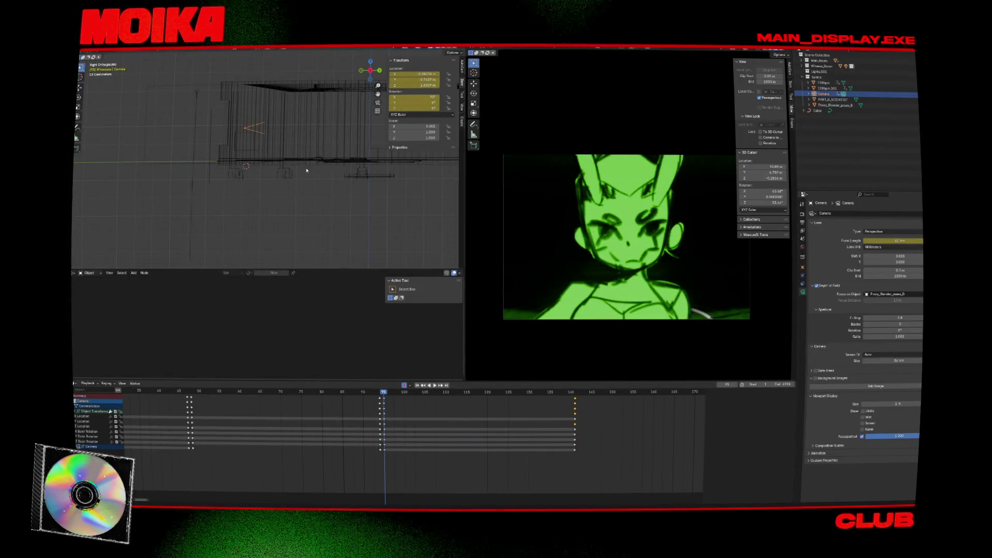
click(197, 163)
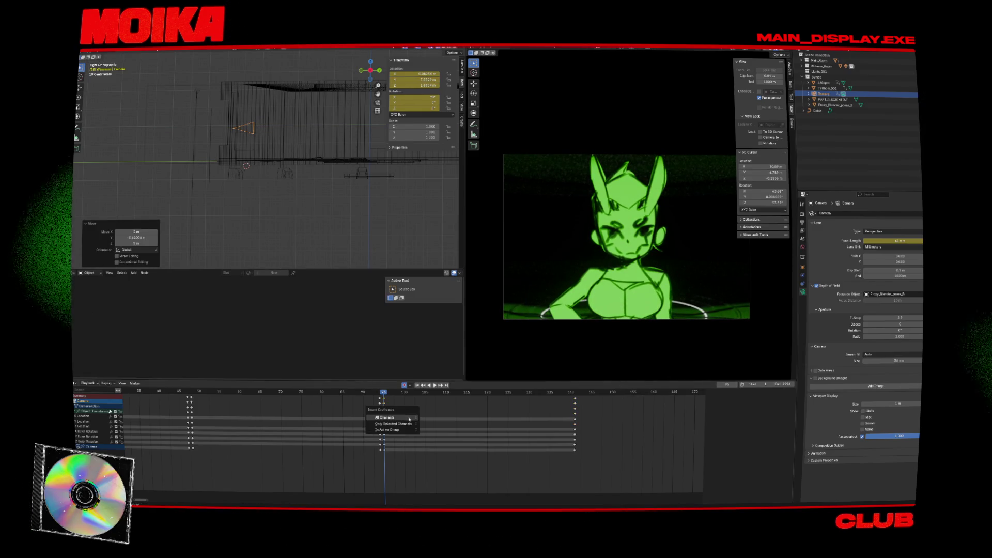
click(409, 417)
key(Up)
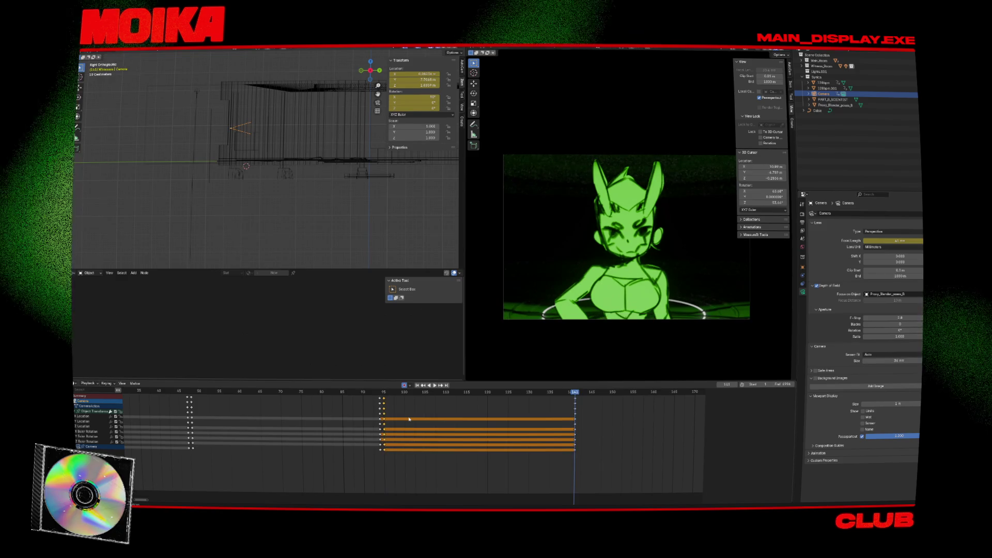
click(576, 402)
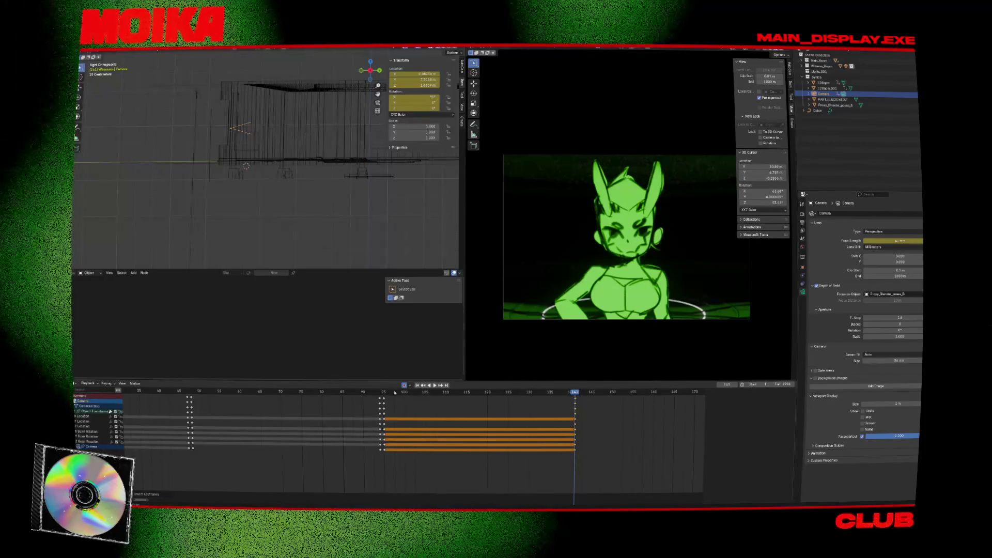
Step: Set every camera keyframe to Linear interpolation and preview the motion
key(Down)
key(space)
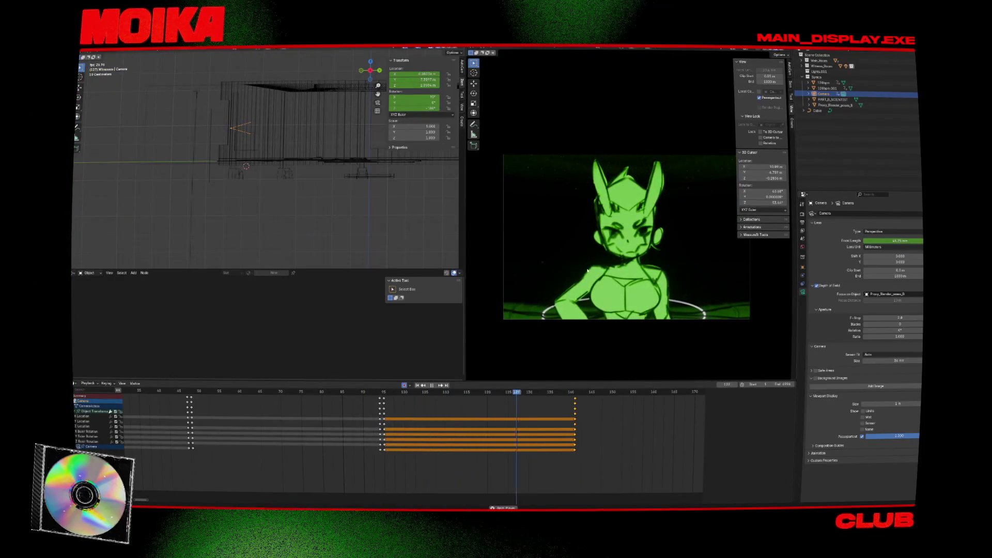
key(space)
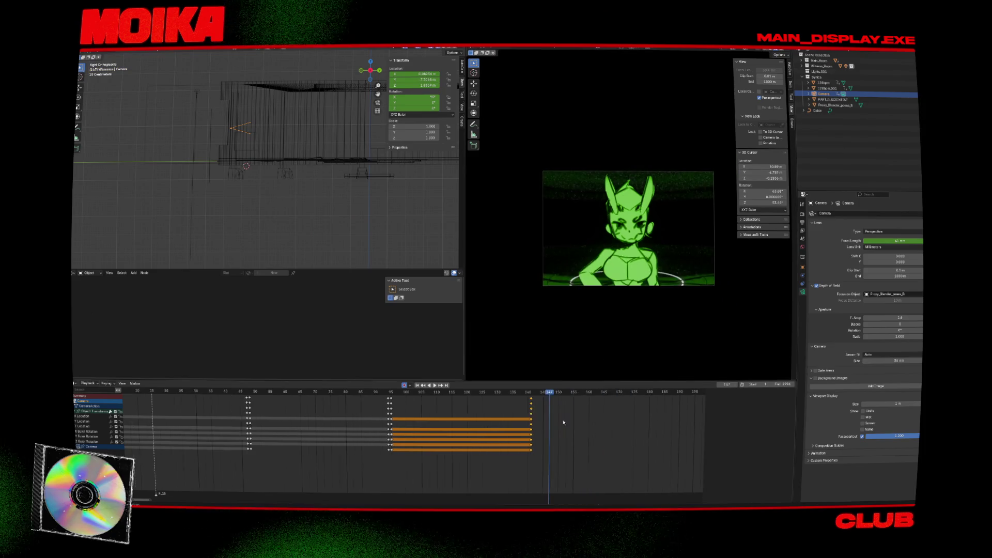
scroll(549, 465, down, 4)
key(a)
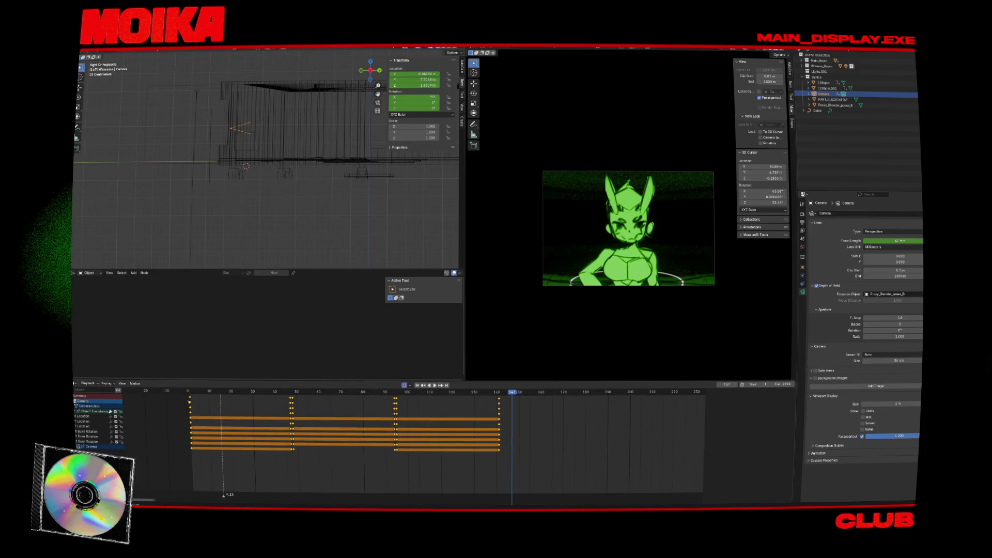
mouse_move(176, 427)
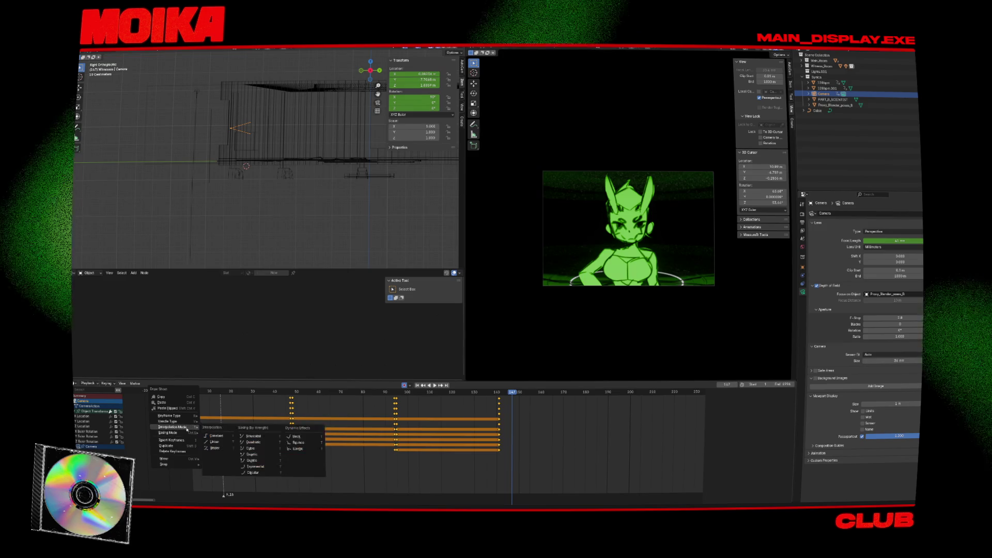
click(209, 442)
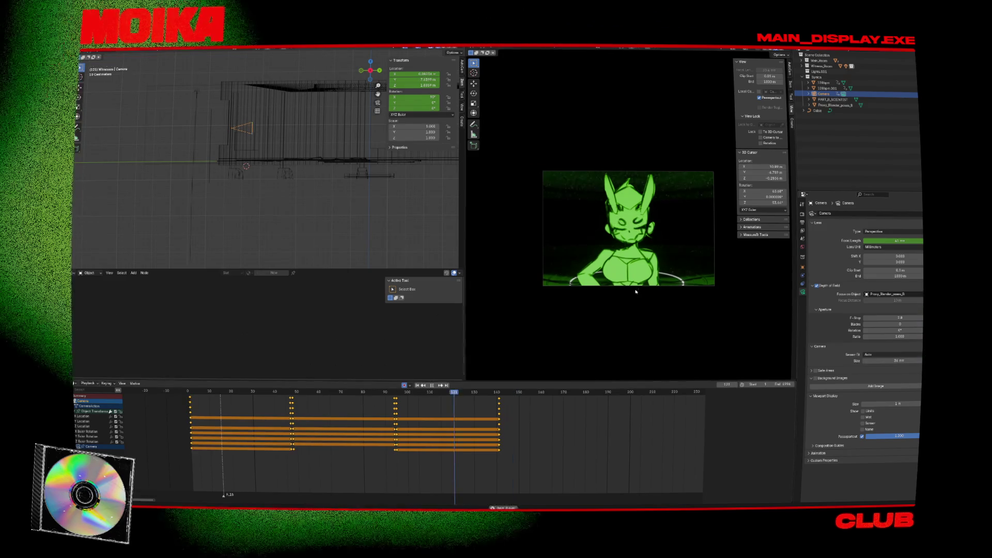
scroll(629, 270, up, 3)
key(space)
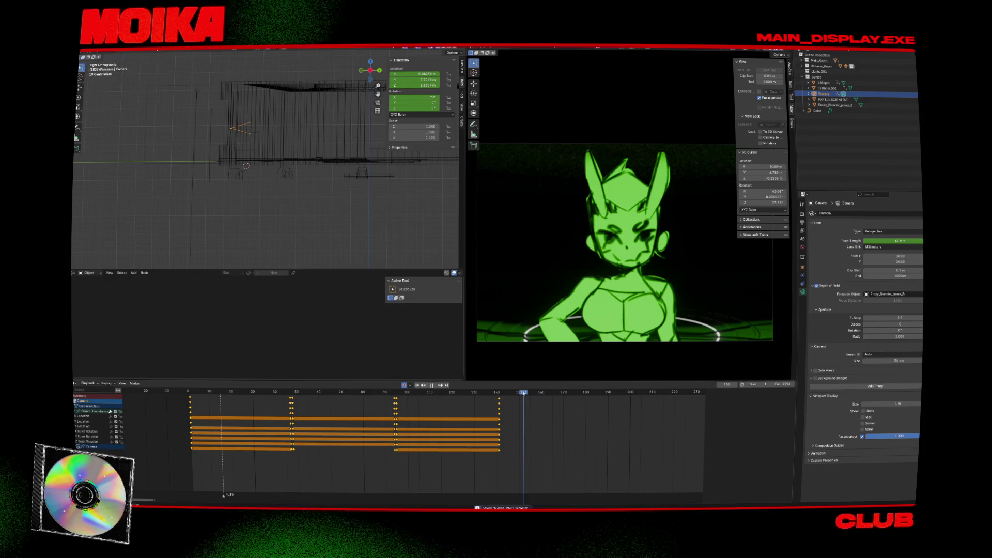
scroll(392, 207, up, 2)
key(shift+z)
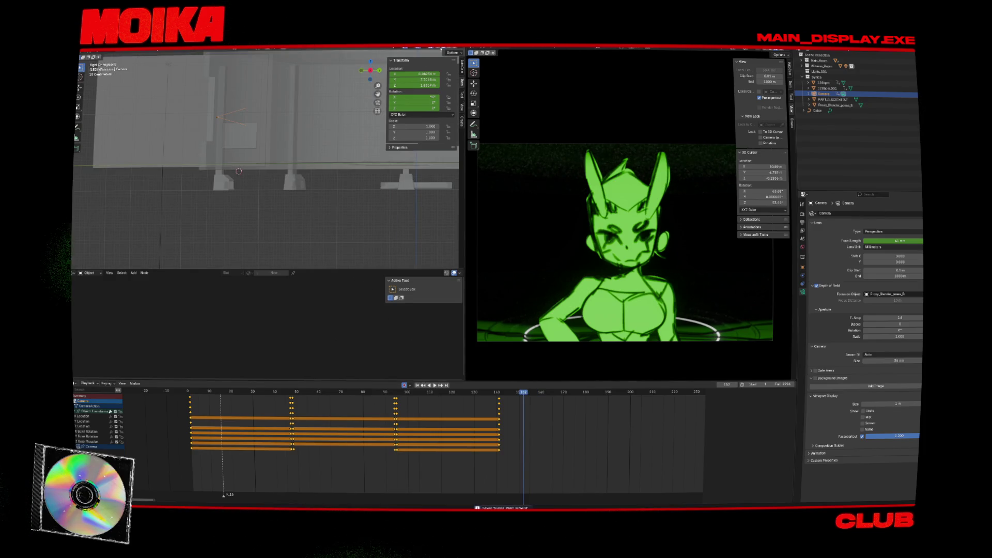
key(Down)
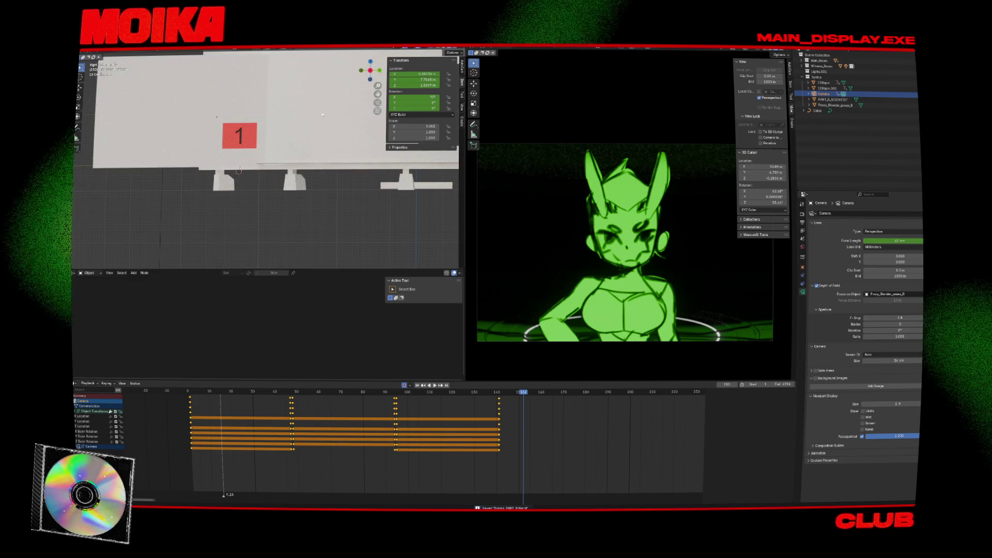
key(Left)
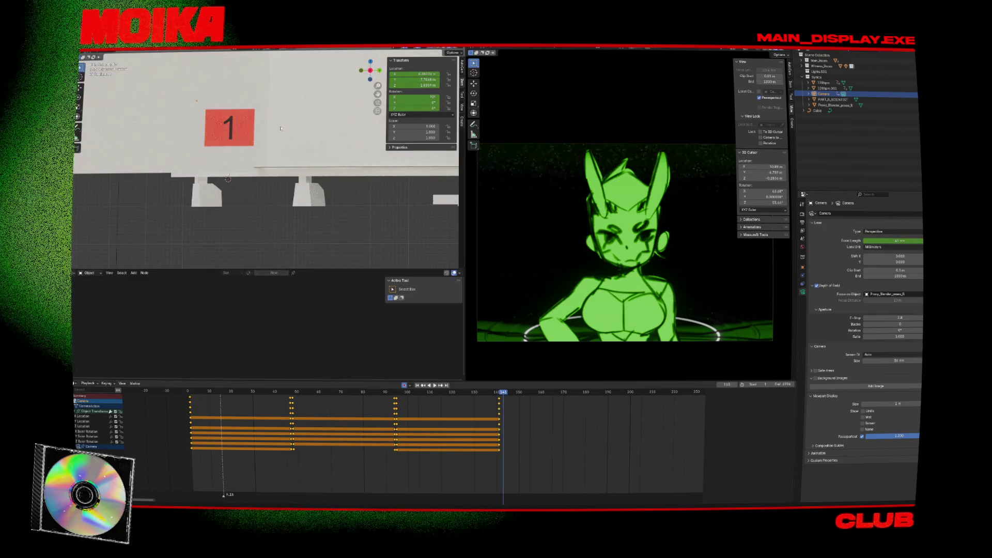
click(395, 394)
key(space)
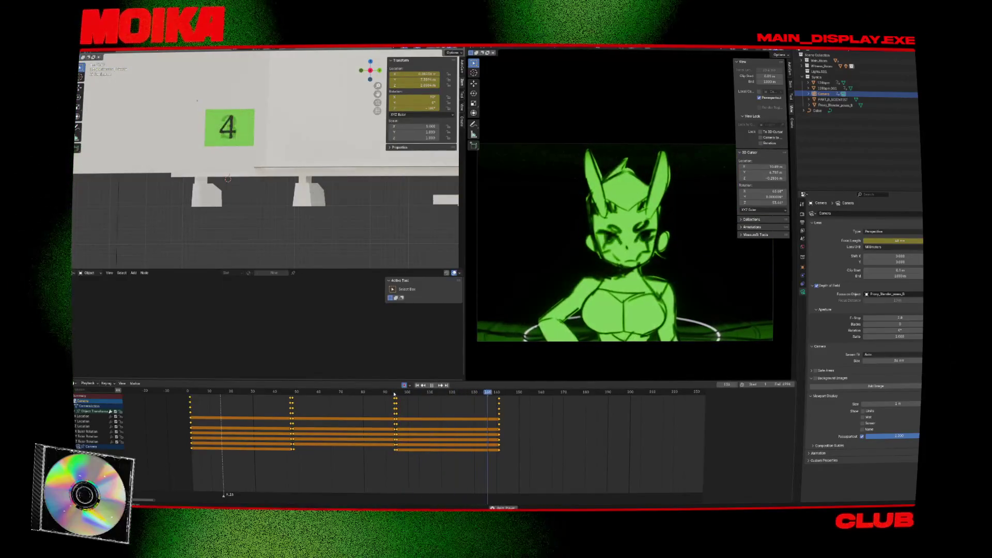
key(space)
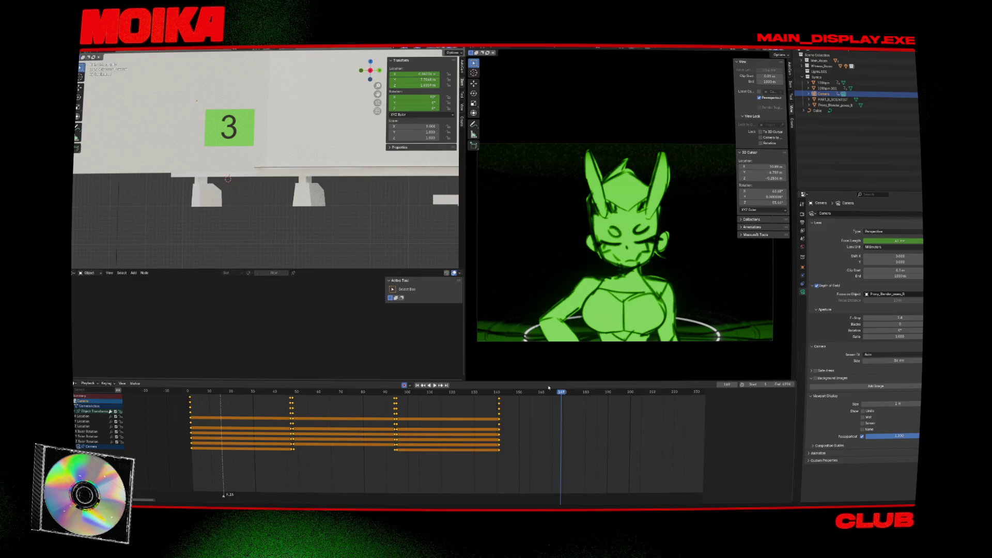
key(space)
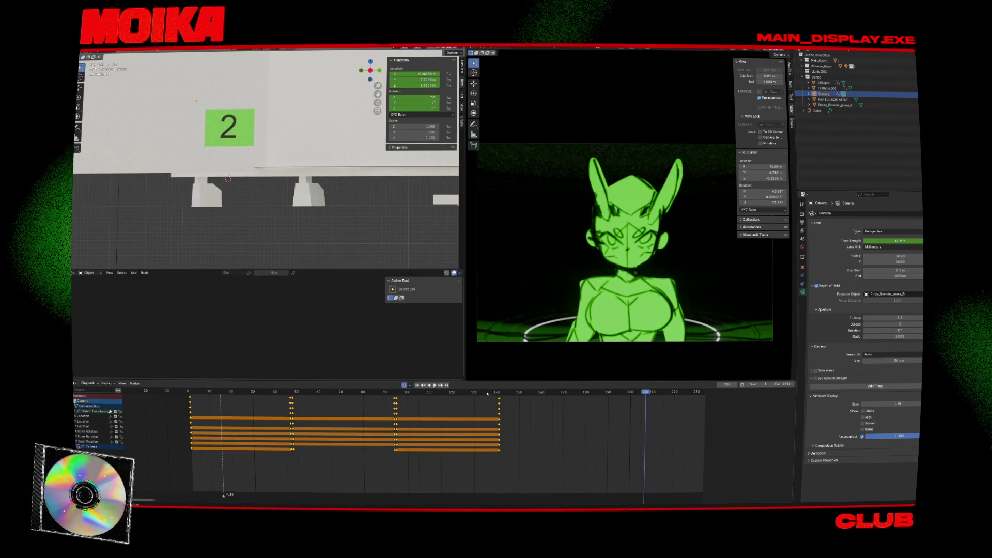
click(516, 391)
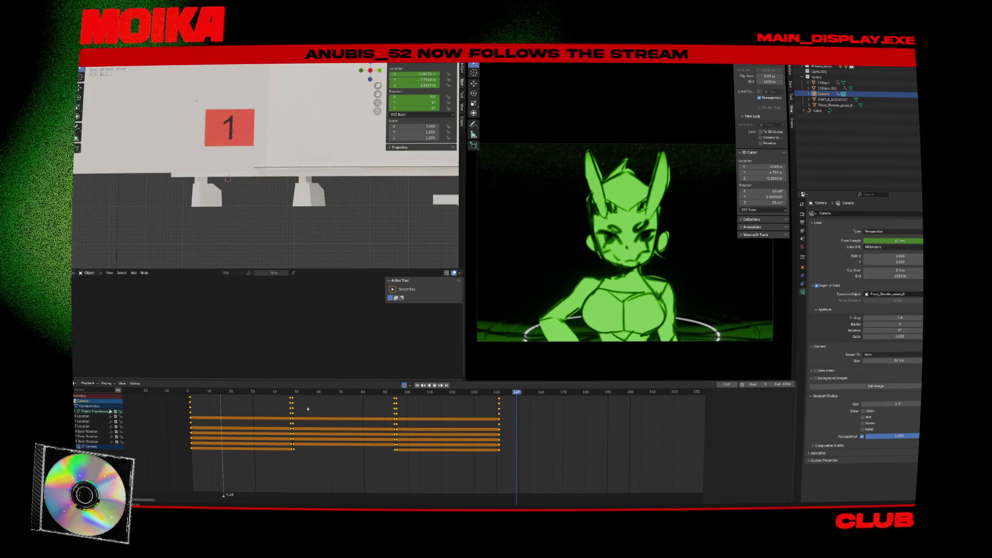
scroll(268, 408, down, 2)
click(258, 391)
key(space)
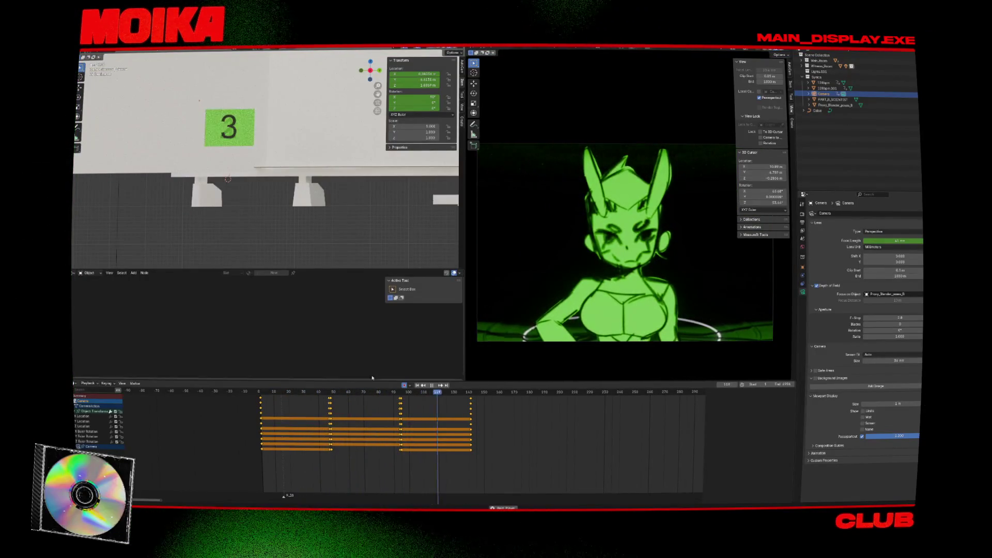
key(space)
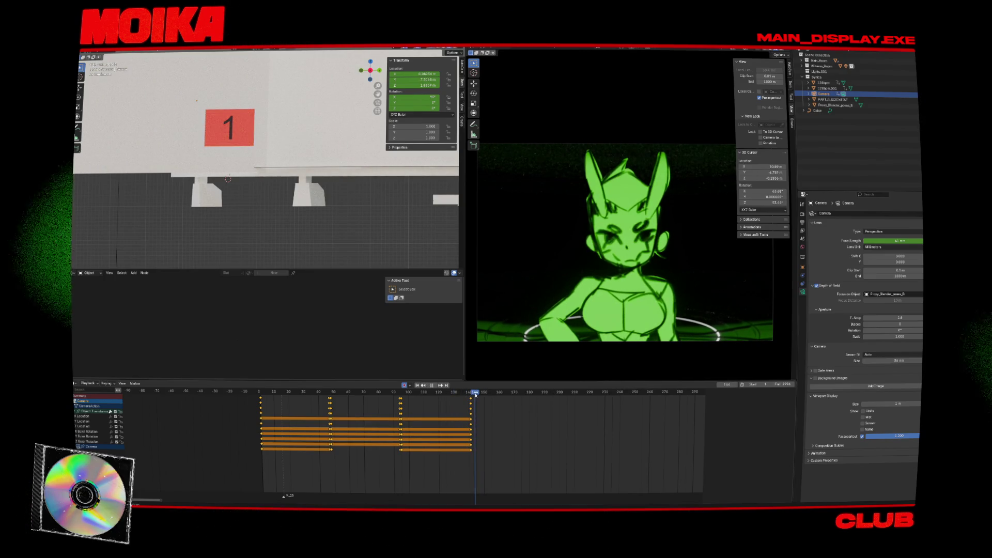
key(space)
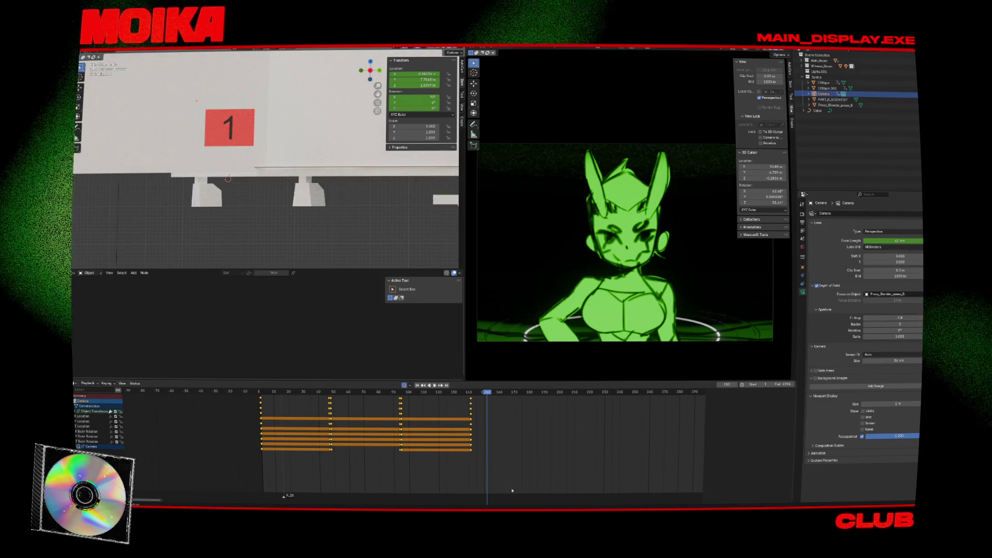
key(space)
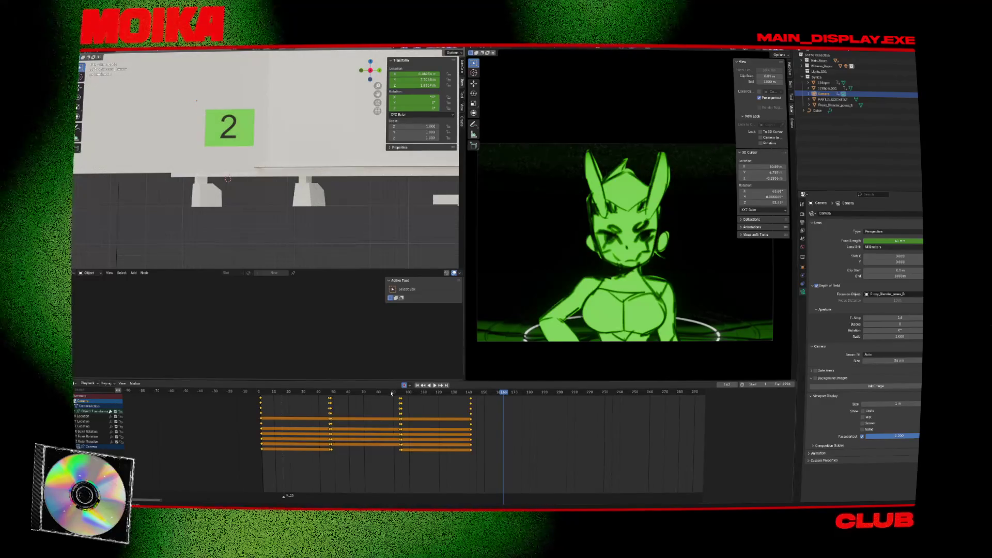
click(331, 397)
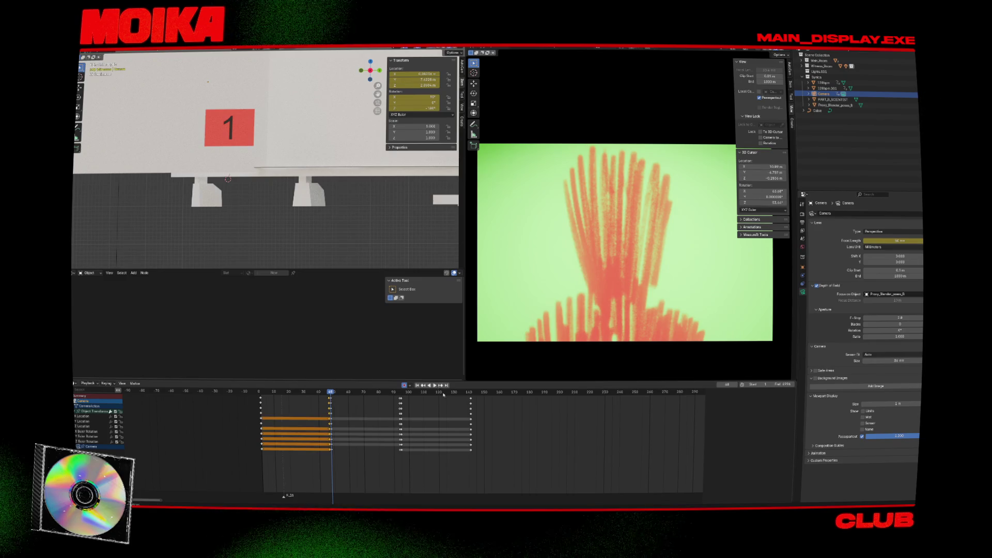
Step: Paste the copied camera keyframes at frame 142 and compare the neighbouring frames
click(472, 401)
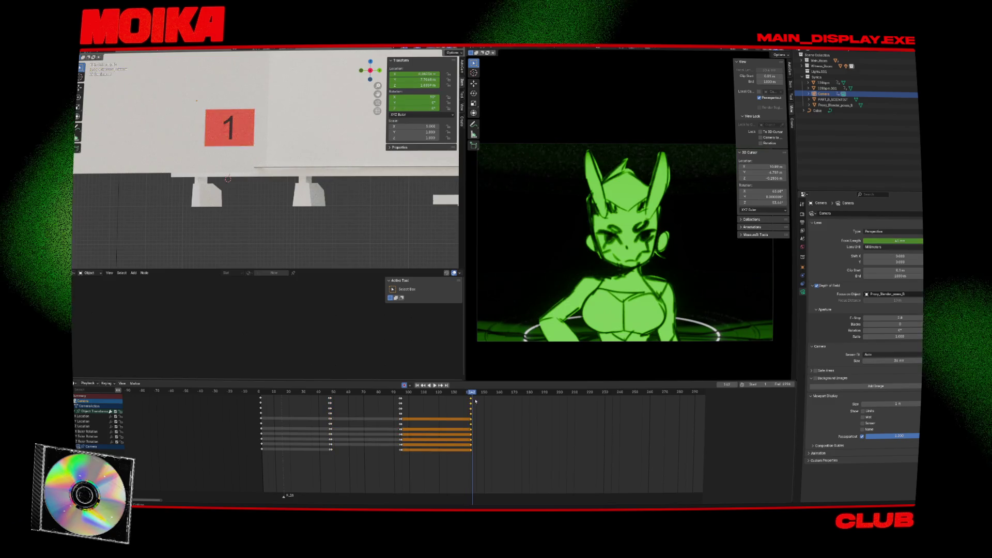
key(ctrl+v)
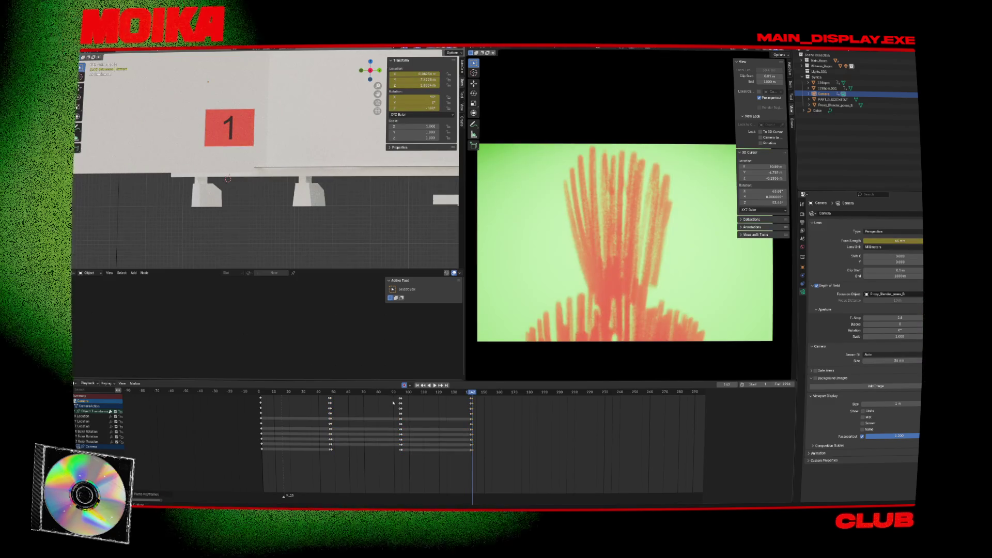
shift+click(330, 398)
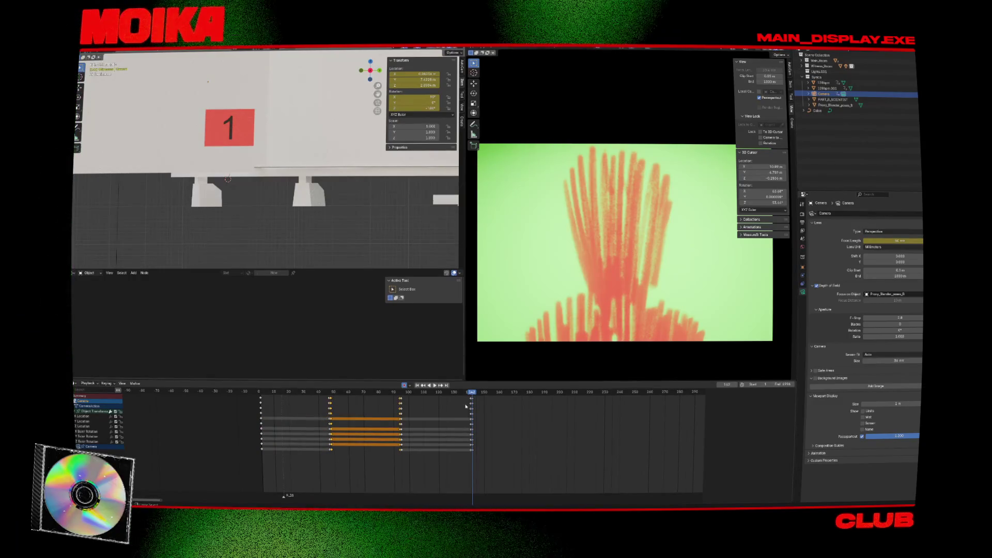
key(ctrl+v)
key(Left)
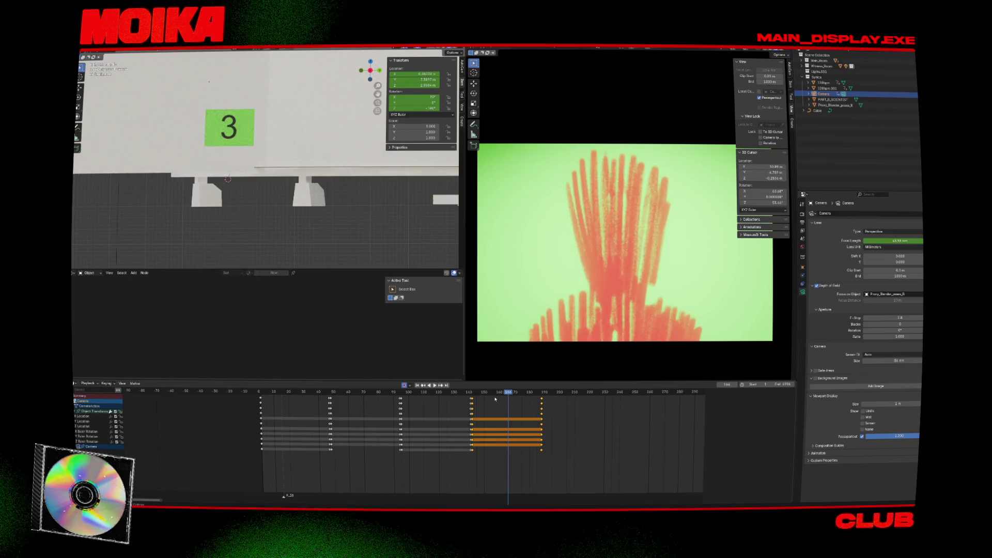
key(Right)
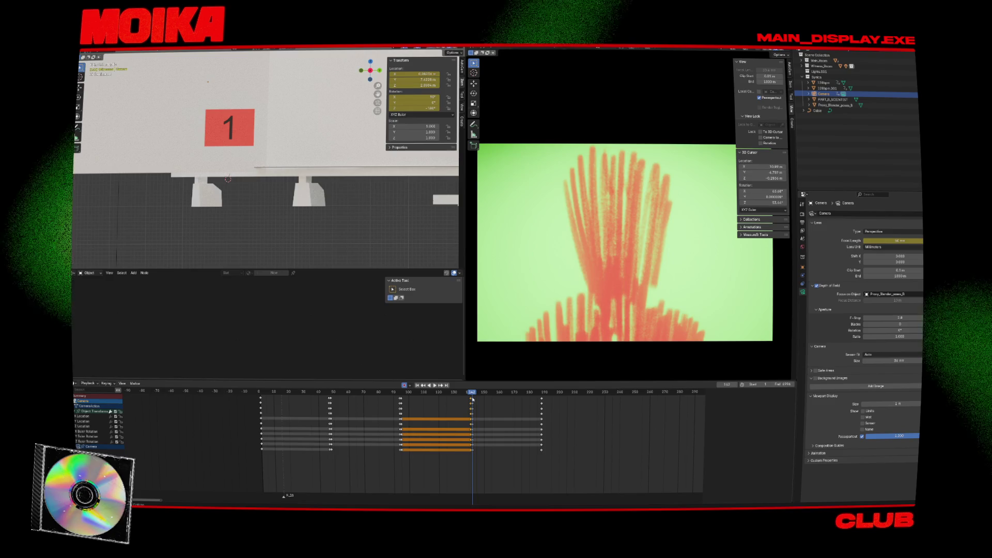
key(Up)
key(ctrl+v)
key(Down)
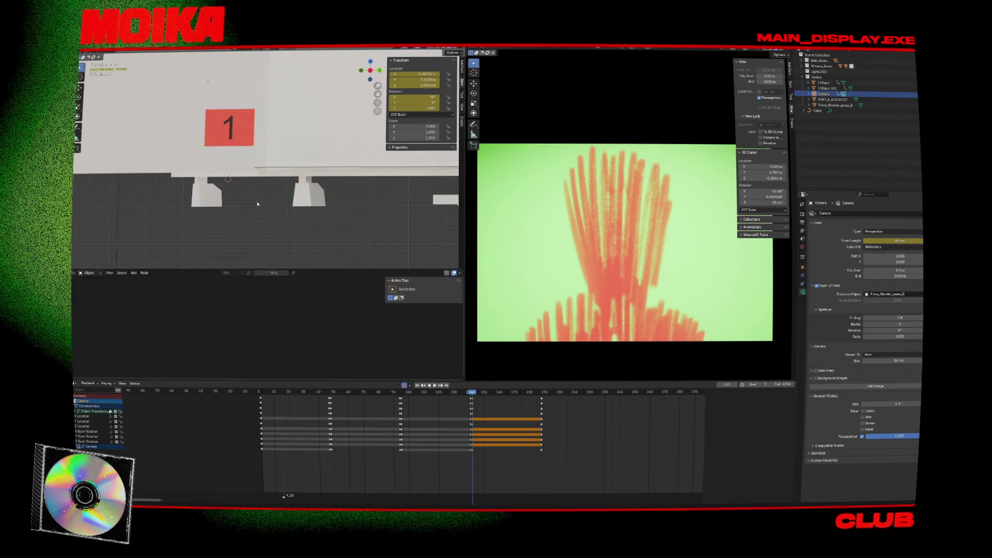
Step: In side view, reposition the frame-142 camera along Y, freely, and by rotation
key(KP_3)
key(g)
key(y)
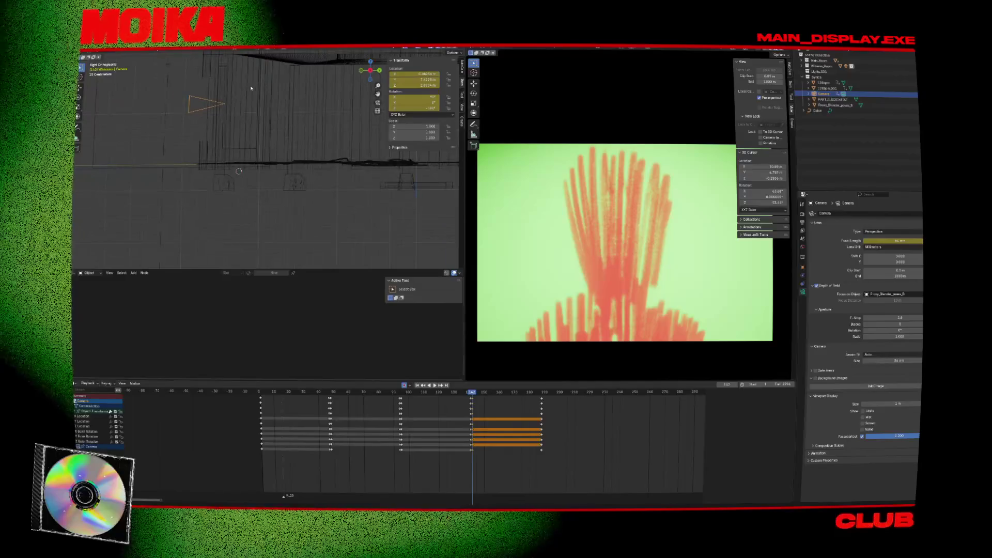
click(264, 106)
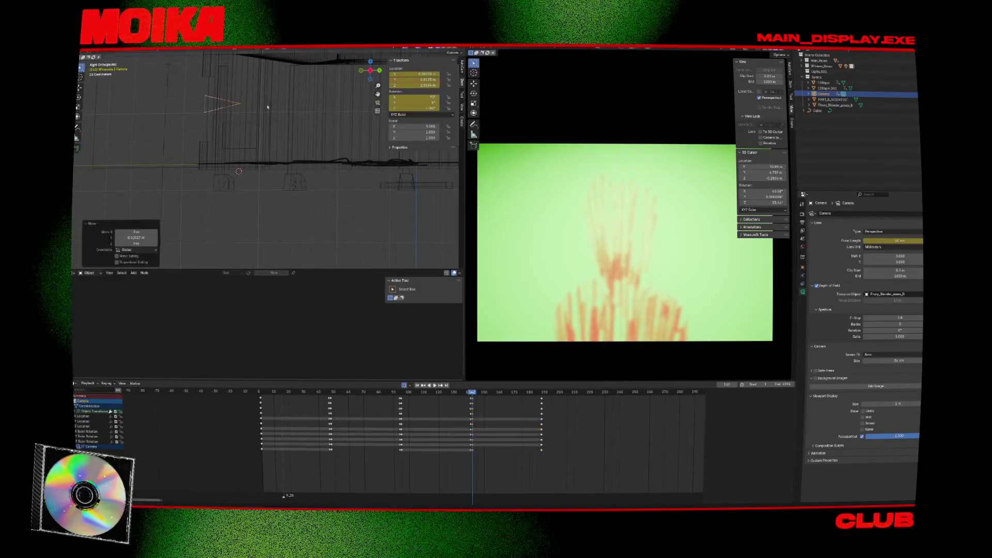
key(g)
click(269, 108)
key(r)
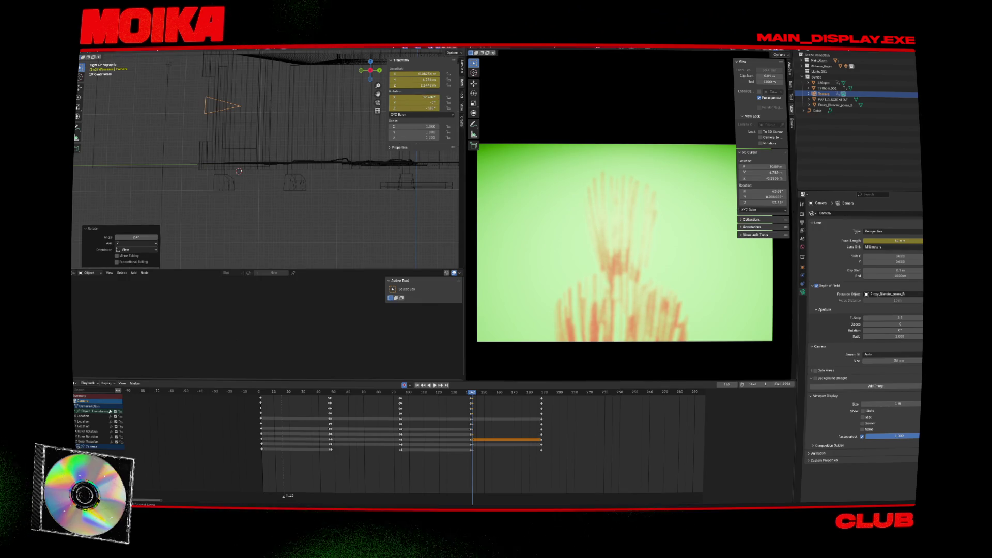
Step: Clear the focus object, set focus distance to 9.23 m, save, and preview the animation
key(BackSpace)
mouse_move(901, 300)
mouse_down()
mouse_move(880, 300)
mouse_move(884, 318)
mouse_up()
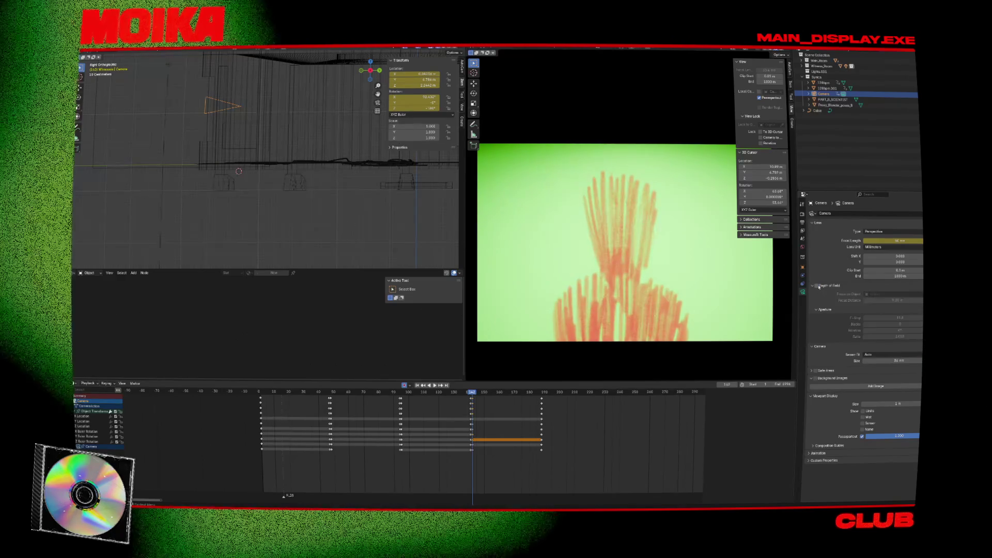
key(ctrl+s)
drag(392, 394, 277, 395)
key(space)
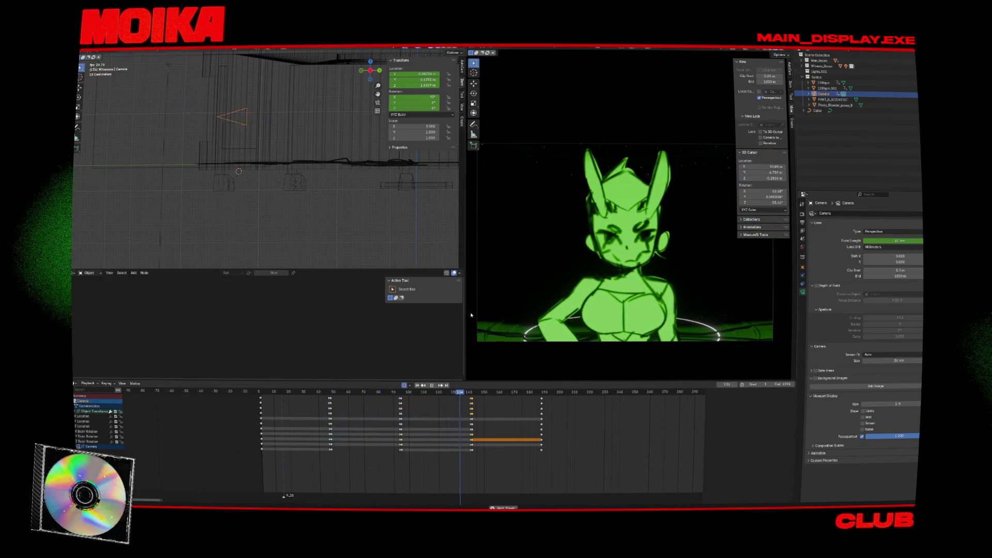
key(space)
Step: Paste the frame-142 keys at frame 188 and shift that camera about 0.37 m along Y
key(Down)
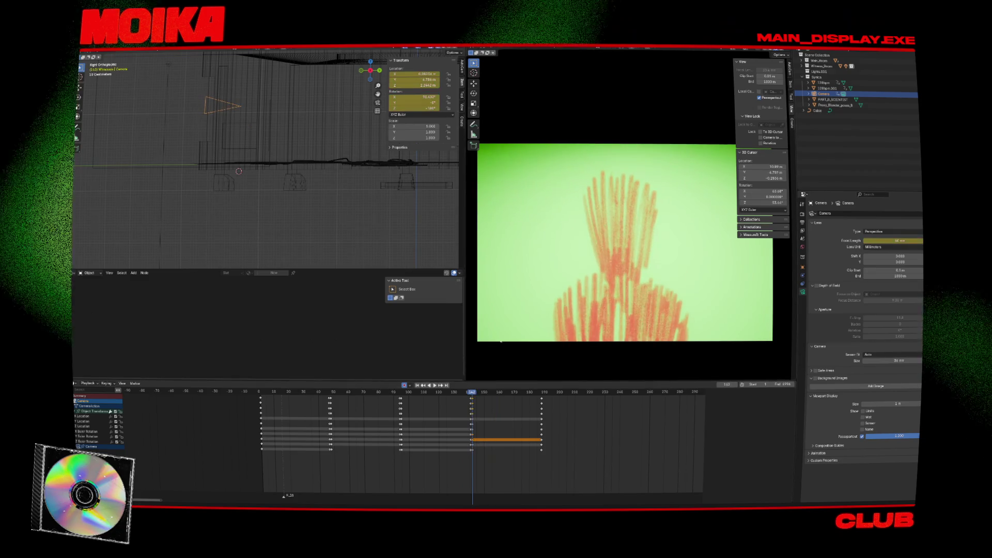
key(g)
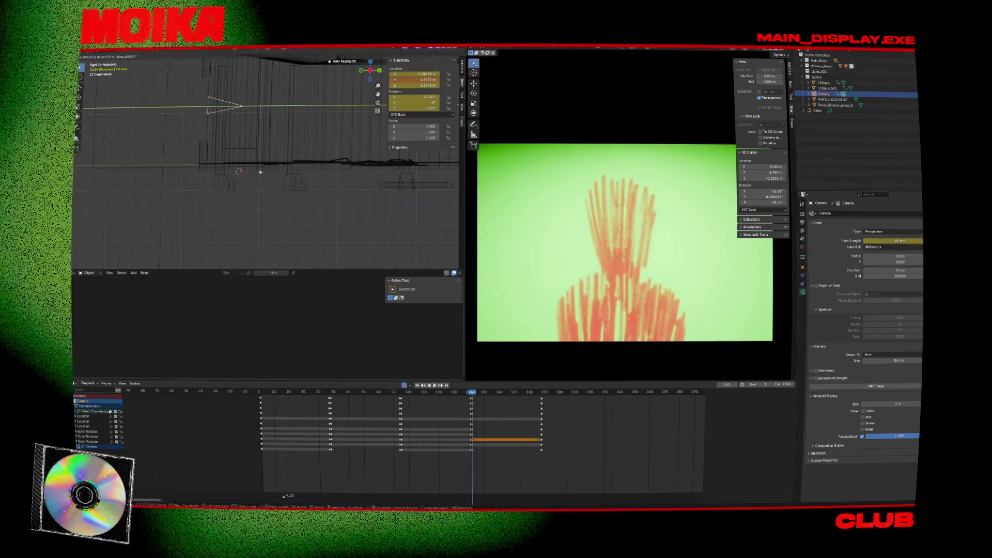
click(260, 172)
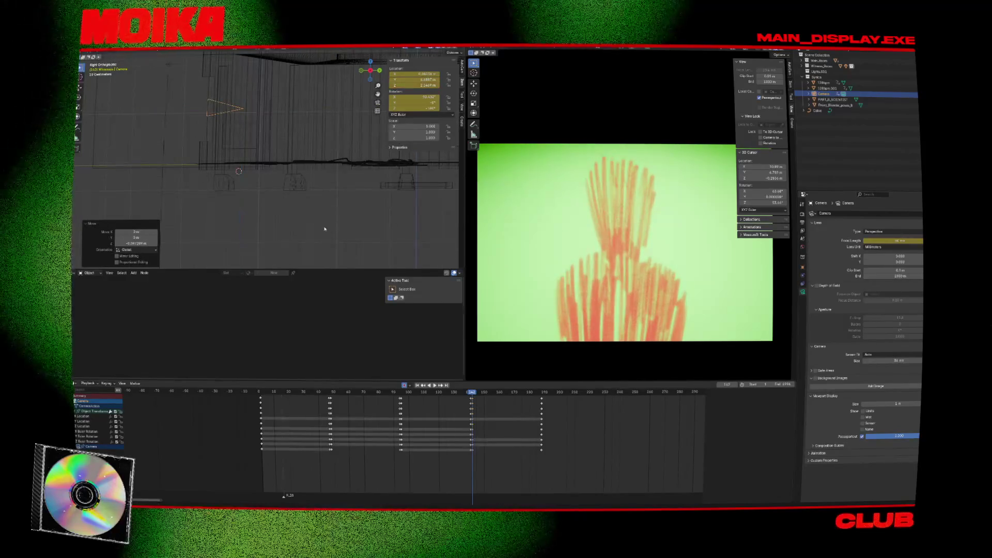
click(472, 398)
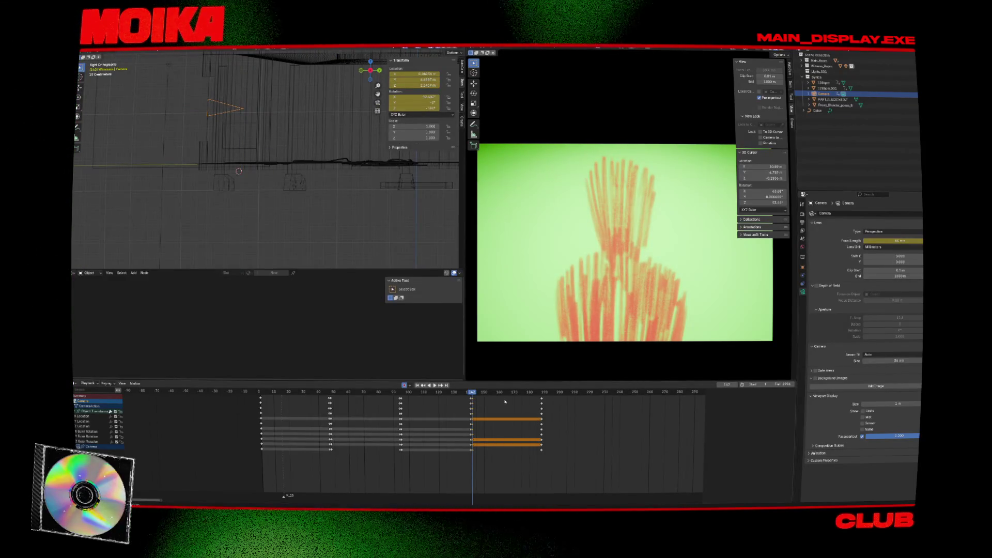
key(Up)
key(ctrl+v)
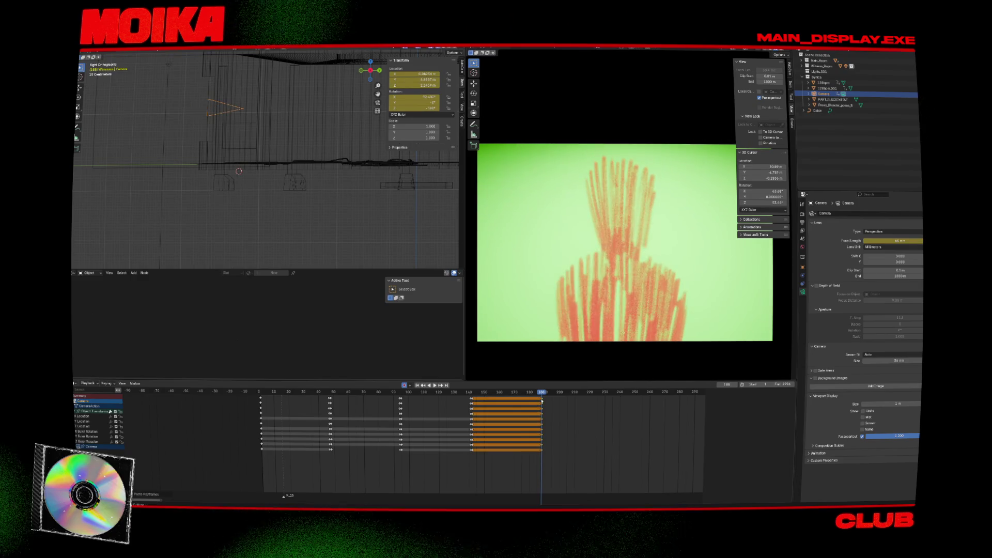
key(g)
key(y)
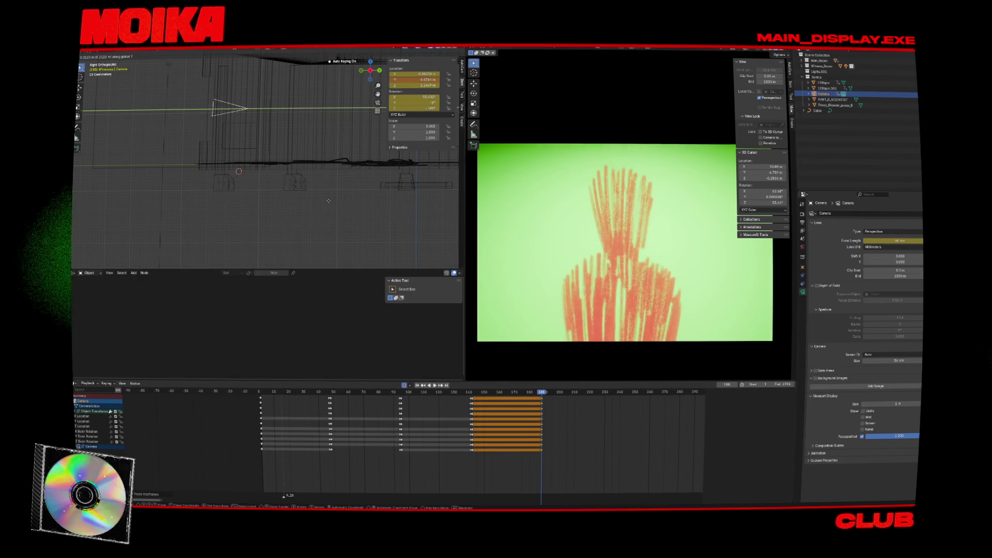
click(334, 203)
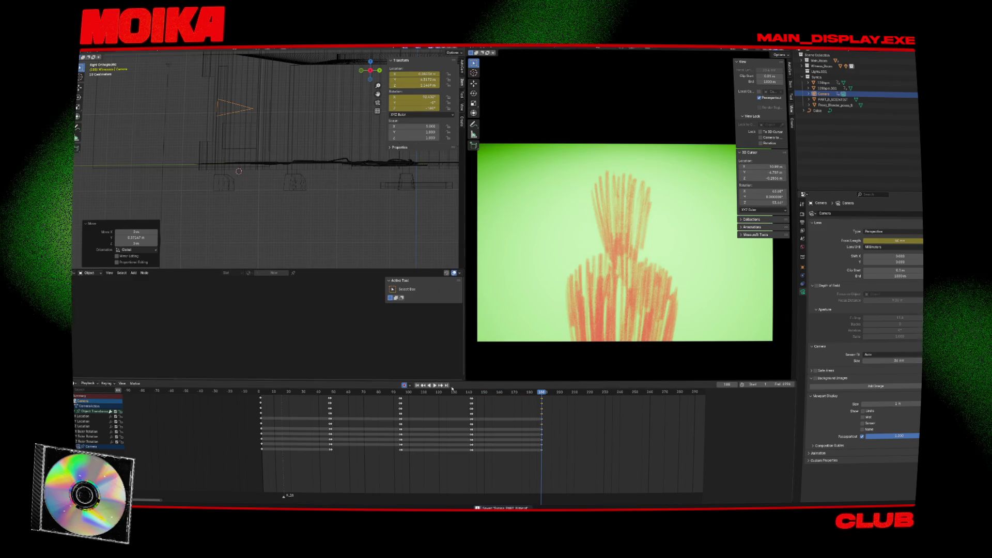
Step: Check the timing, then paste the frame-95 pose at frame 189
key(shift+ctrl+space)
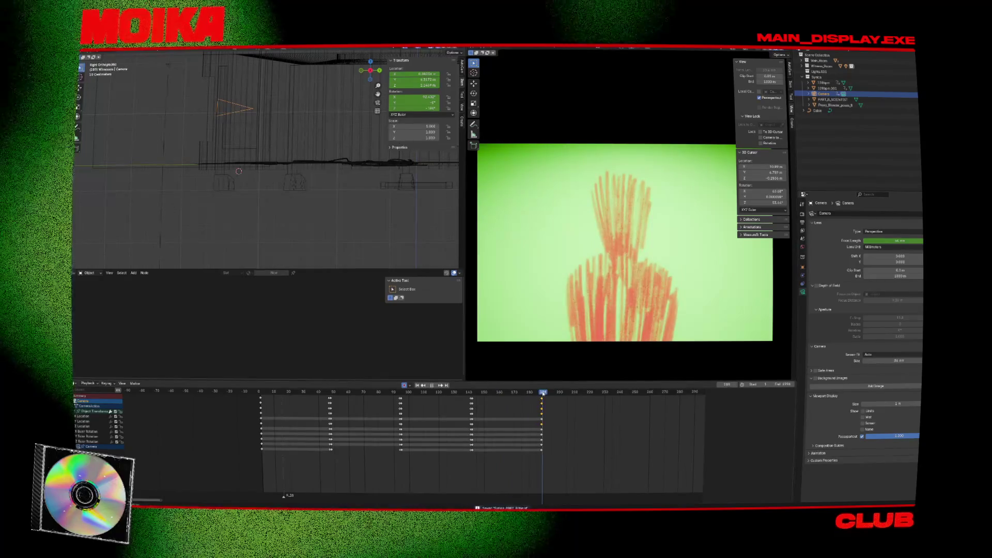
key(Escape)
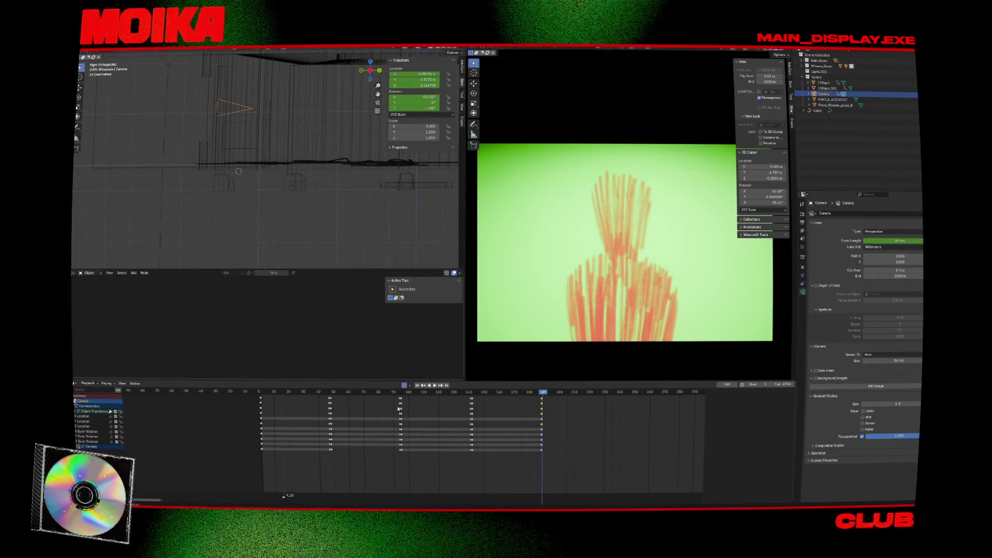
click(401, 398)
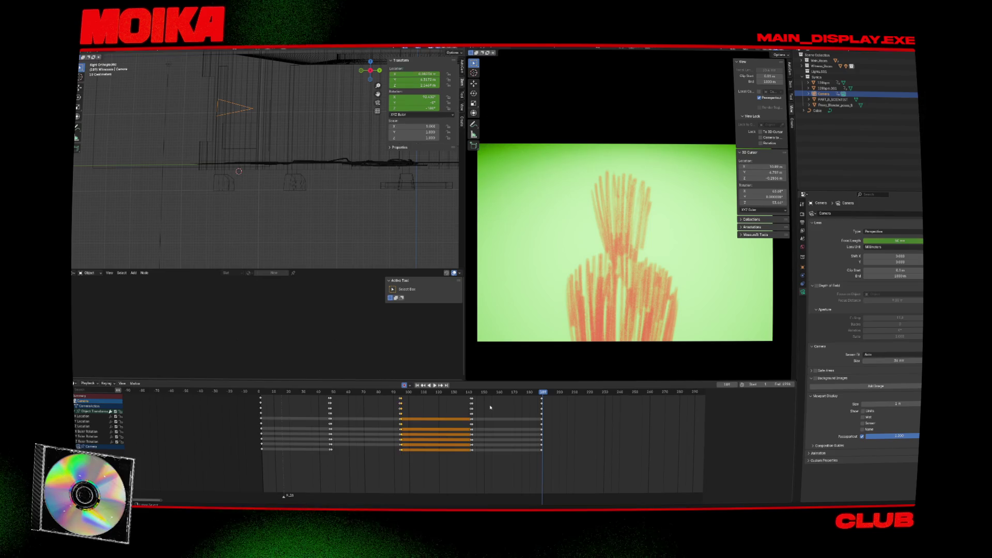
key(ctrl+v)
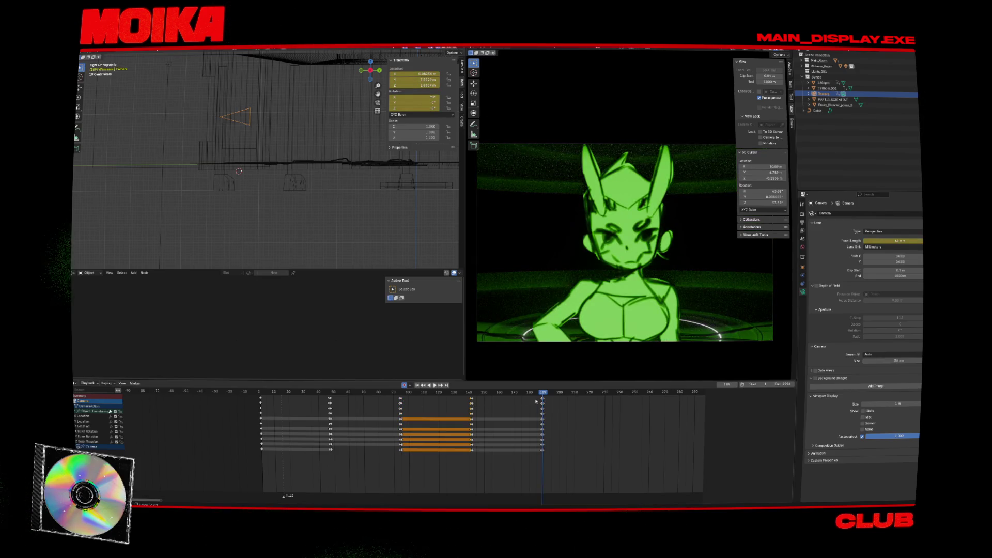
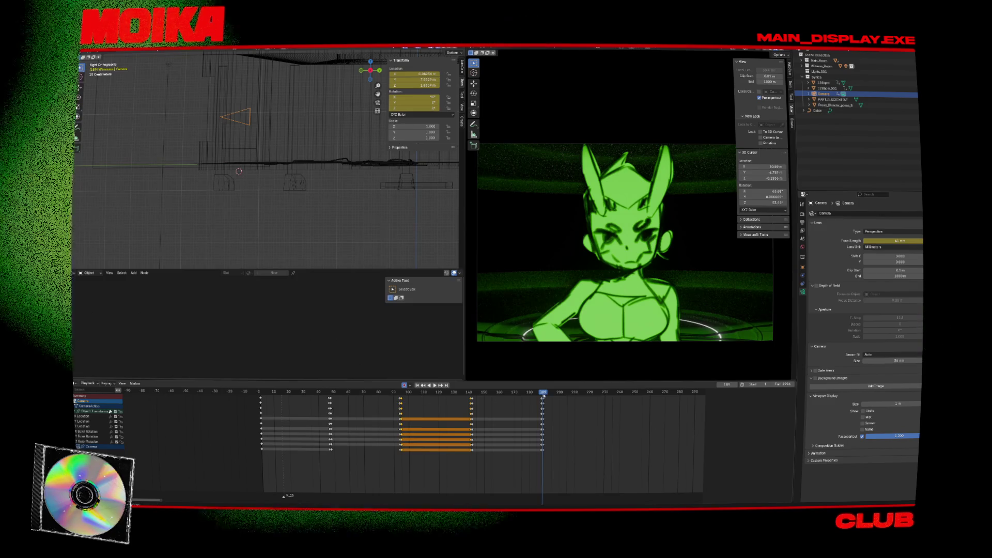
Step: Paste the camera keyframes at frame 189, preview them, select the frame-235 keys, then rewind
key(ctrl+v)
key(space)
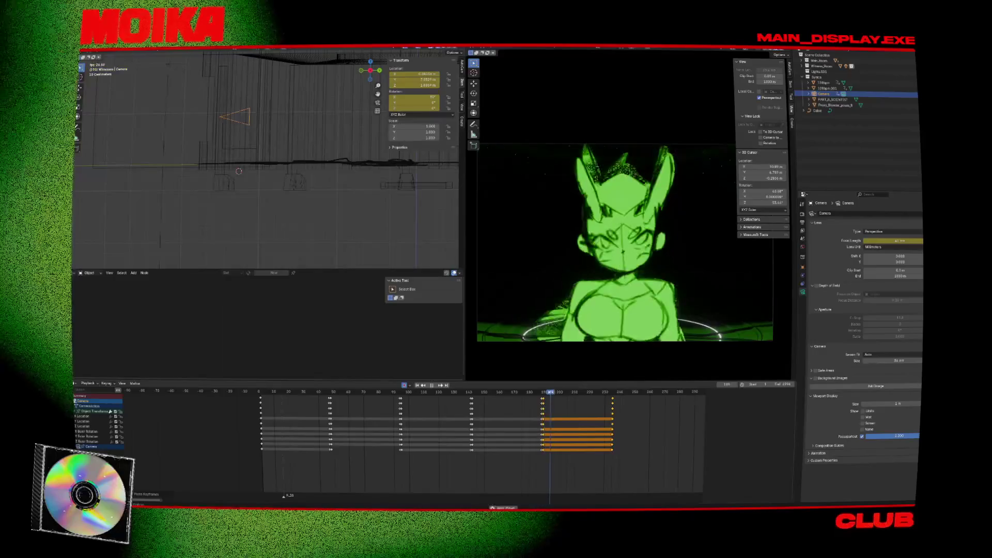
key(space)
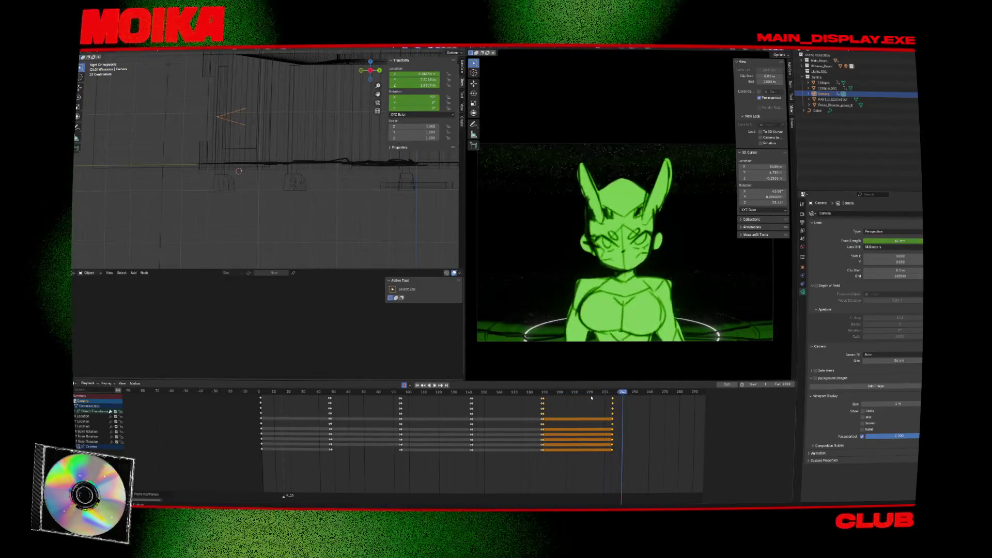
click(604, 399)
click(612, 399)
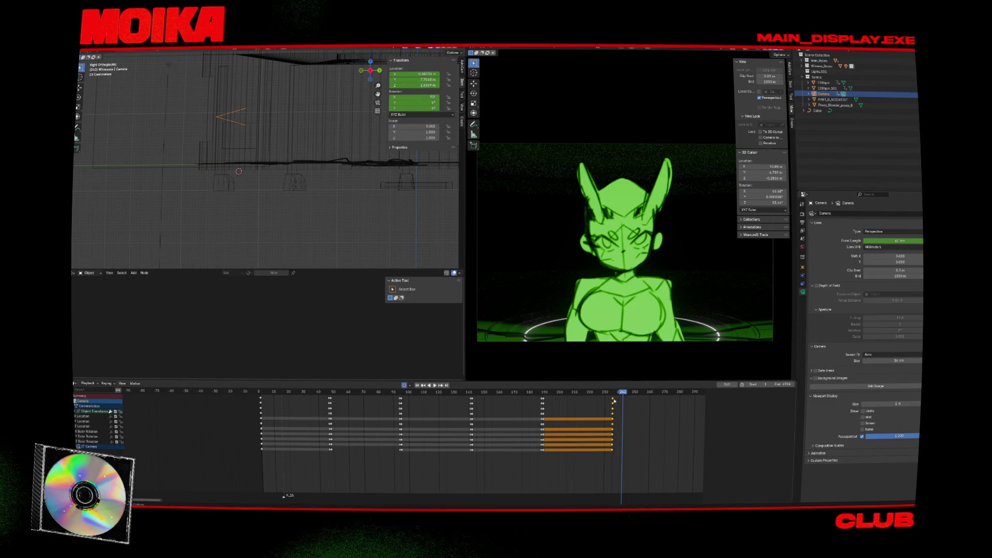
drag(608, 394, 269, 393)
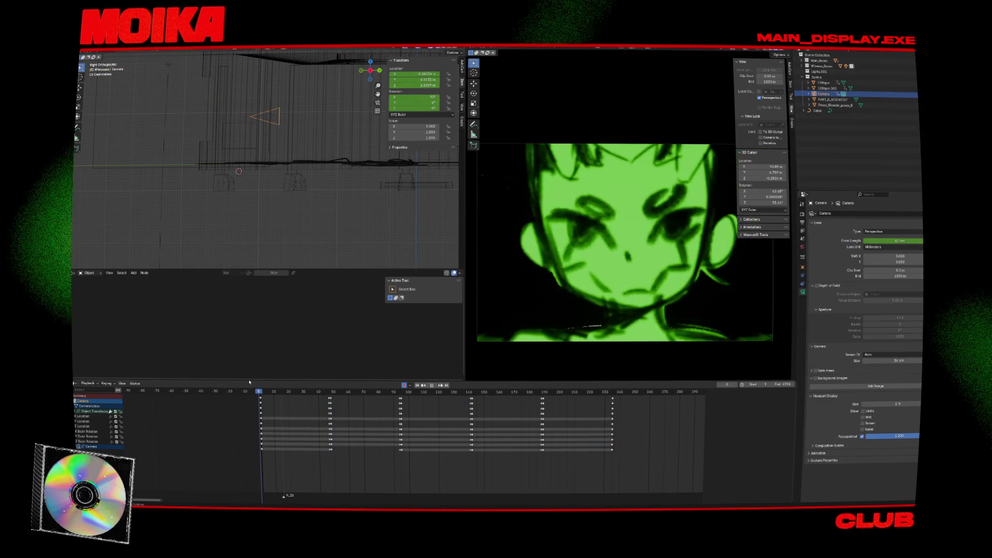
Step: At frame 1, move the camera closer along Y and Z and key its pose
key(space)
click(262, 396)
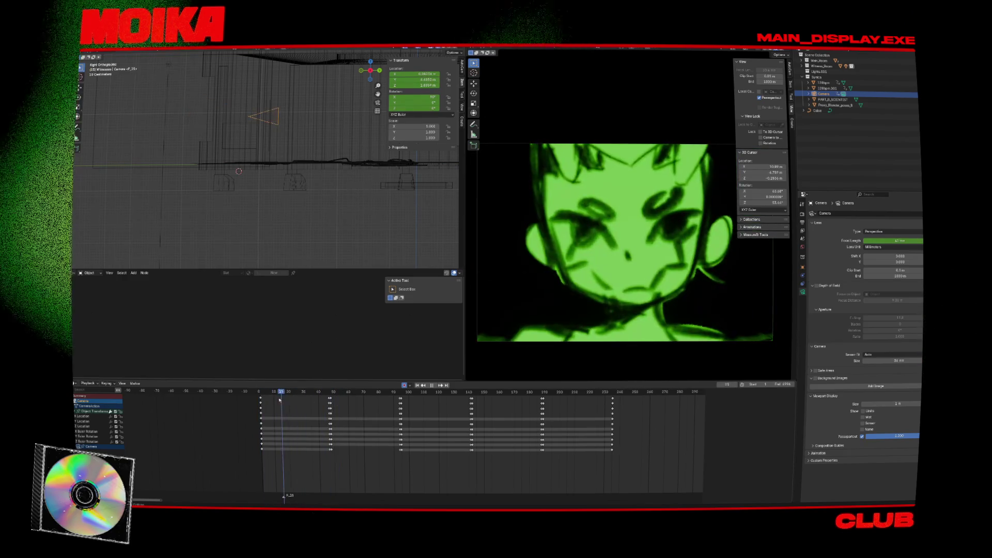
key(space)
key(shift+Left)
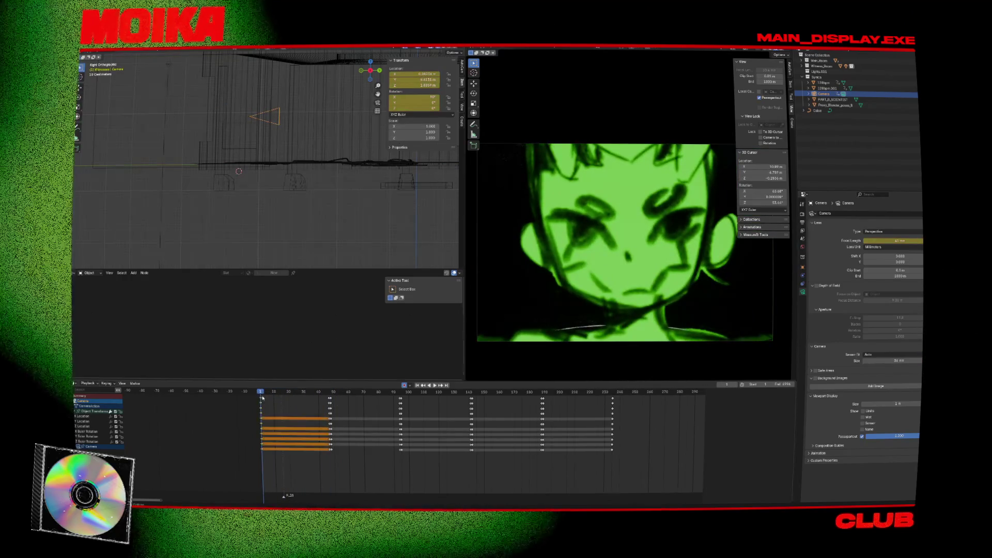
key(g)
key(y)
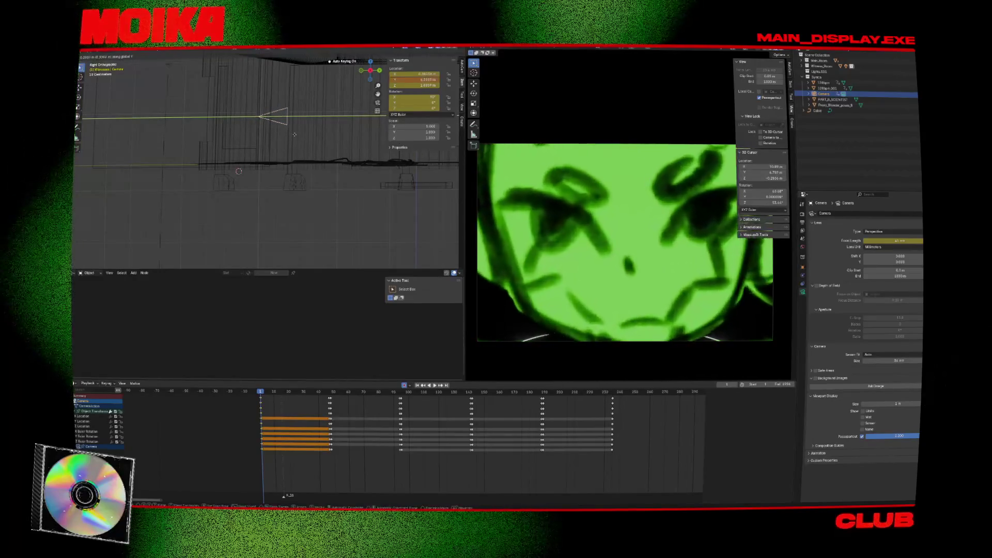
click(296, 136)
key(g)
key(z)
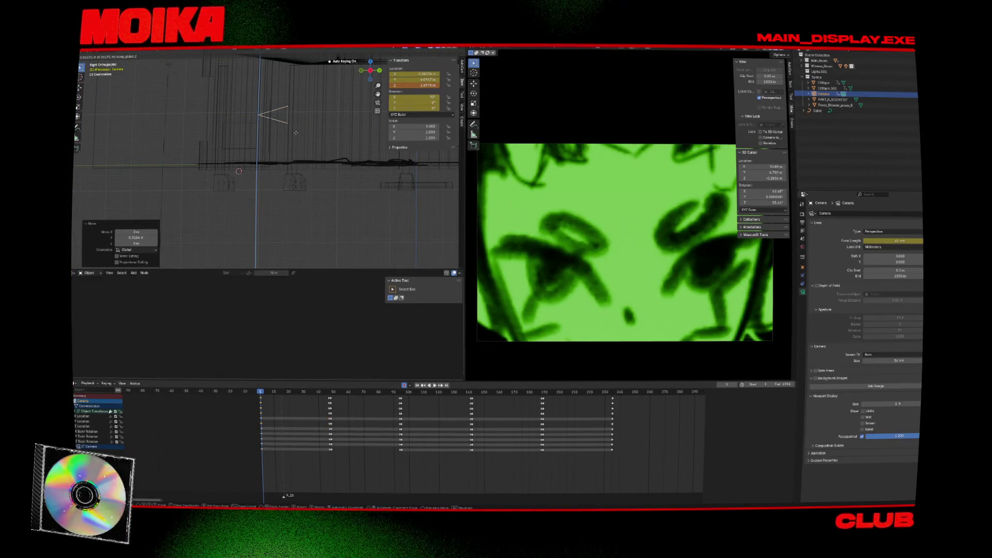
key(i)
Step: At keyframe 47, push the camera in along Y and Z
key(Up)
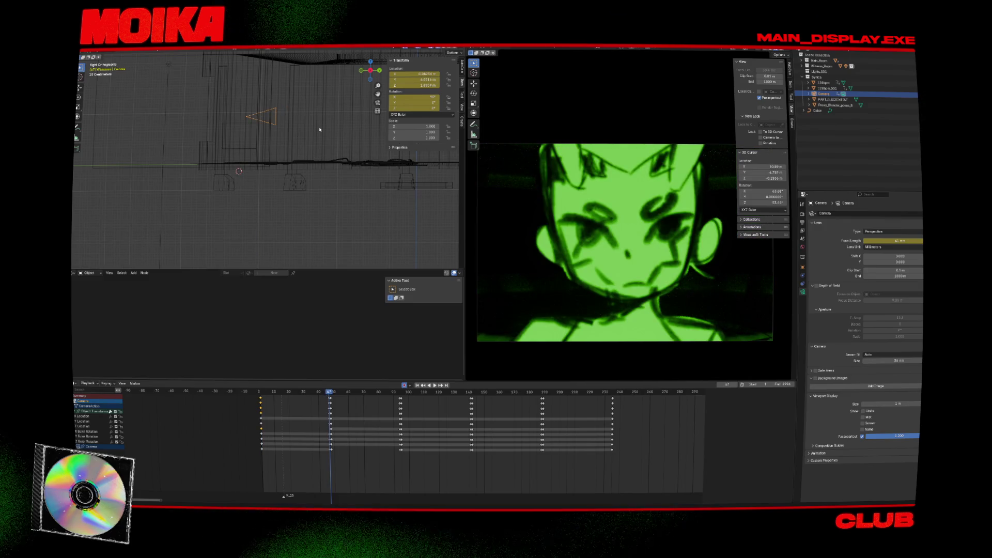
key(g)
key(y)
click(331, 131)
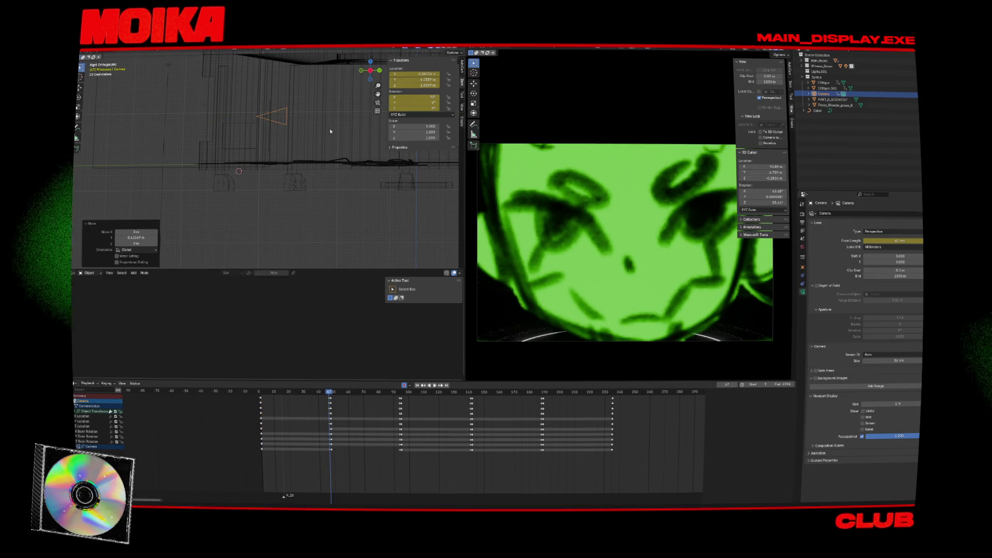
key(g)
key(z)
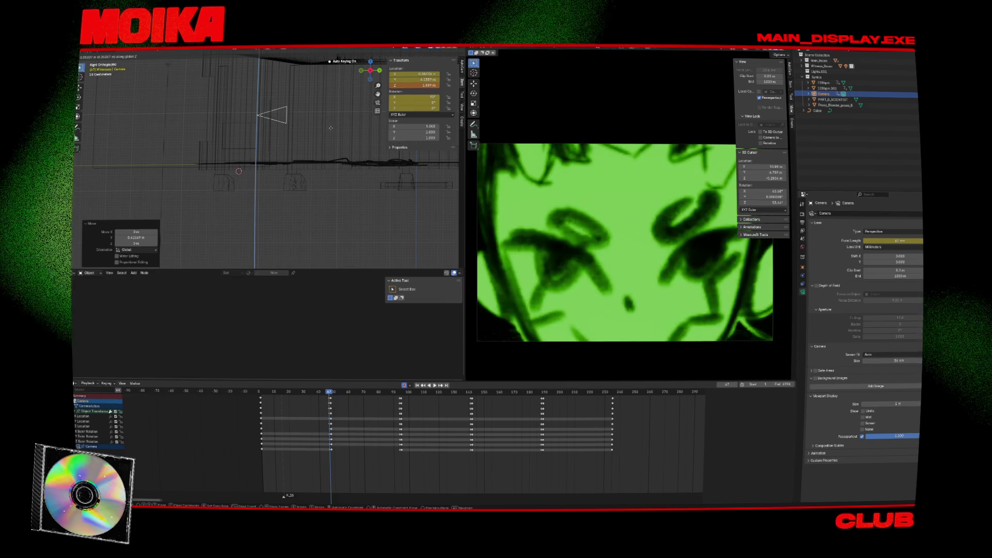
click(330, 129)
Step: Play back from the start to review the close-ups, stopping at frame 48
click(260, 391)
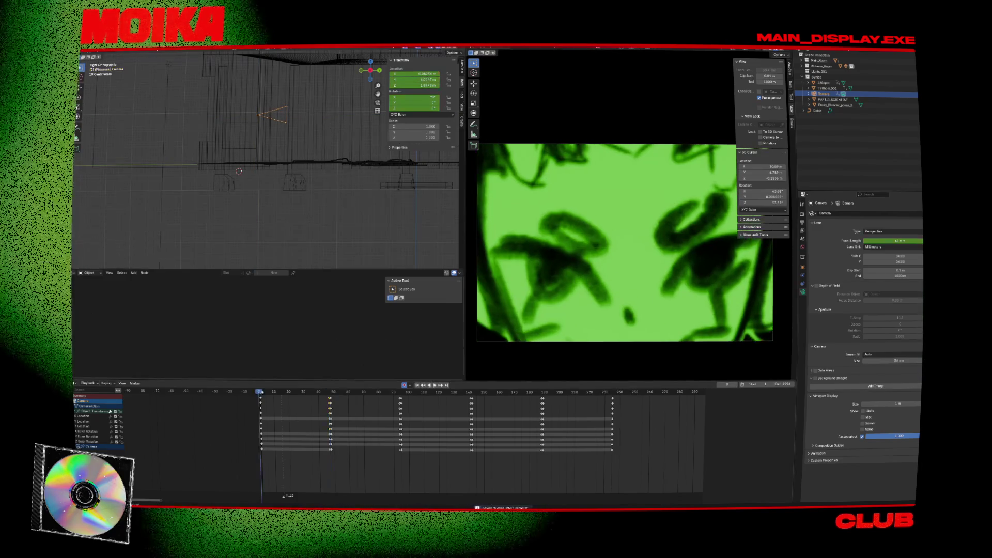
key(space)
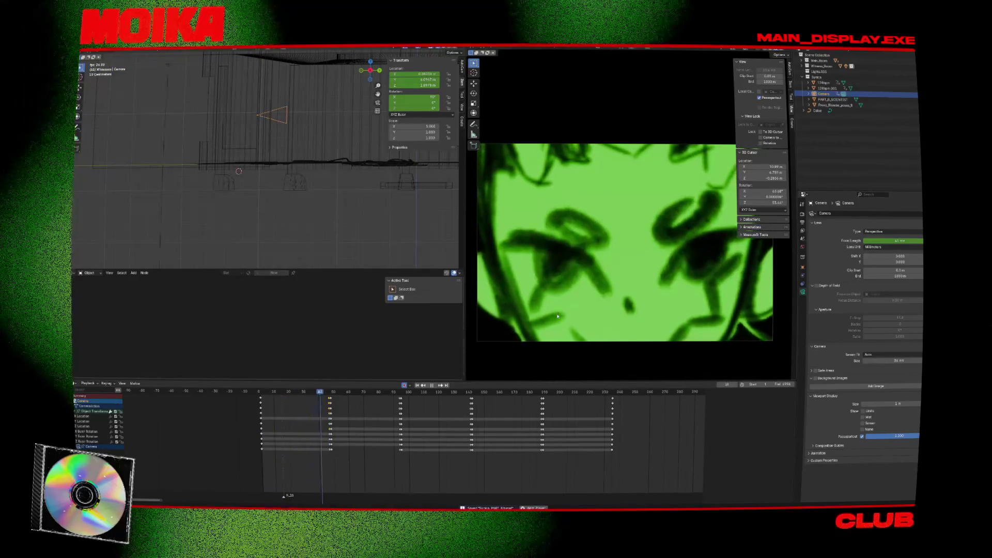
key(space)
click(331, 393)
Step: Slide the camera along Y at frame 48 and at keyframe 94, then preview the move
key(g)
key(y)
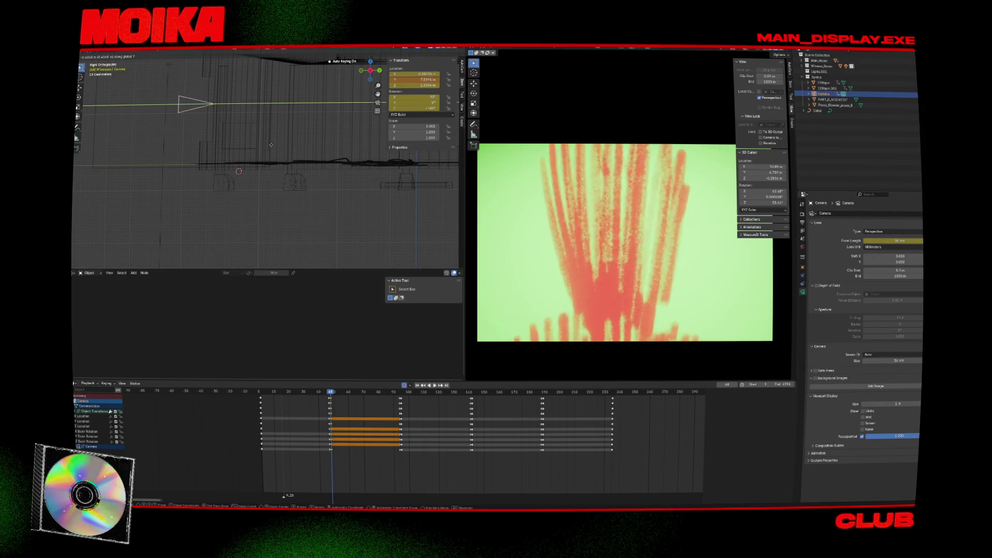
click(328, 259)
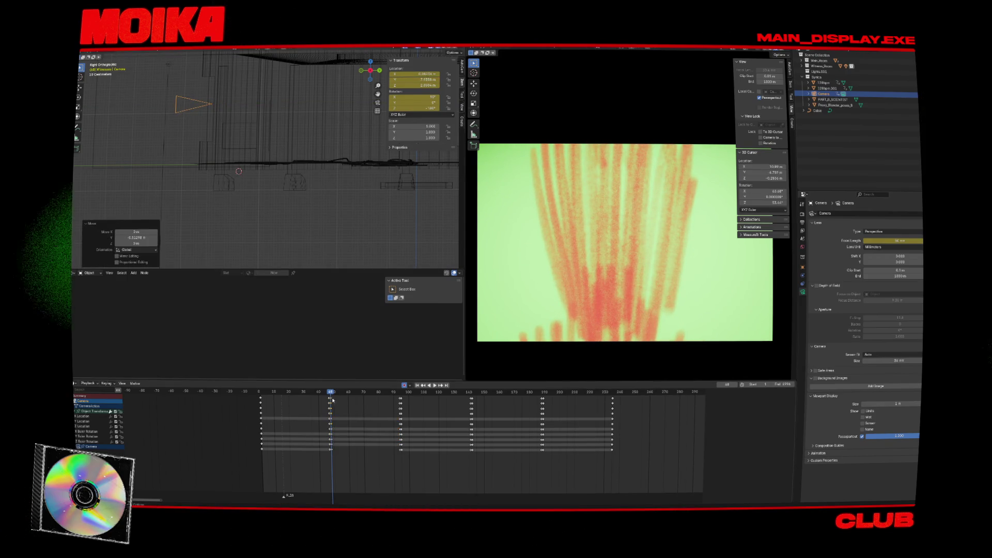
key(Up)
key(g)
key(y)
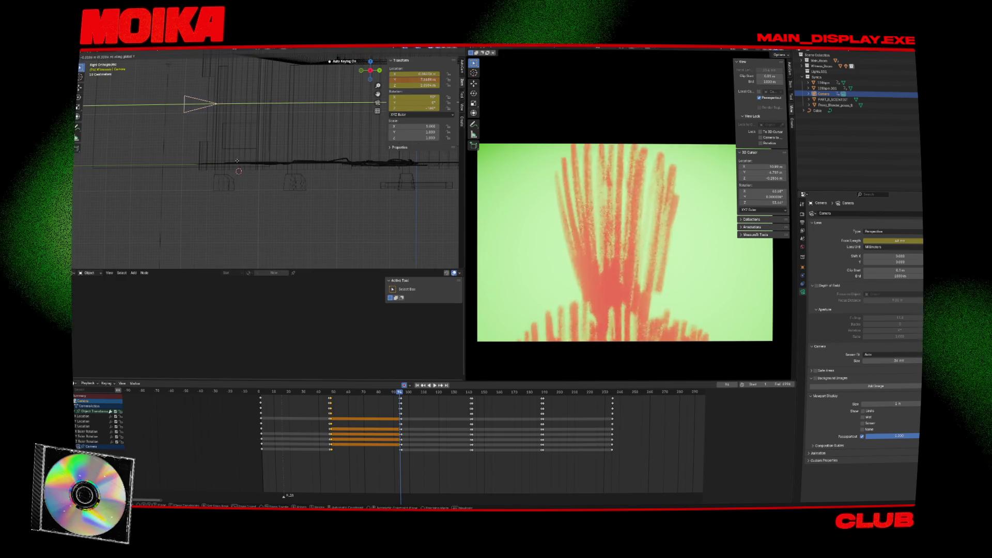
click(238, 175)
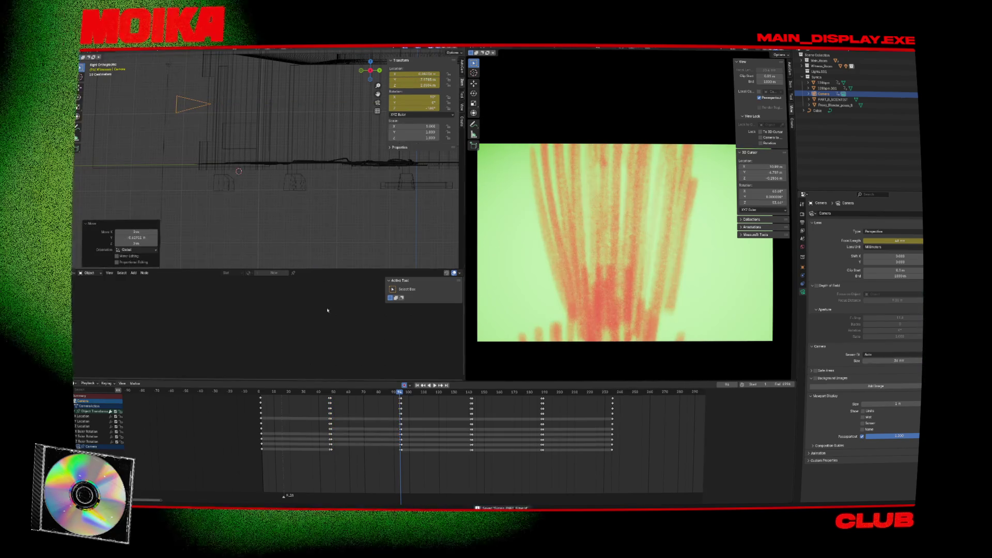
key(Down)
key(space)
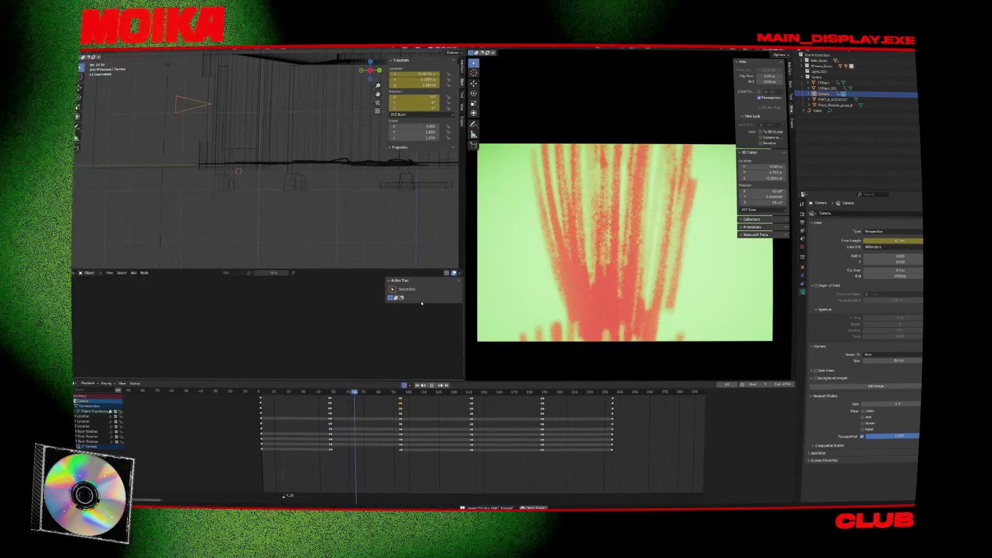
key(space)
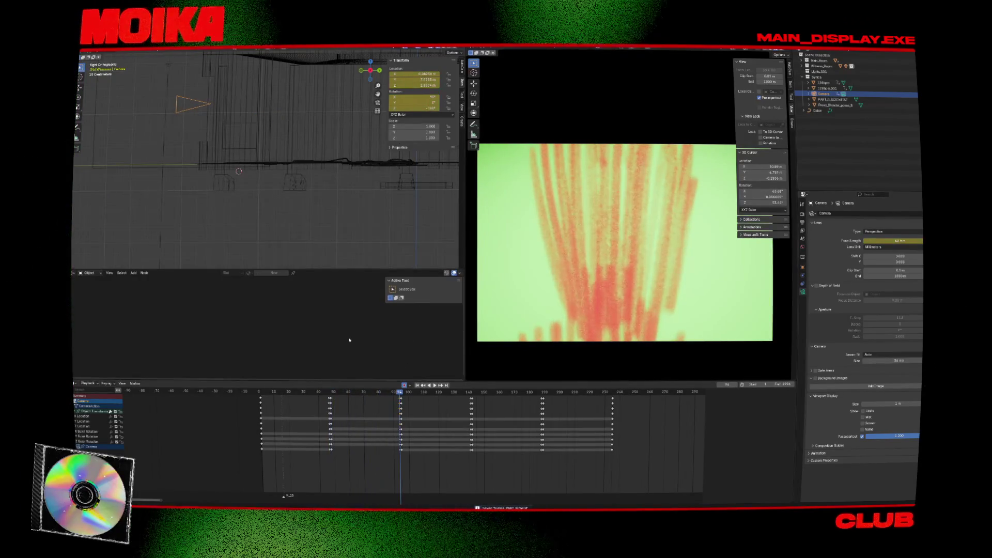
Step: Nudge the camera along Y, replay from frame 48 to 95, and save the file
key(g)
key(y)
click(341, 332)
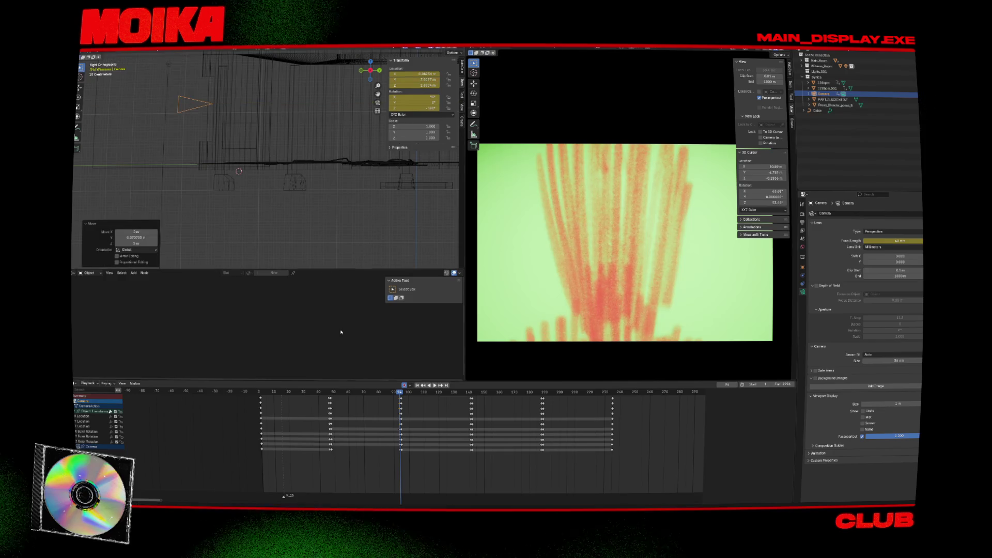
key(Down)
key(space)
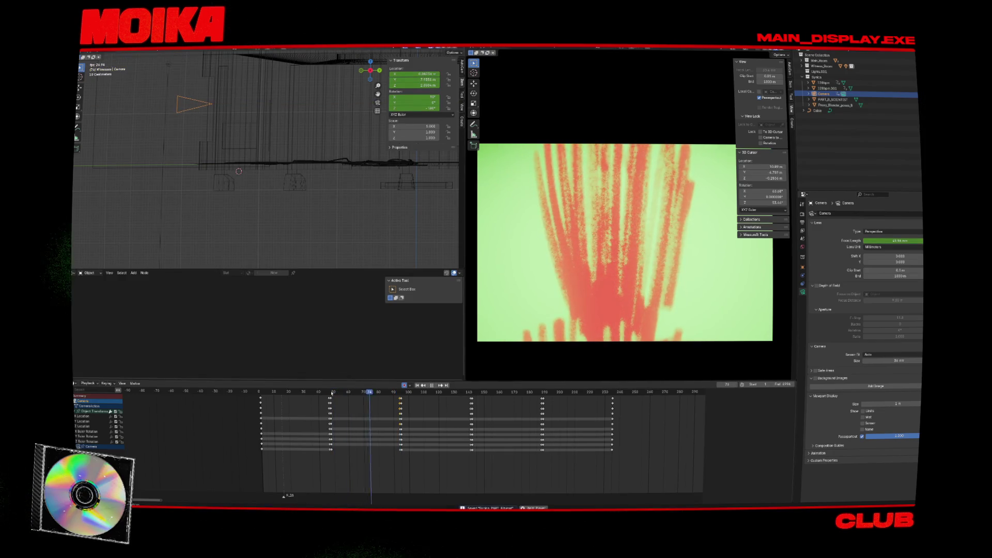
key(space)
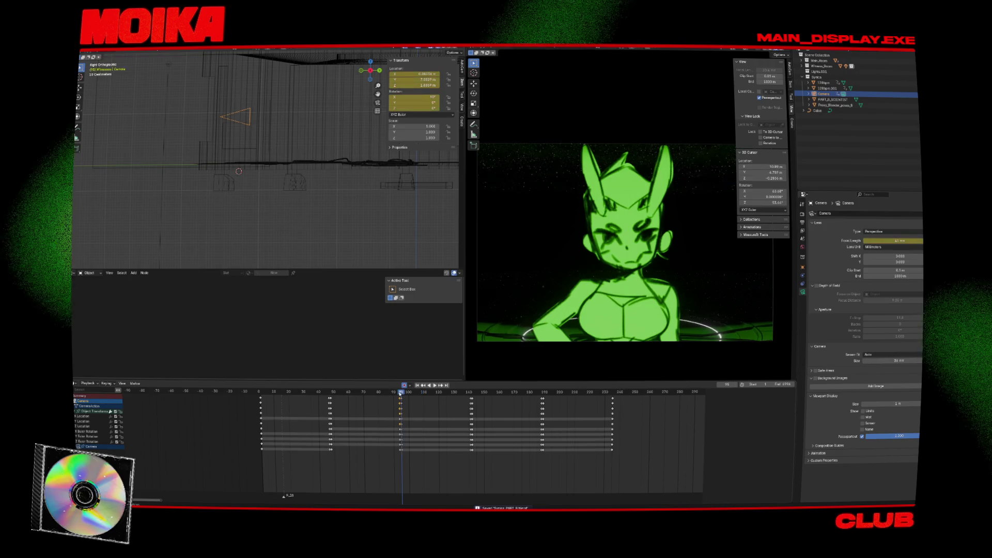
click(402, 399)
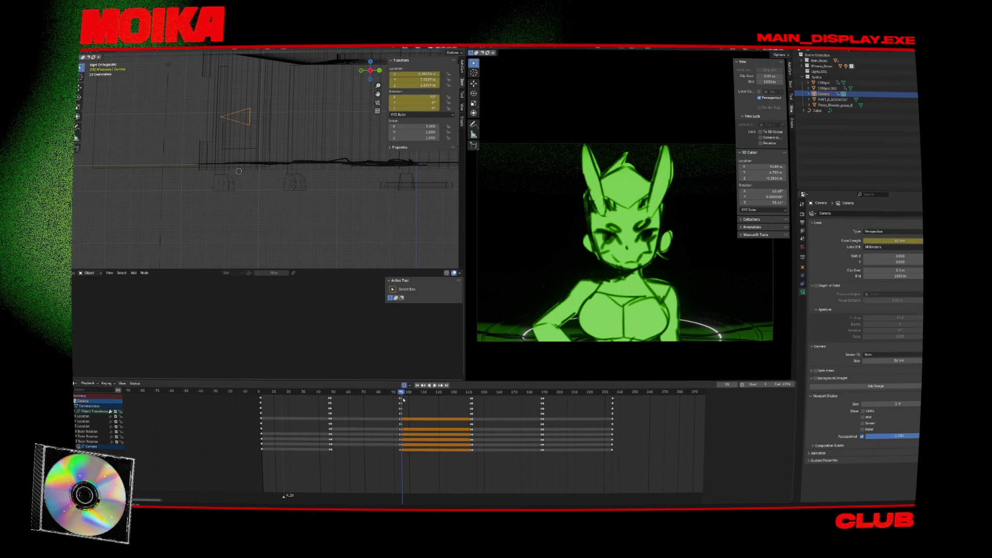
click(346, 214)
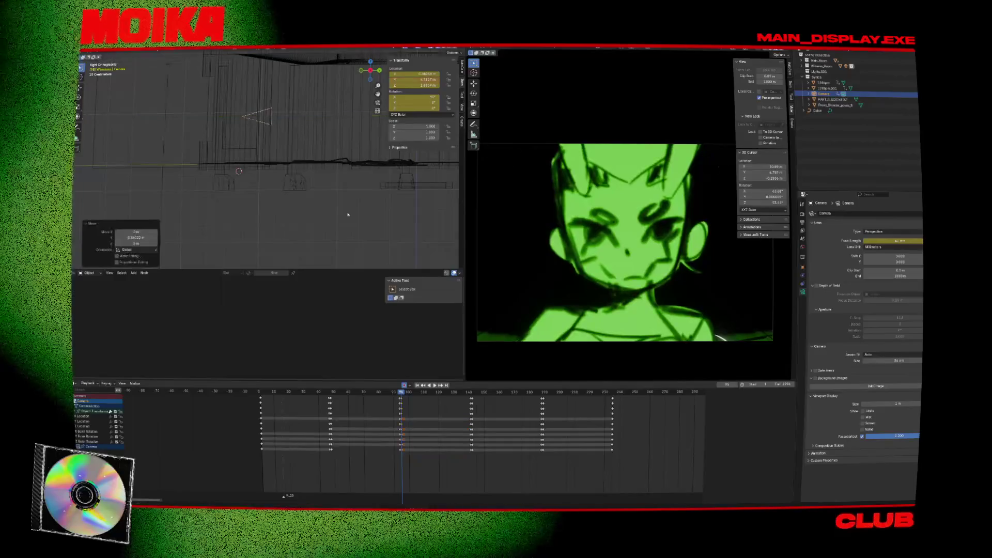
key(ctrl+s)
Step: Reframe the camera on the face along Y at frames 95 and 141, then play back
key(g)
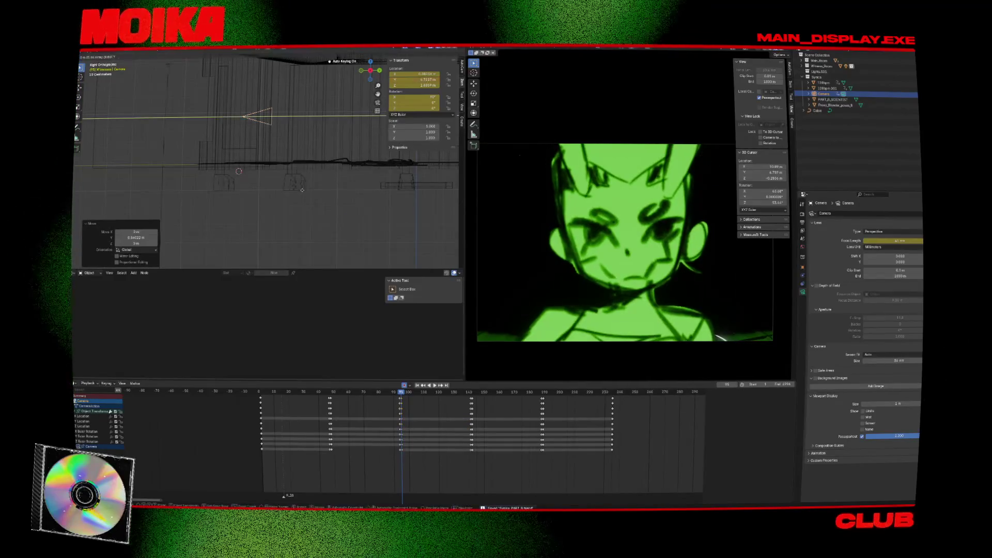
click(306, 193)
key(Up)
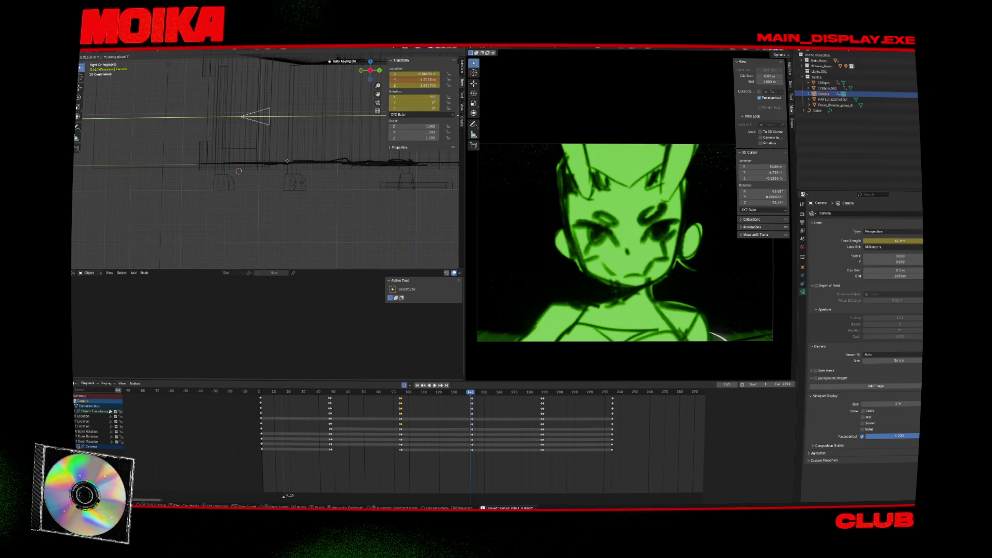
click(287, 161)
click(403, 394)
key(space)
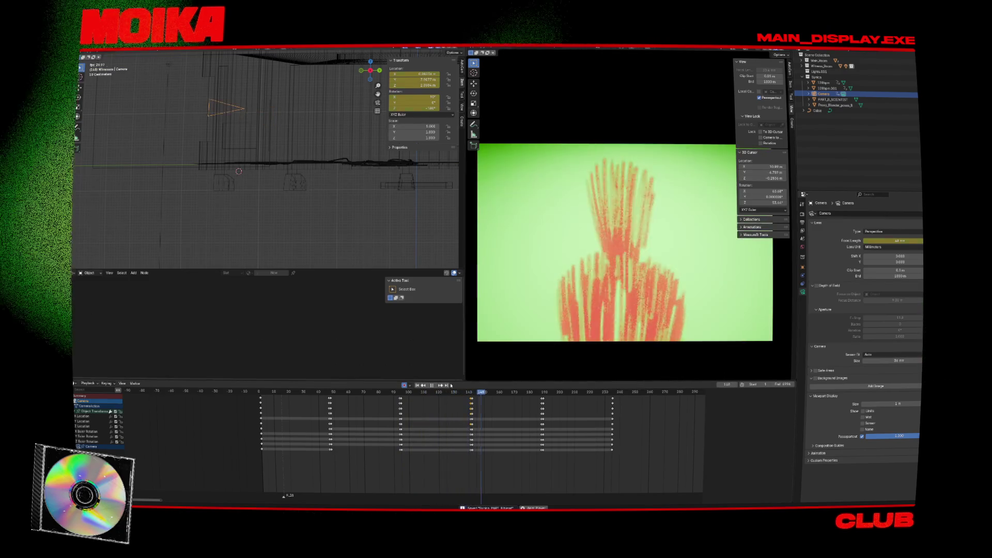
click(470, 392)
Step: Reposition the camera along Y at frame 141, save, and key the camera at frame 142
key(g)
key(y)
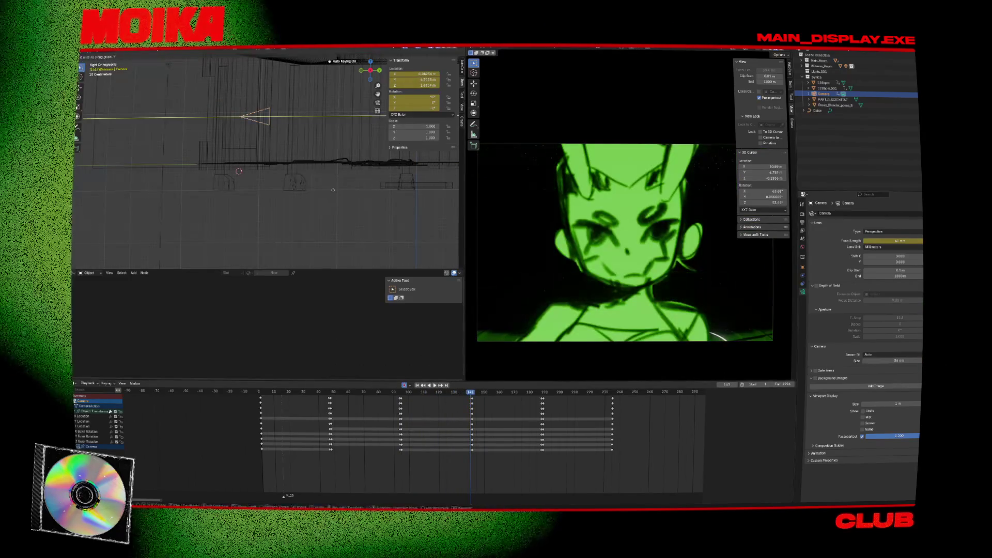
click(336, 191)
key(space)
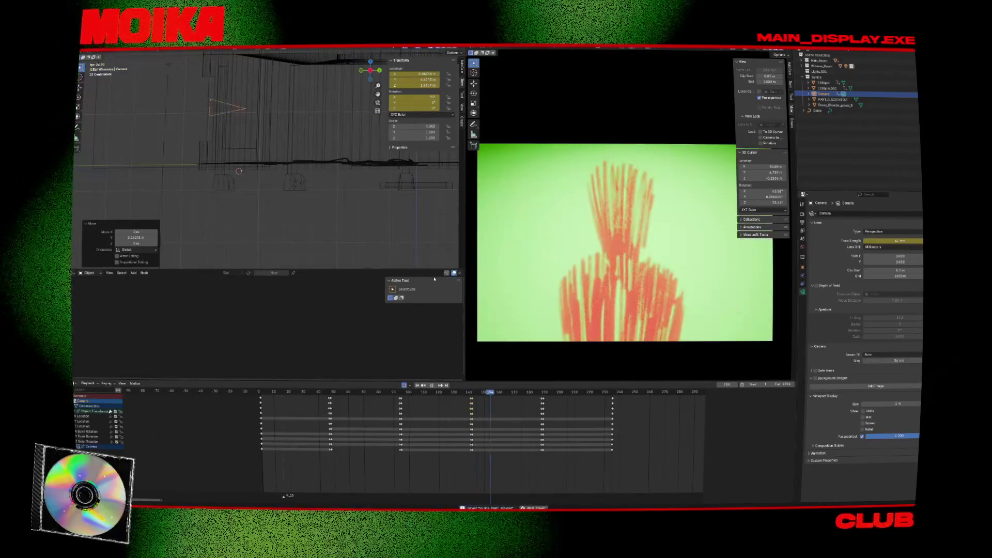
key(space)
key(ctrl+s)
click(472, 392)
key(i)
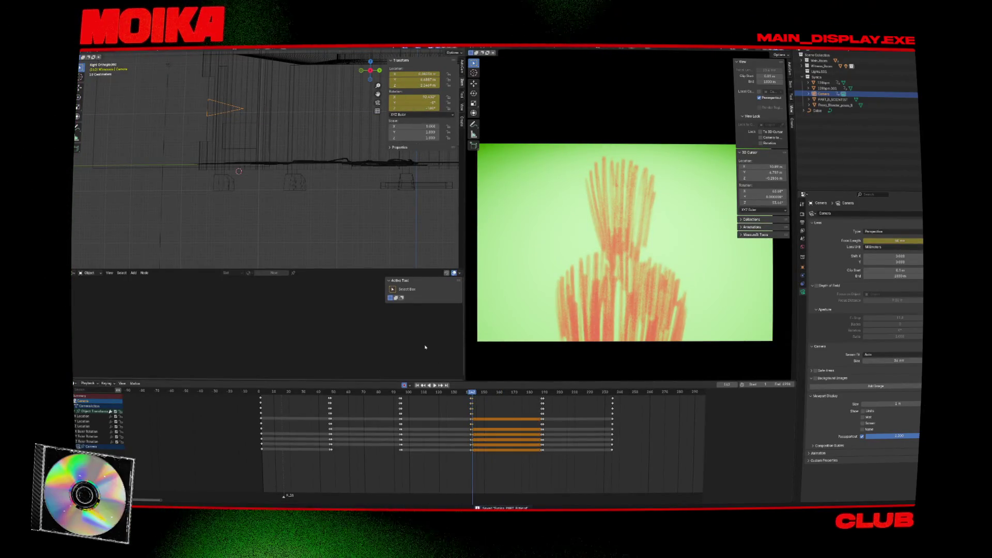
Step: Move the camera along Y and Z for the next keyframe near 188 and preview the drift
click(307, 181)
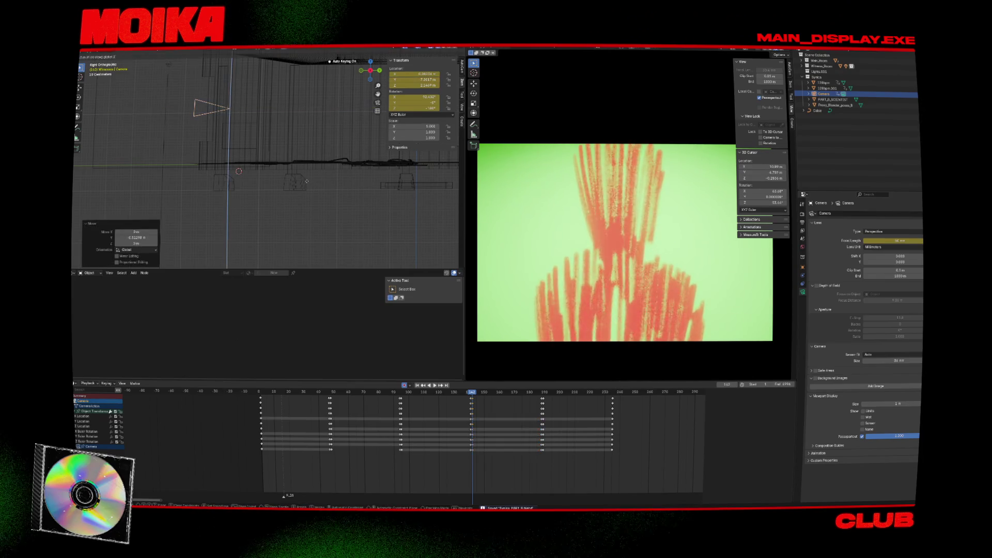
key(g)
key(z)
key(Up)
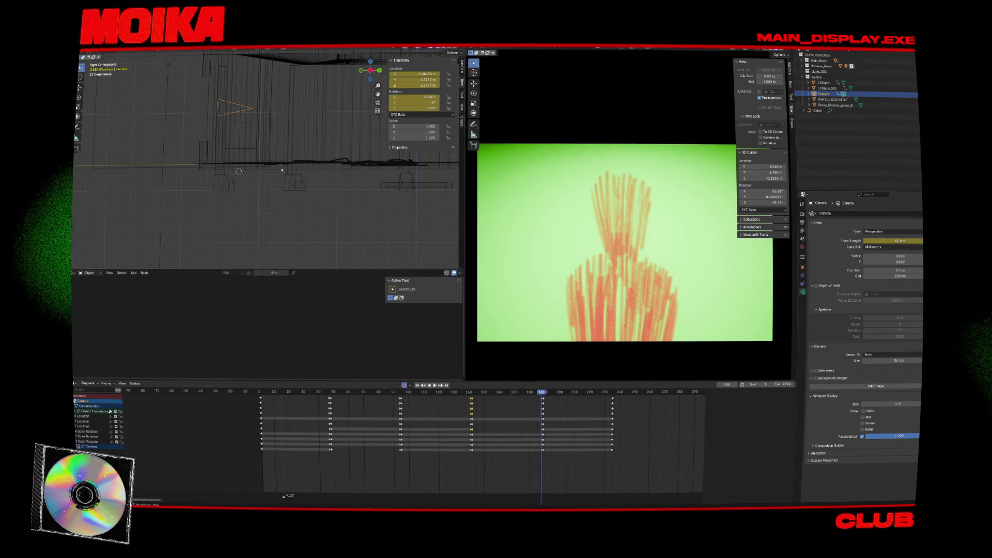
key(shift+ctrl+space)
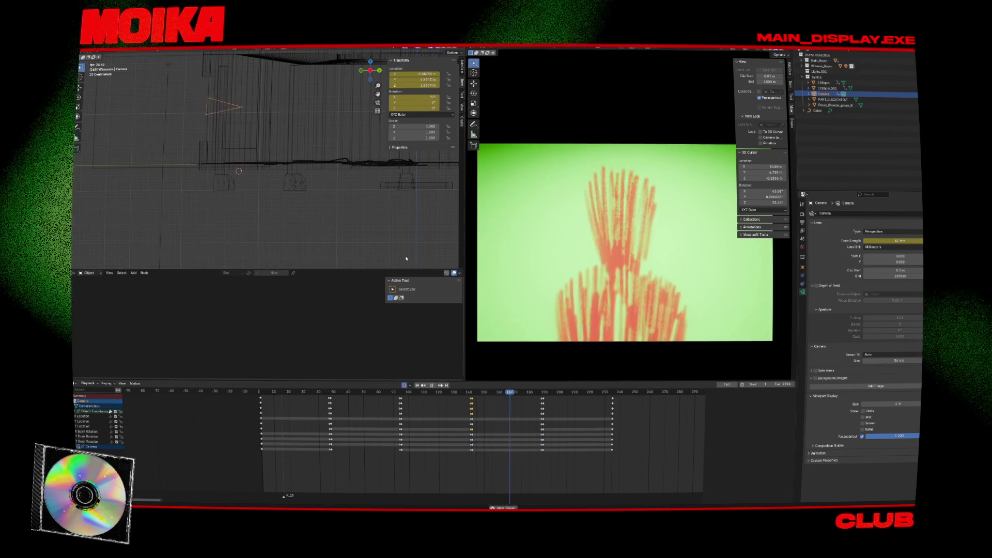
key(Escape)
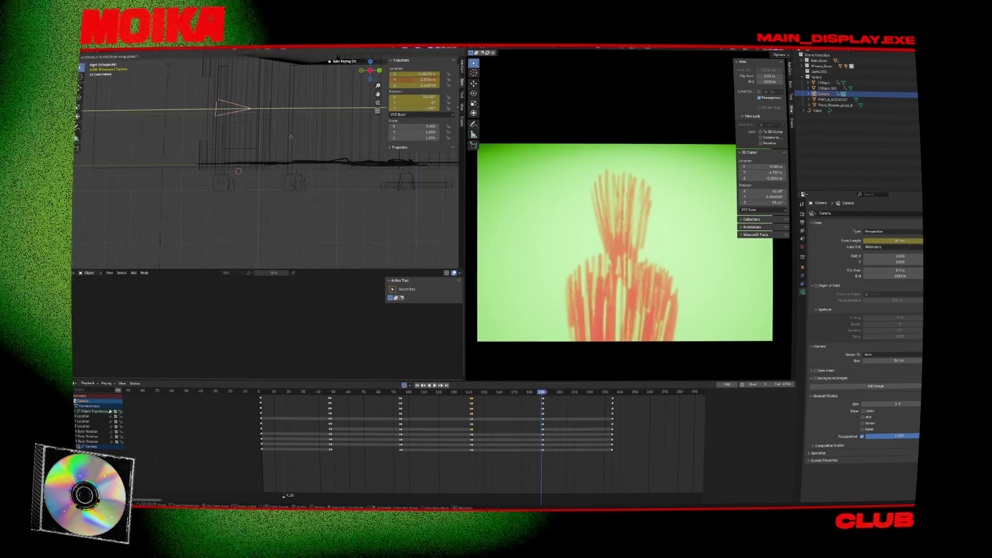
click(281, 137)
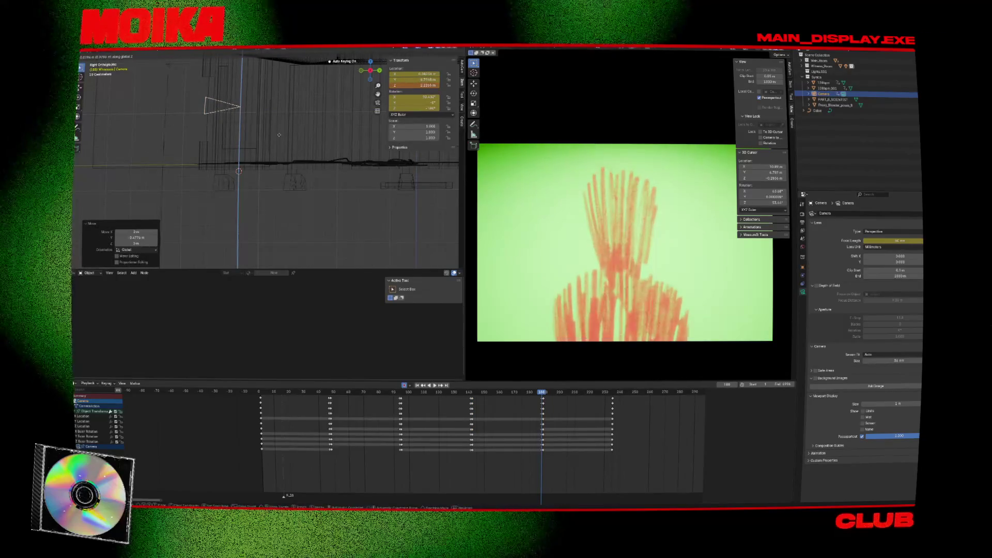
key(shift+ctrl+space)
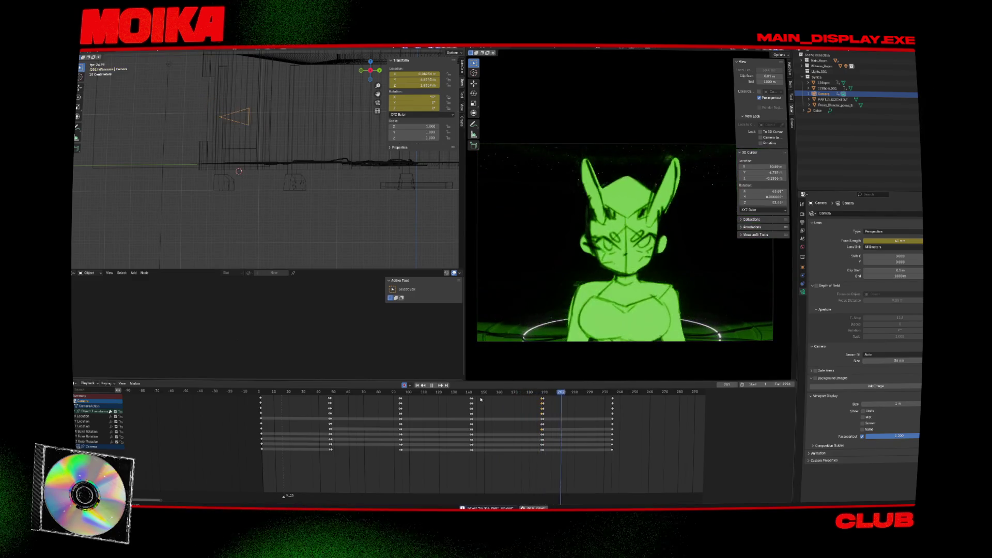
Step: Replay the shot, then shift the keyframes near frame 188 two and five frames later
key(shift+ctrl+space)
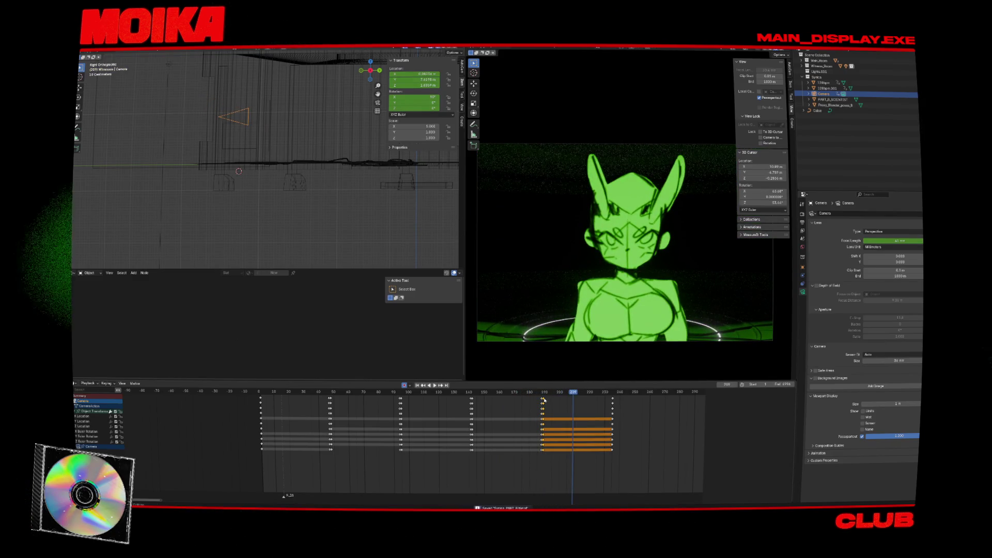
key(shift+ctrl+space)
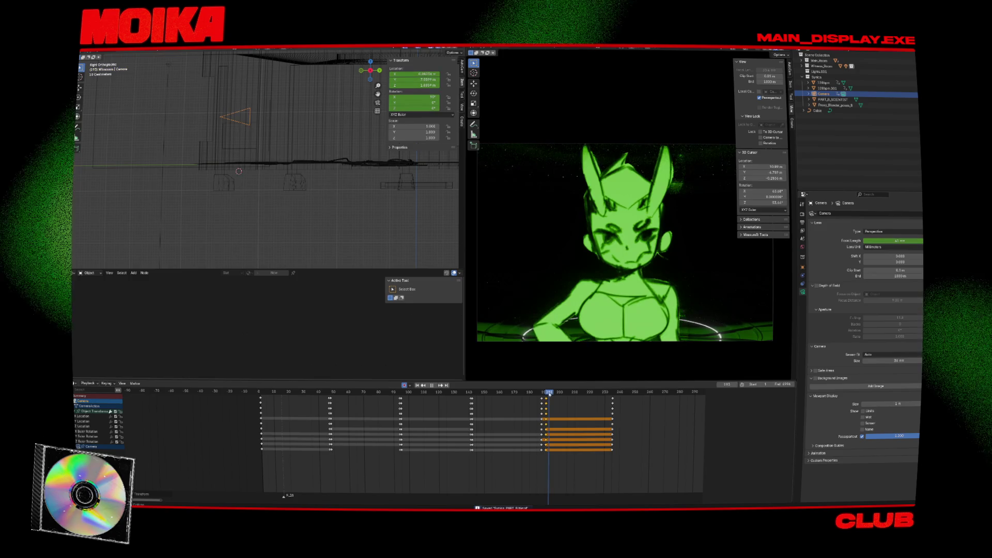
drag(549, 393, 550, 394)
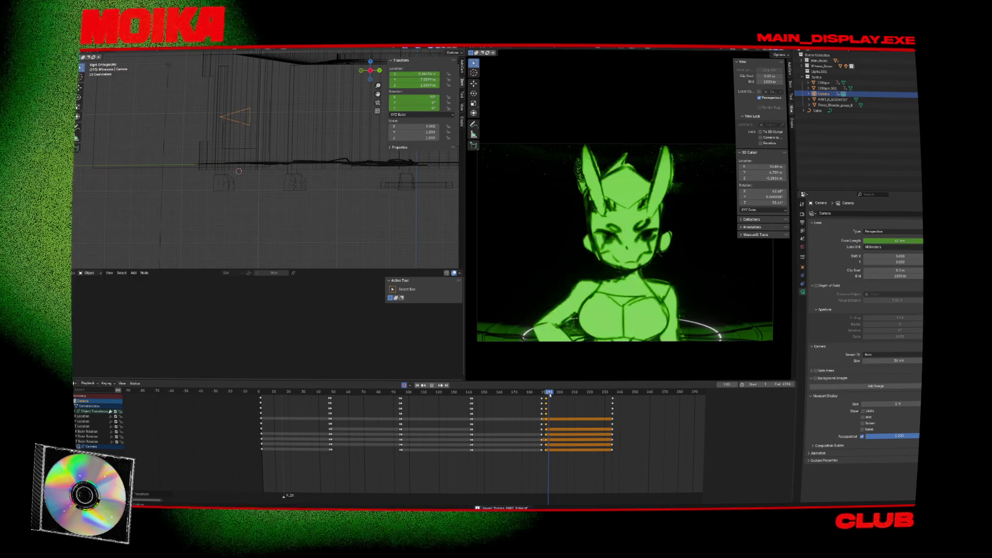
key(g)
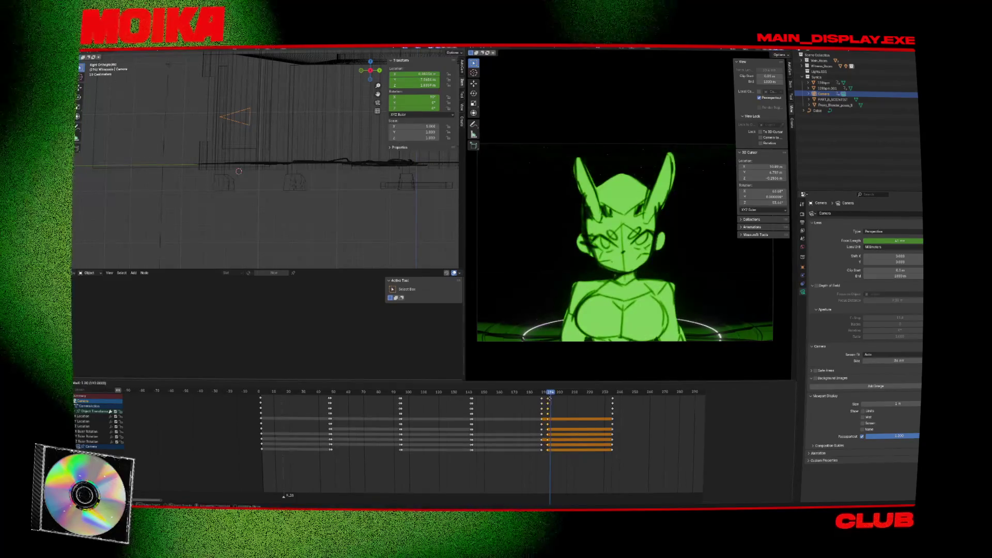
click(550, 400)
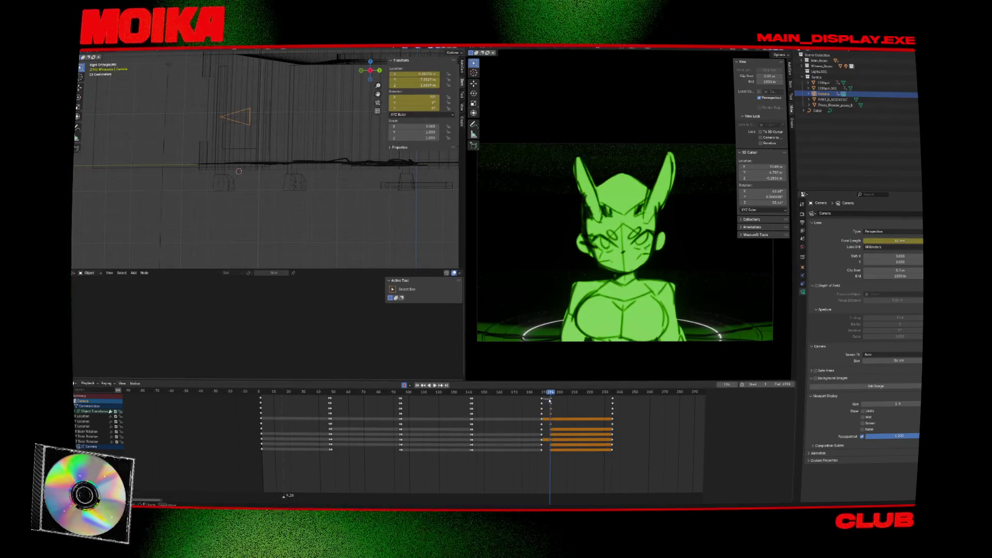
drag(543, 399, 546, 398)
click(552, 400)
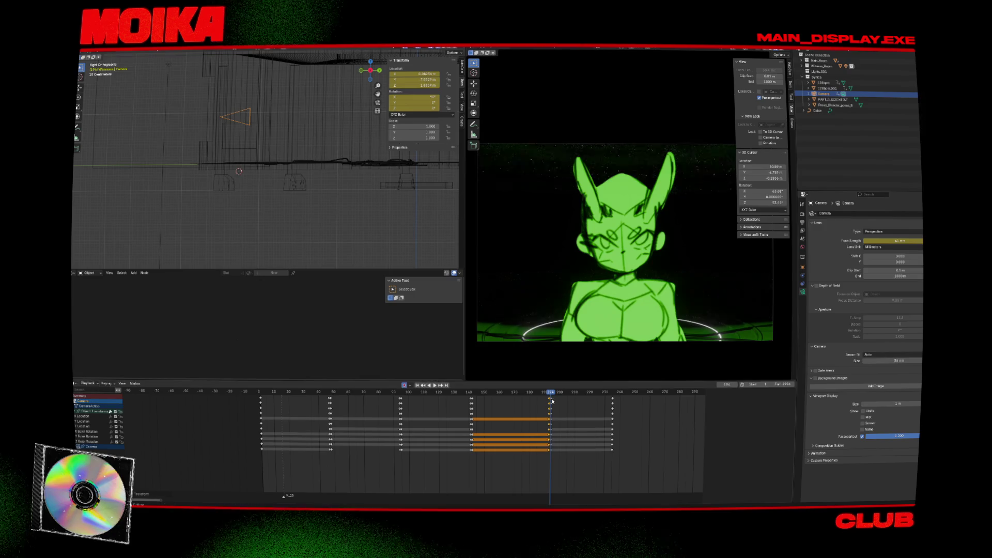
Step: Raise the camera slightly along Z, then jump to the keyframe at frame 235
key(ctrl+v)
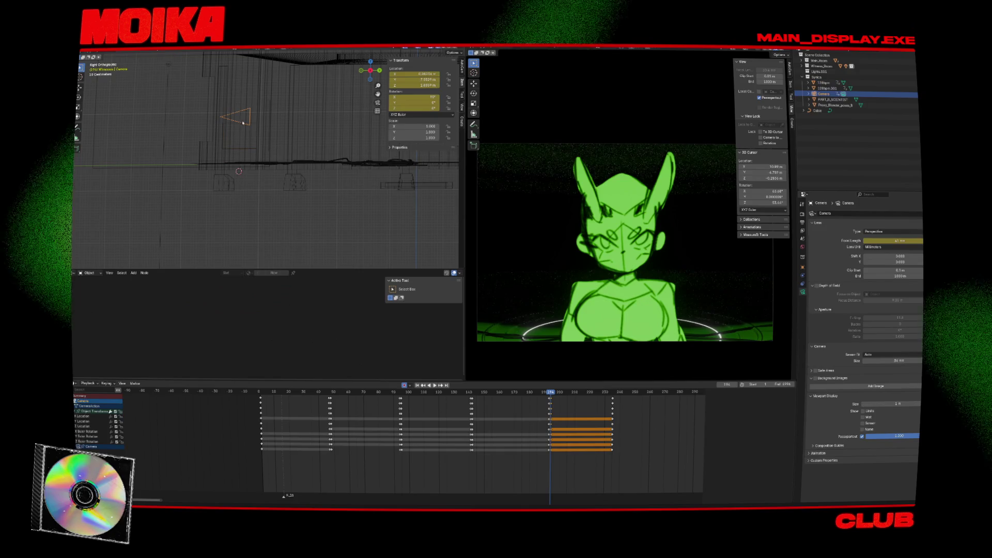
key(g)
key(z)
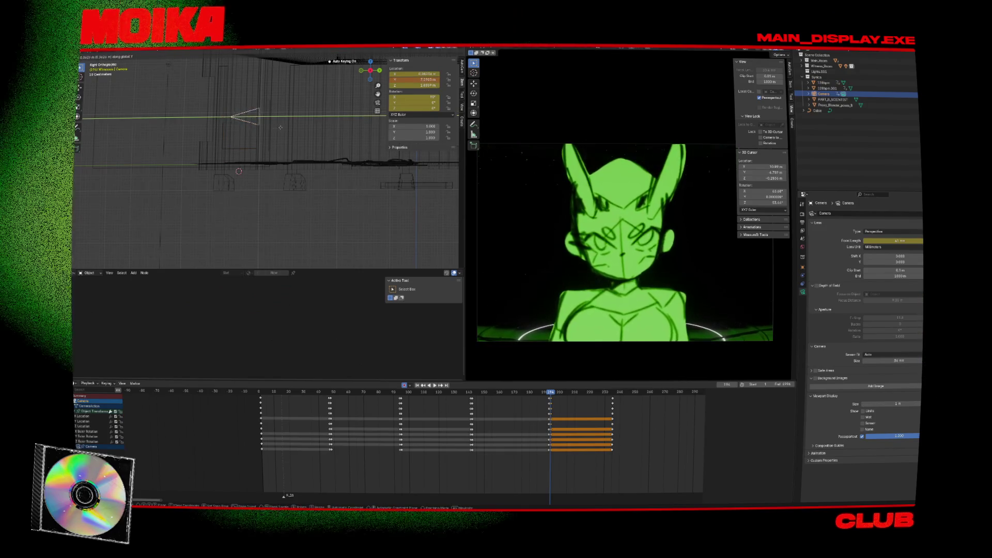
click(281, 127)
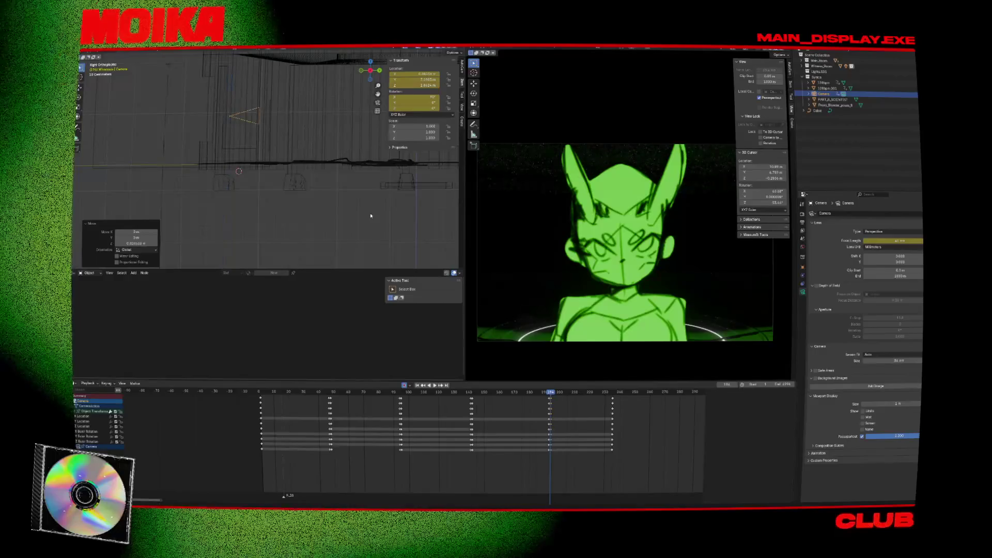
key(bracketright)
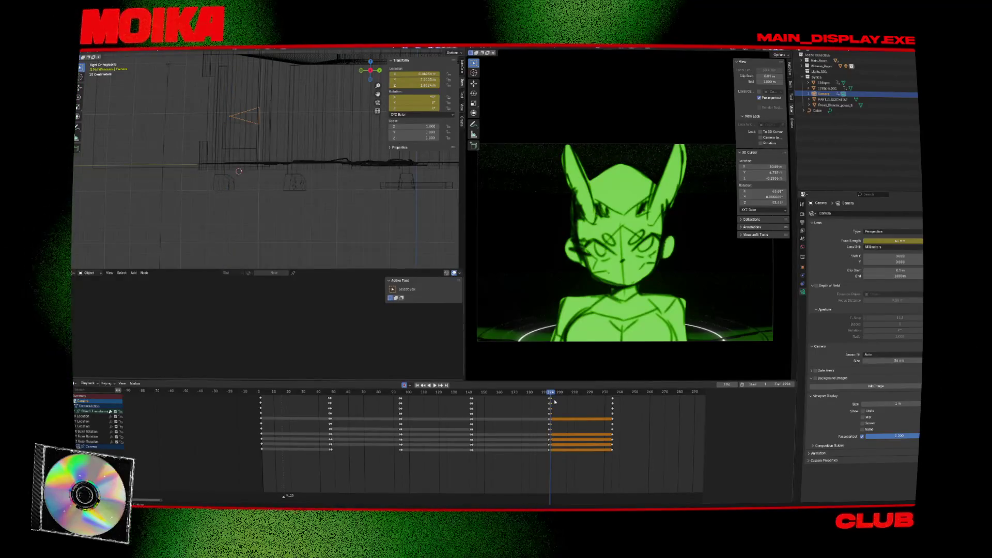
key(Up)
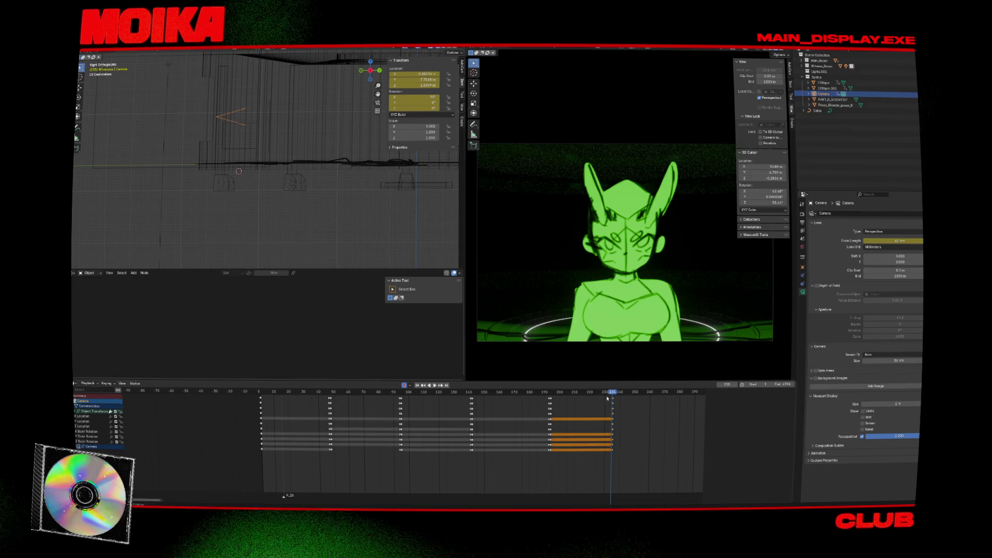
click(569, 400)
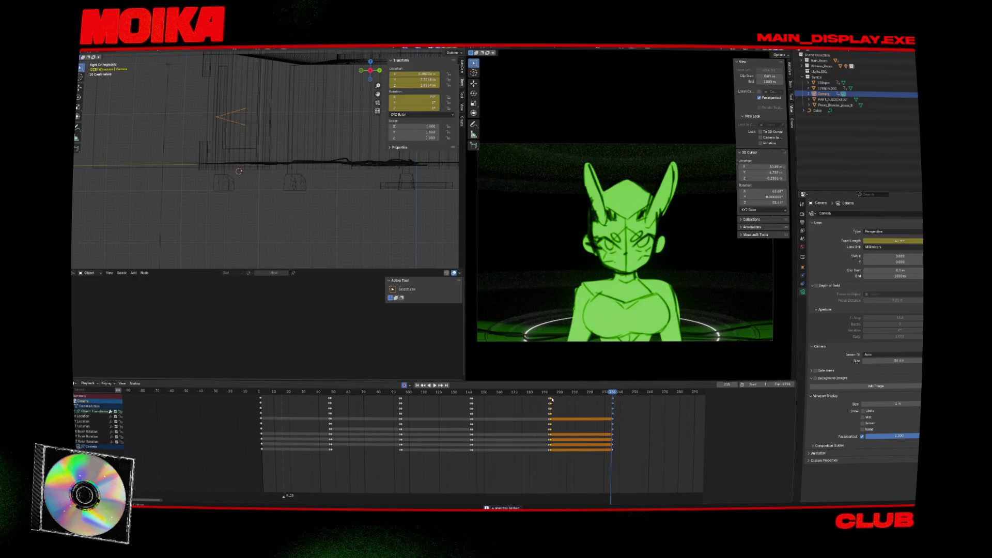
key(Up)
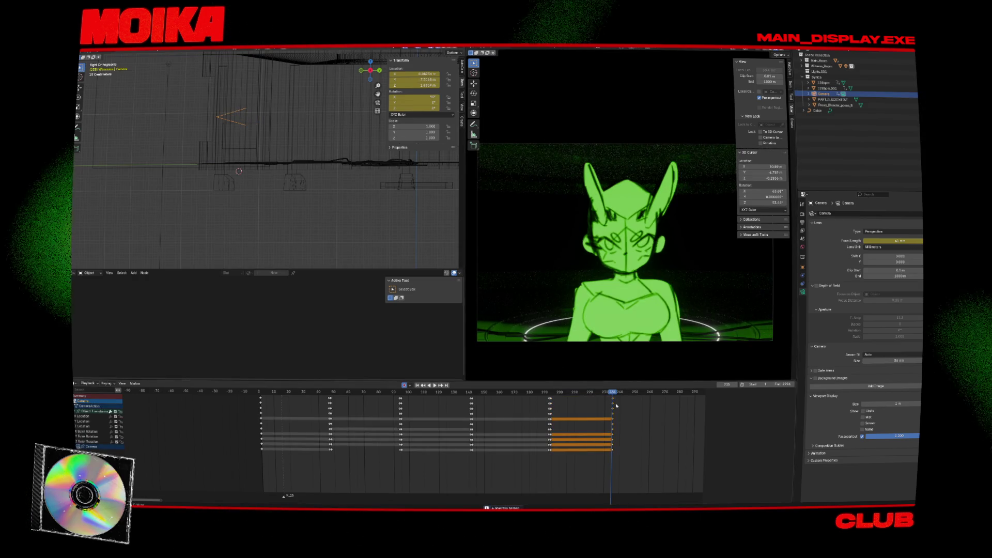
Step: Paste the copied camera keyframes, slide the camera along Y, save, and preview the shot
key(ctrl+v)
scroll(616, 406, up, 2)
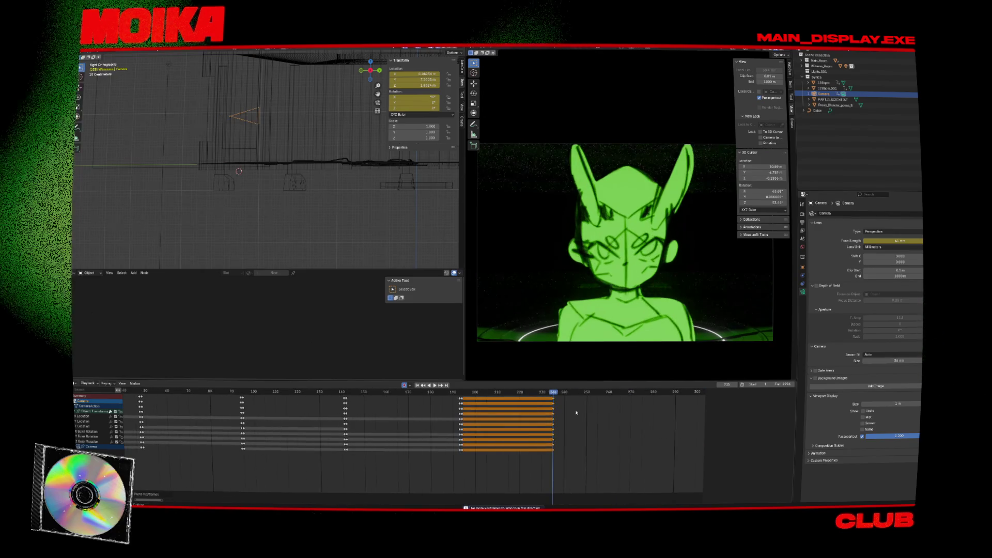
key(g)
key(y)
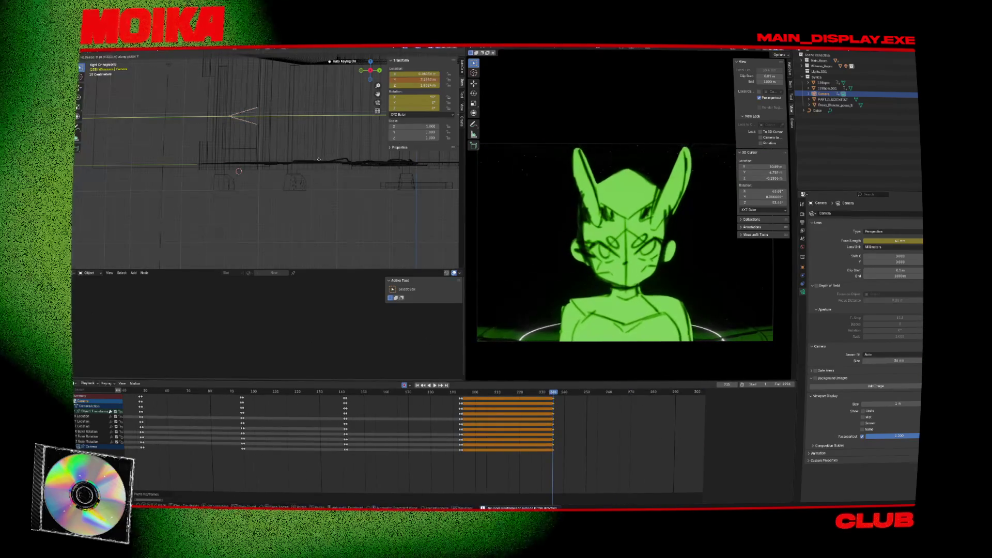
key(Return)
key(ctrl+s)
key(space)
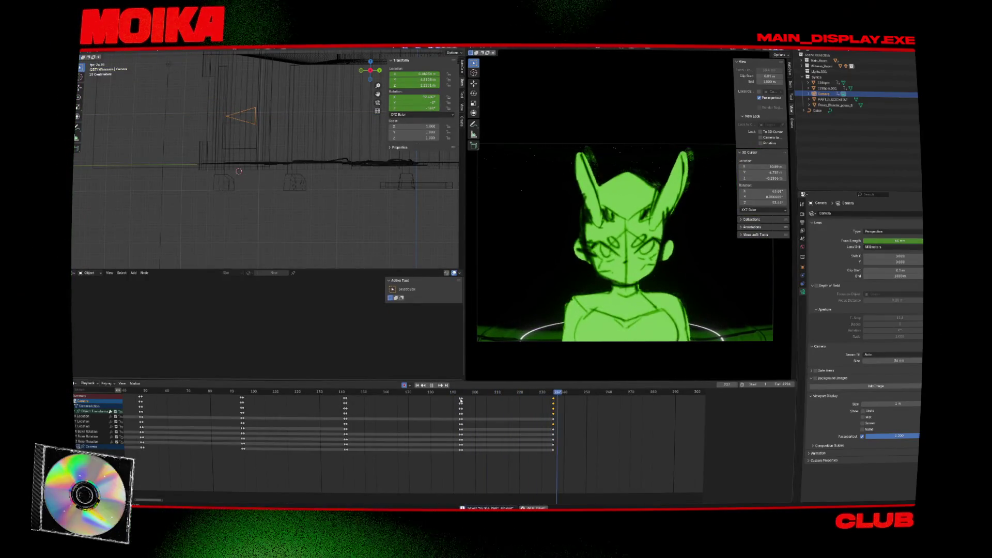
key(space)
Step: Move the frame-234 keyframes out to frame 250 and paste the frame-150/190 keys there
click(588, 393)
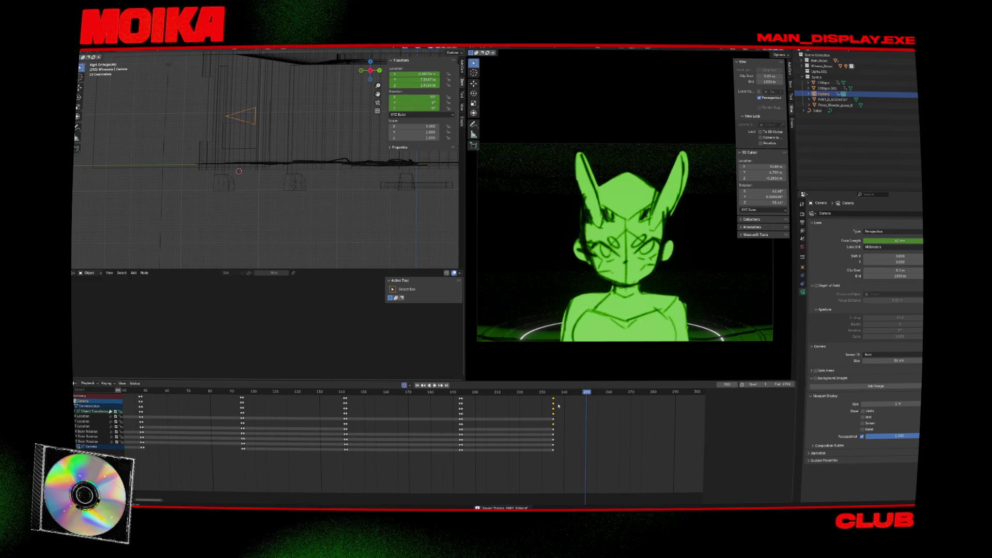
drag(553, 400, 587, 400)
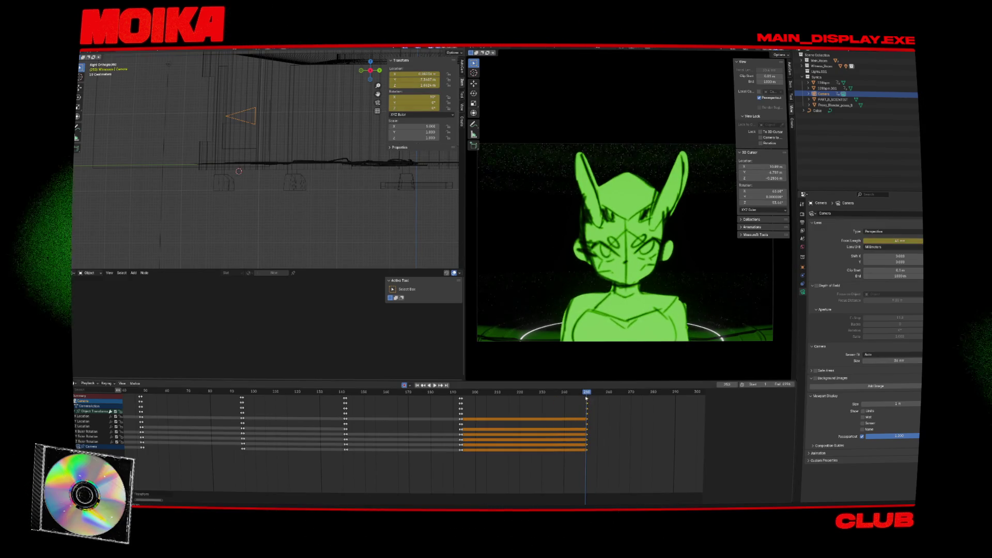
click(584, 399)
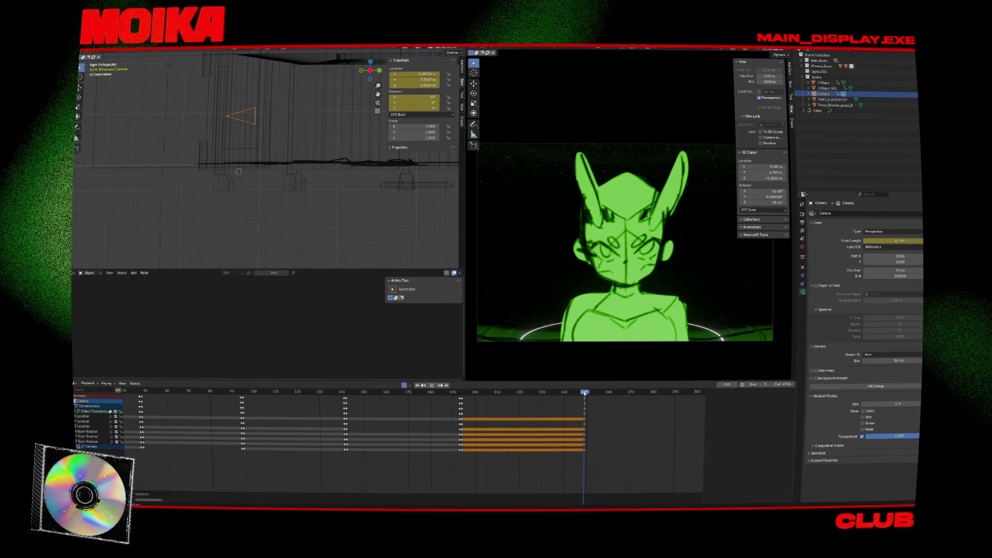
key(Right)
click(295, 400)
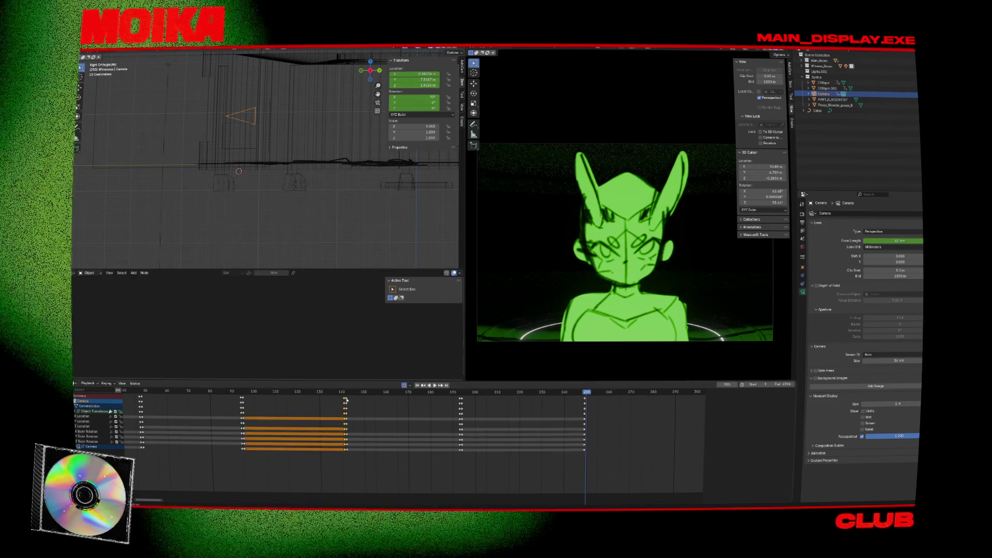
click(403, 401)
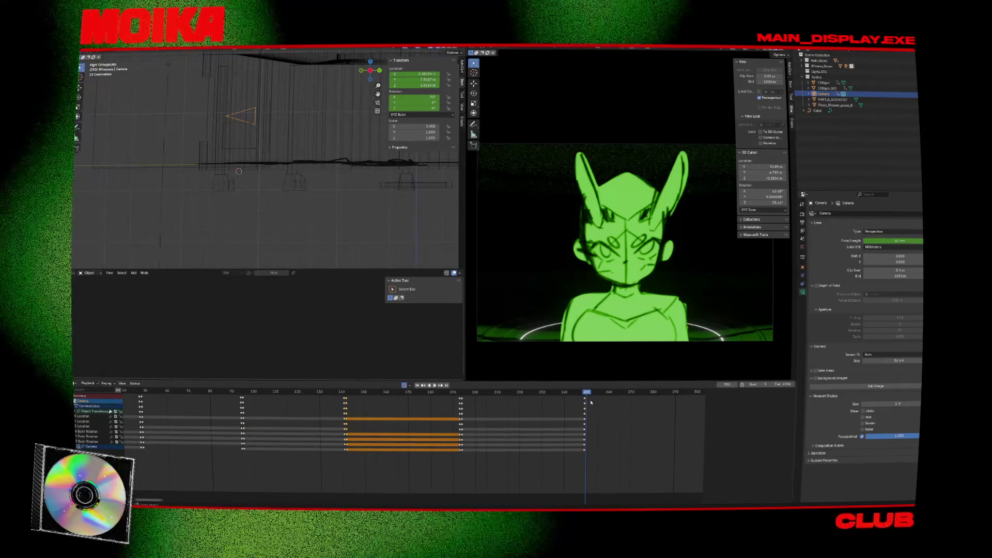
key(ctrl+v)
Step: Review the camera moves, then select Proxy_Blender_poses_B at about frame 193
key(Escape)
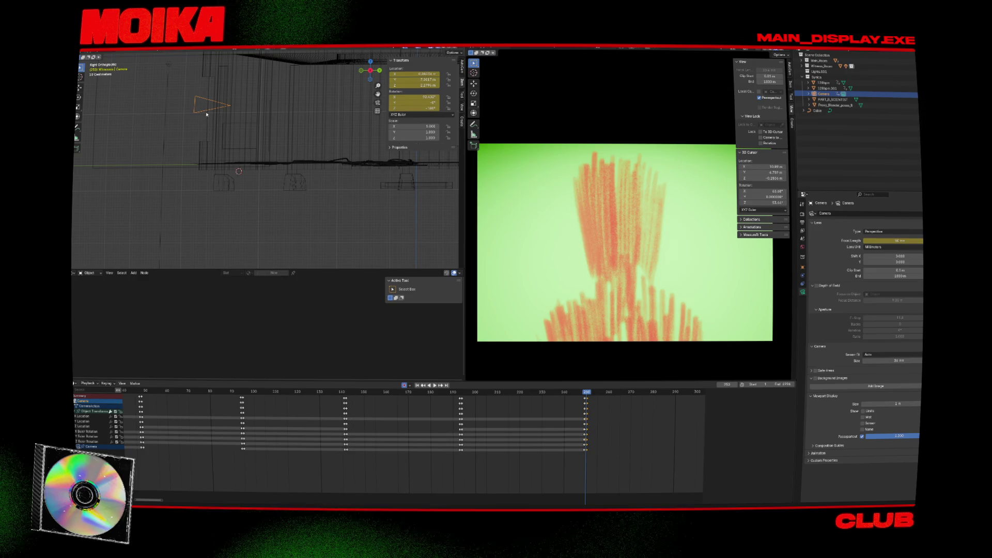
key(space)
scroll(196, 493, down, 5)
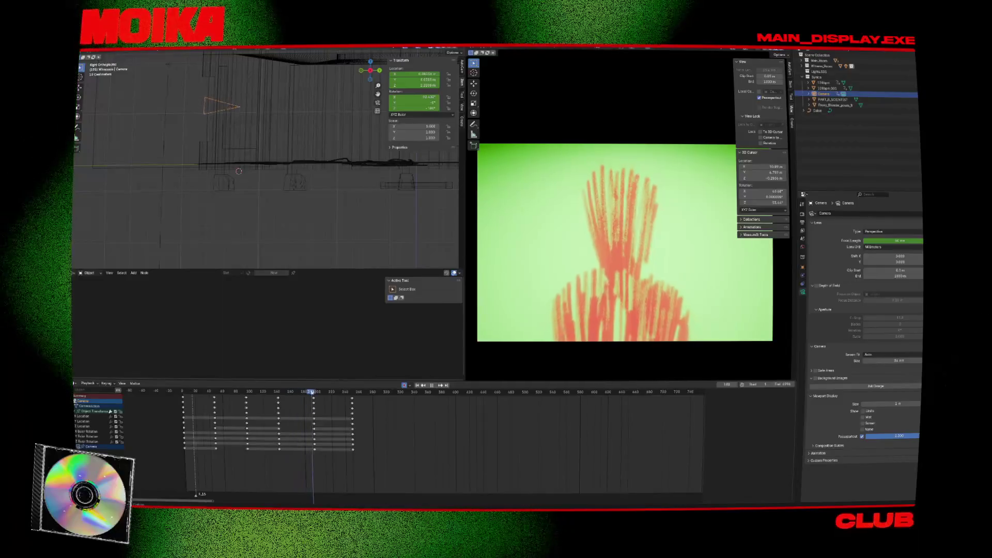
key(space)
click(509, 261)
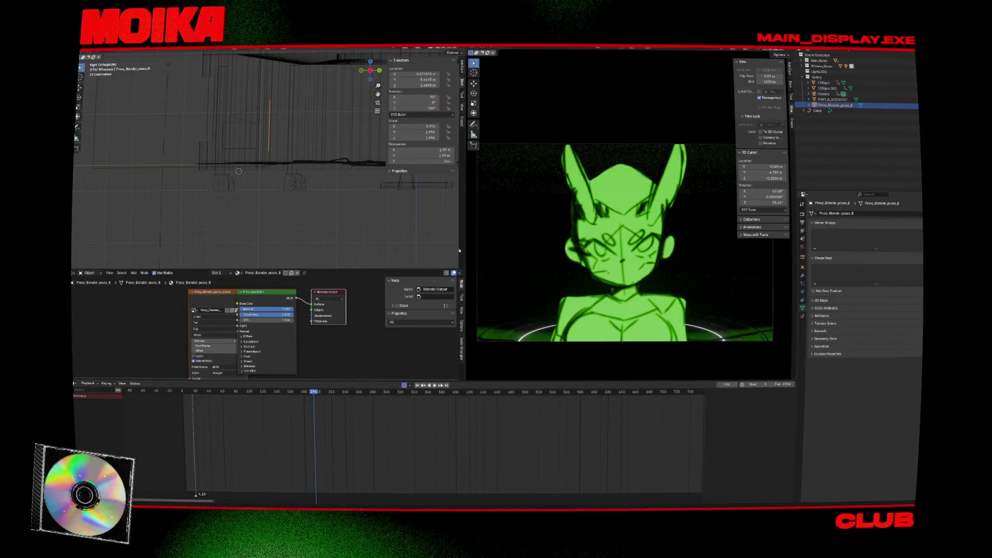
drag(313, 393, 312, 394)
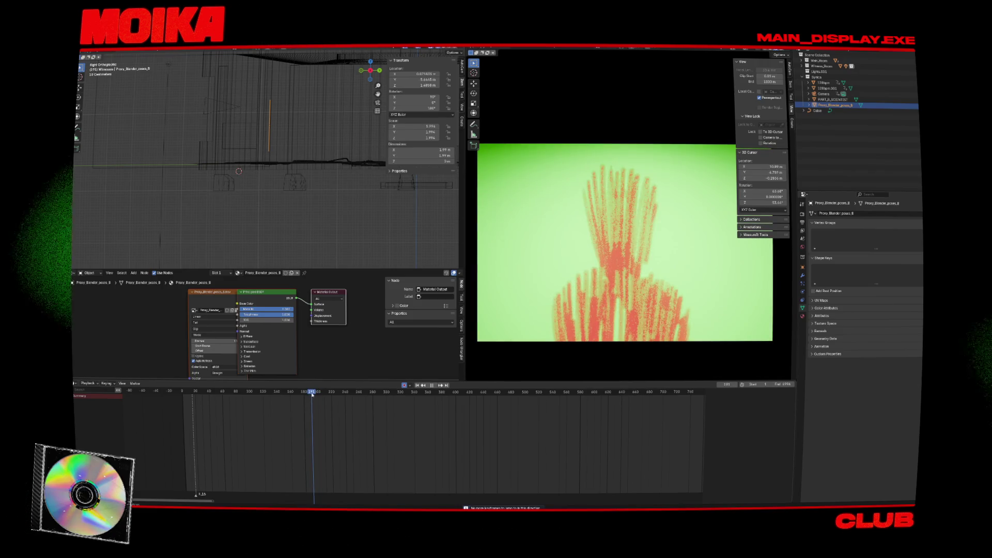
Step: Key the proxy's location, move it along Y at frame 342, and save
key(g)
key(Return)
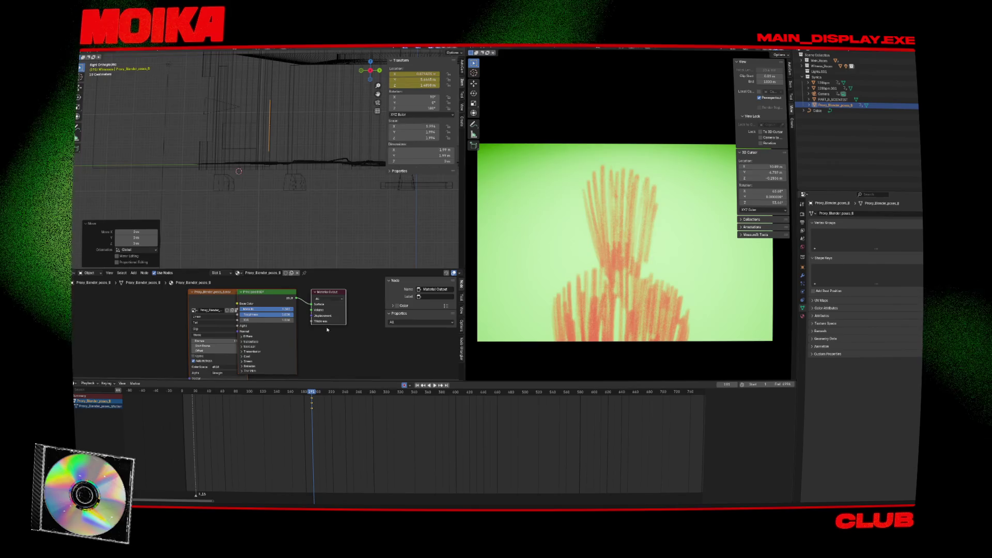
key(space)
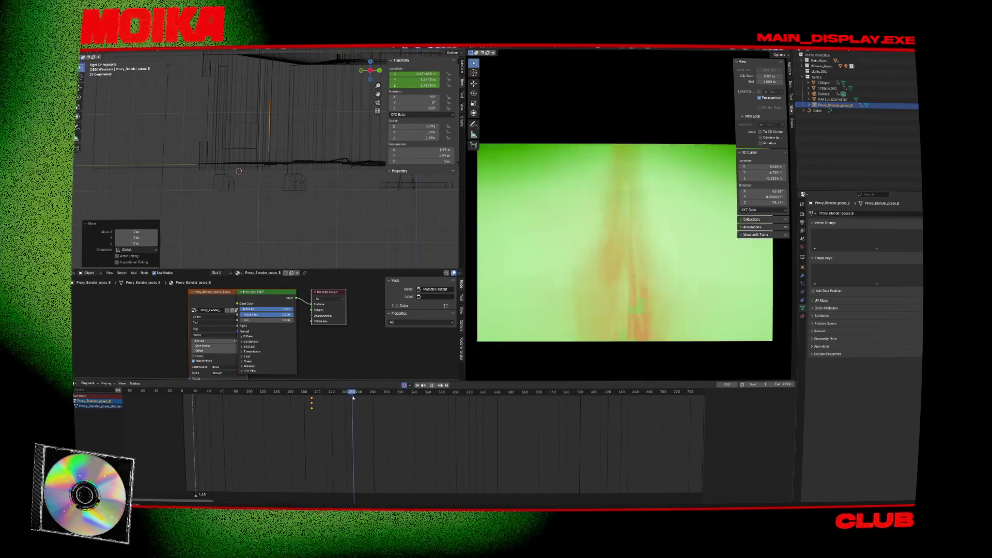
key(space)
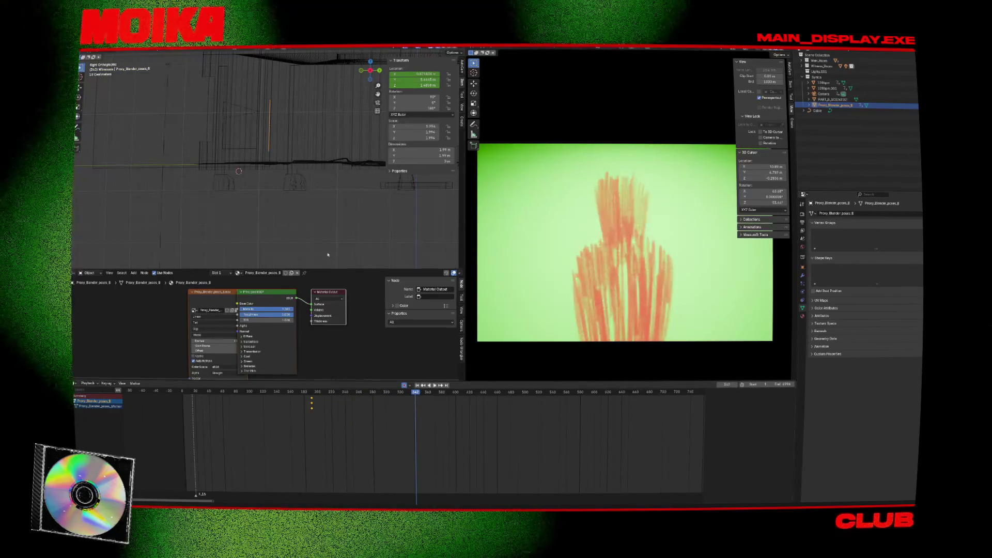
key(g)
key(y)
key(Return)
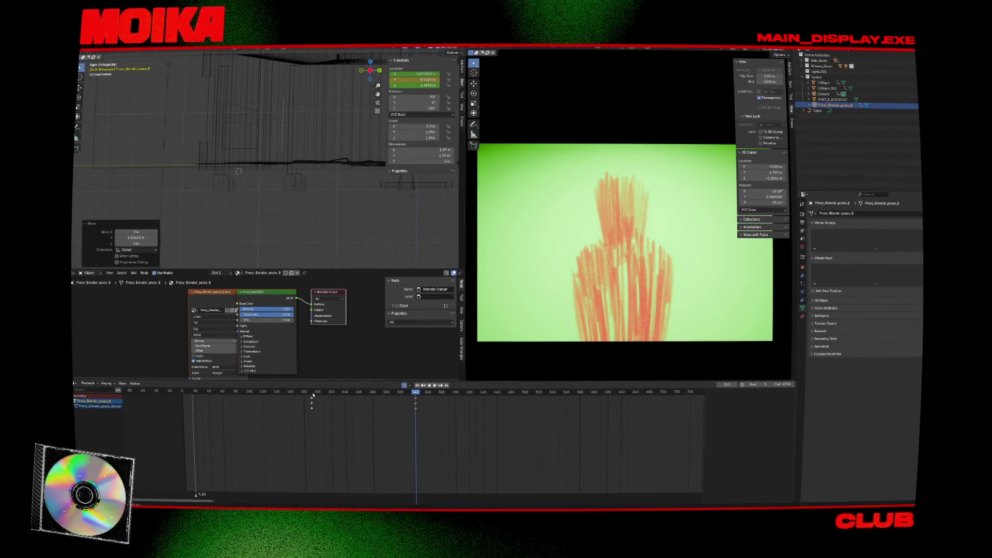
click(313, 393)
key(ctrl+s)
key(space)
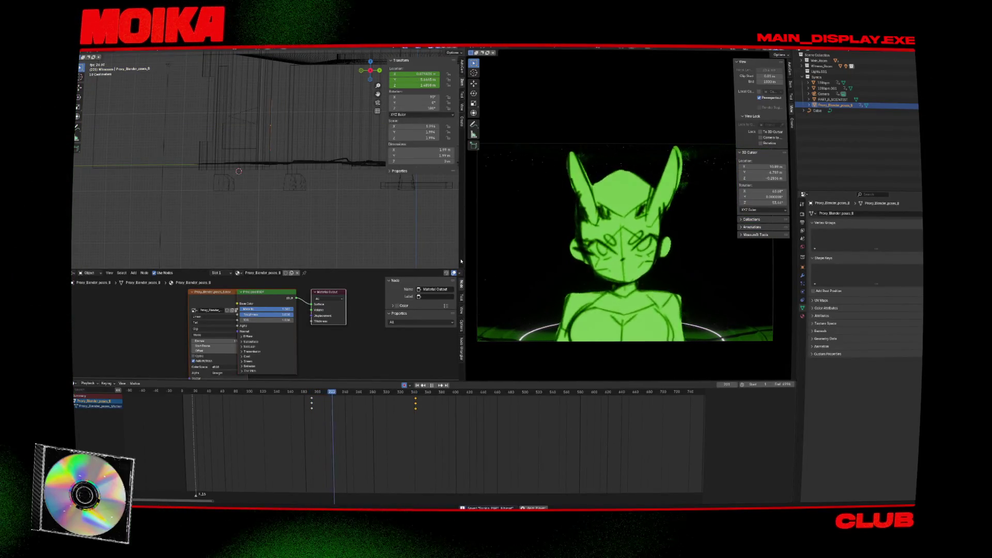
key(space)
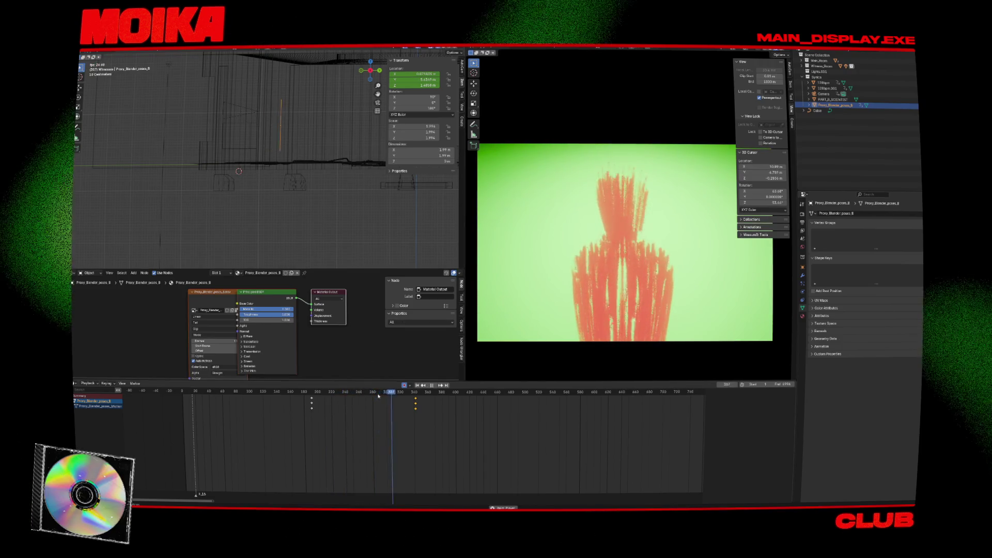
Step: Key the proxy's location at frame 223, save, and replay the motion
click(336, 396)
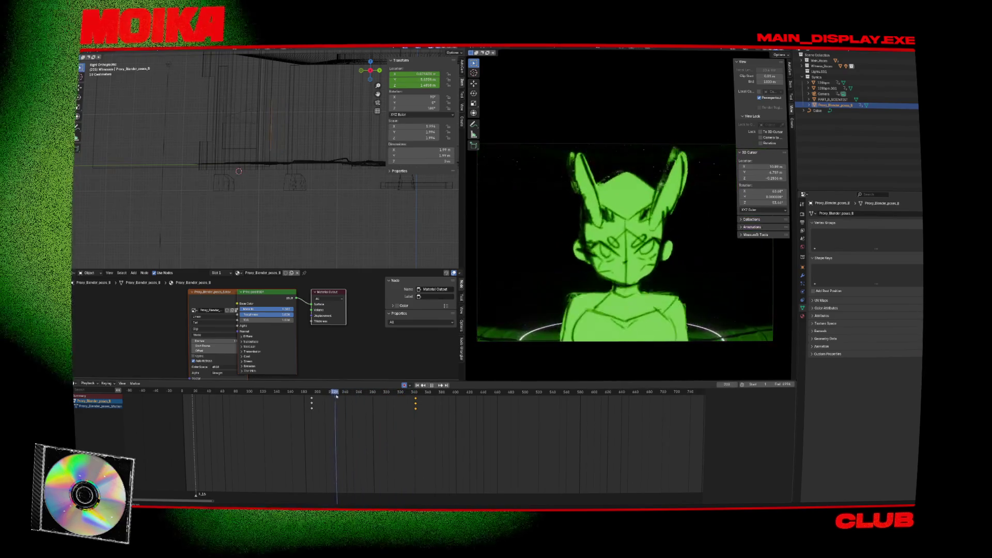
key(i)
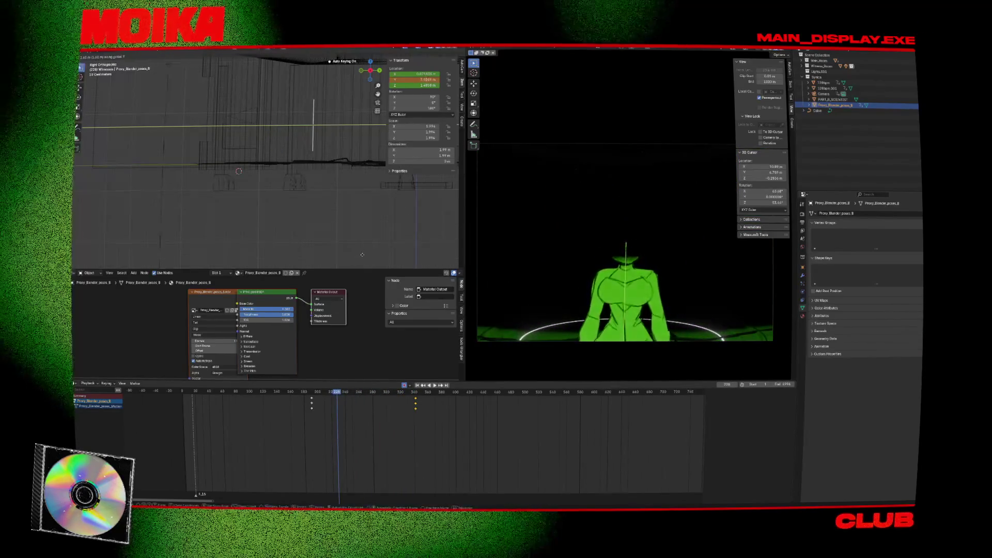
key(Down)
key(ctrl+s)
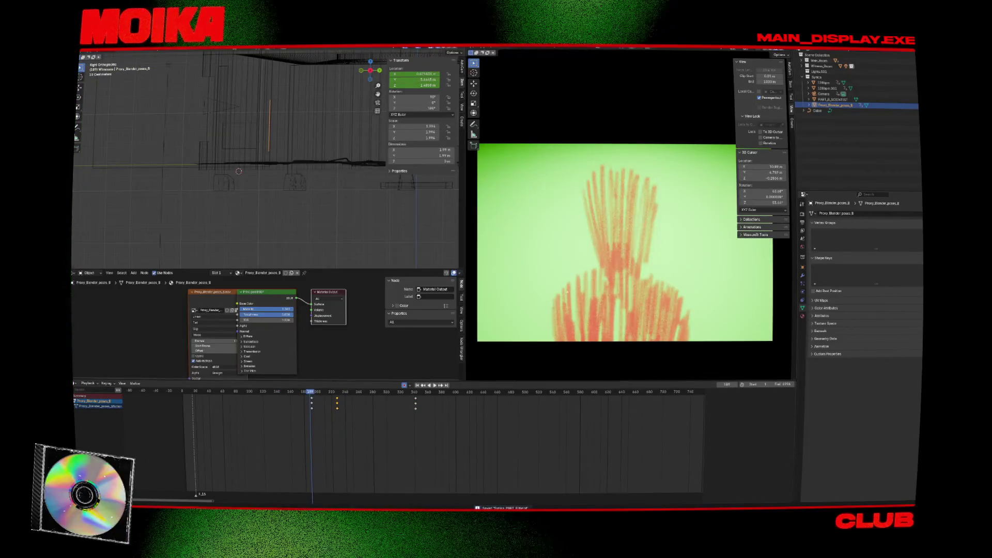
key(space)
key(space)
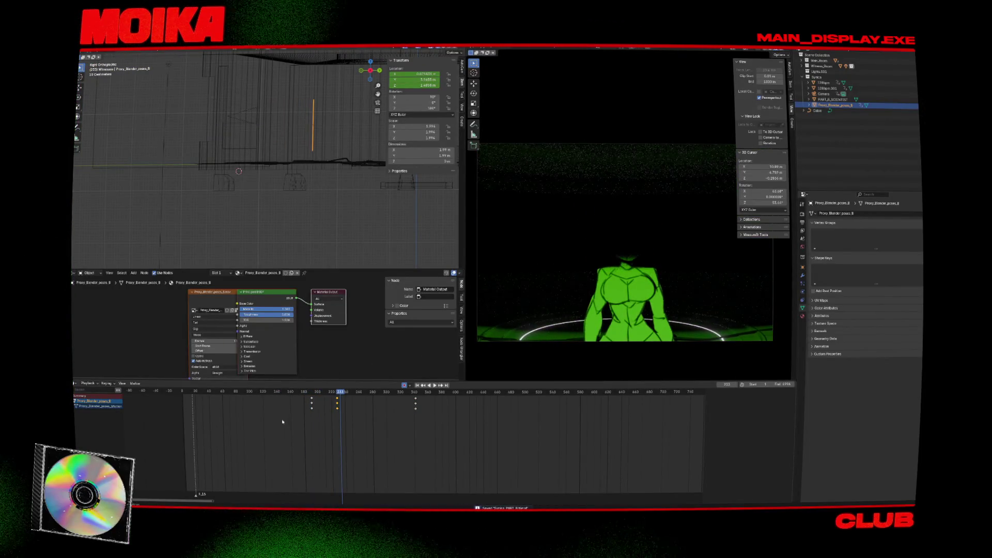
key(Down)
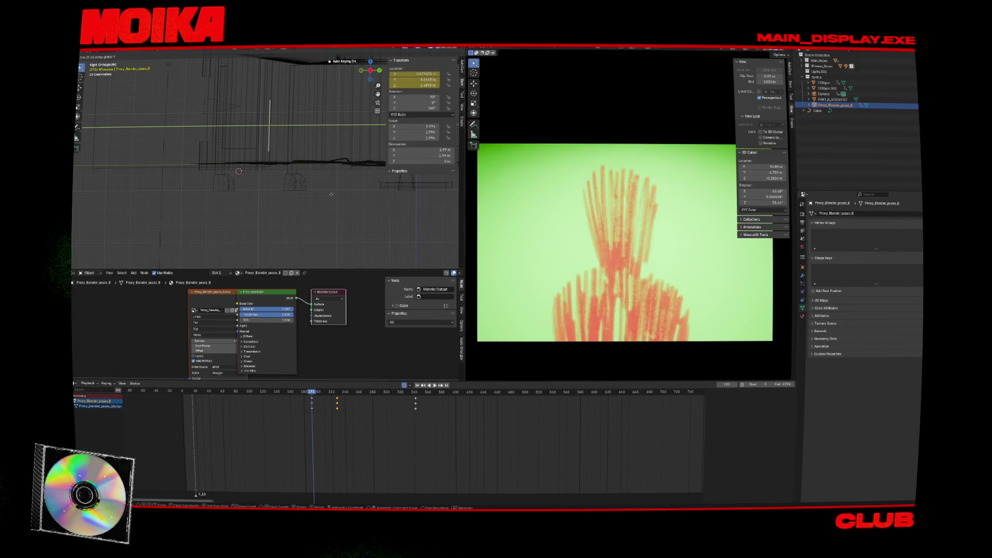
Step: Paste the proxy's keyframe at frame 190, adjust its Y position, and save
right_click(349, 196)
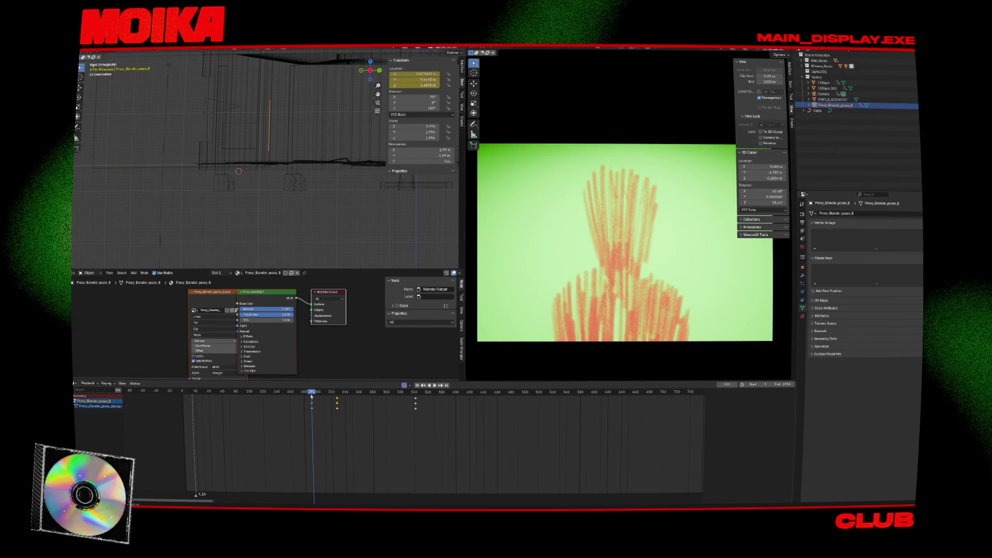
key(Left)
key(ctrl+v)
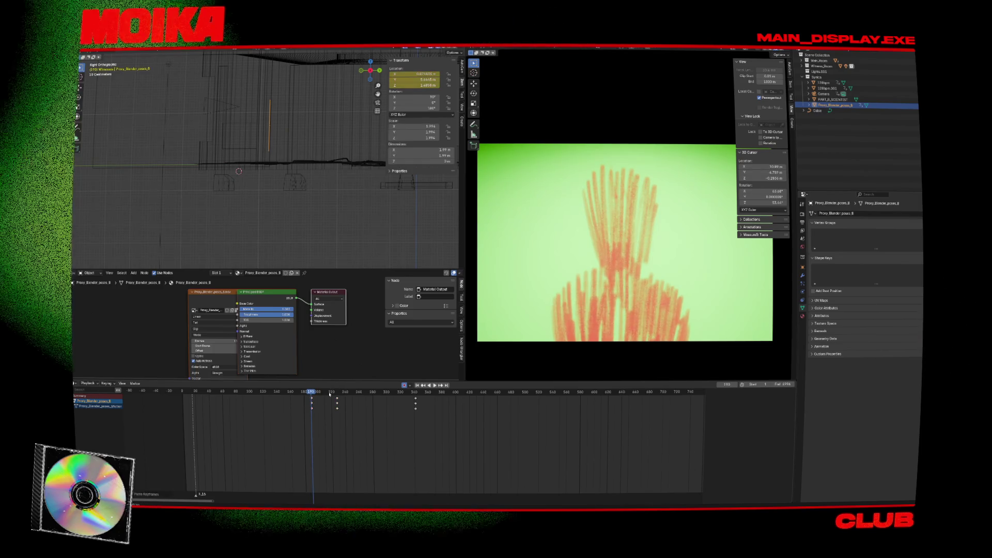
key(Right)
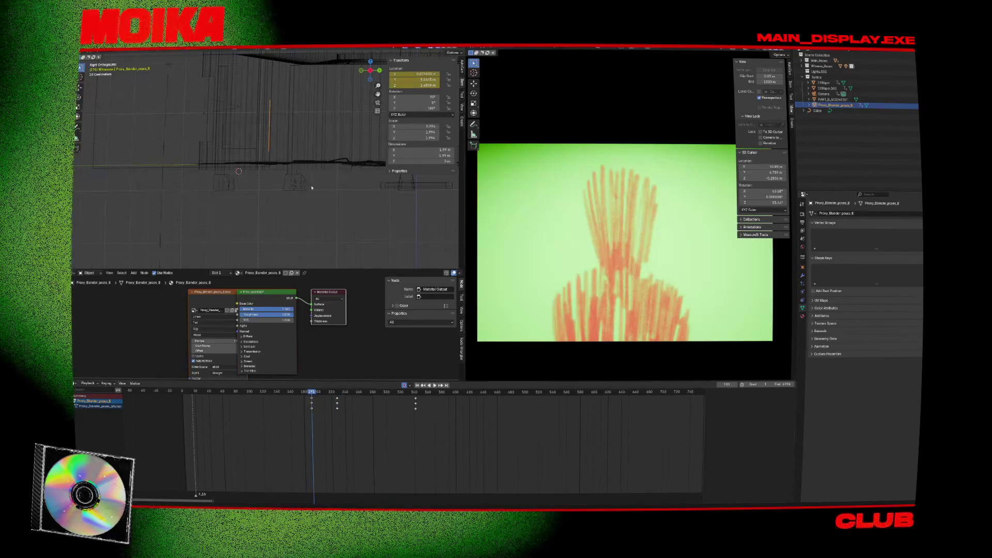
key(ctrl+z)
key(space)
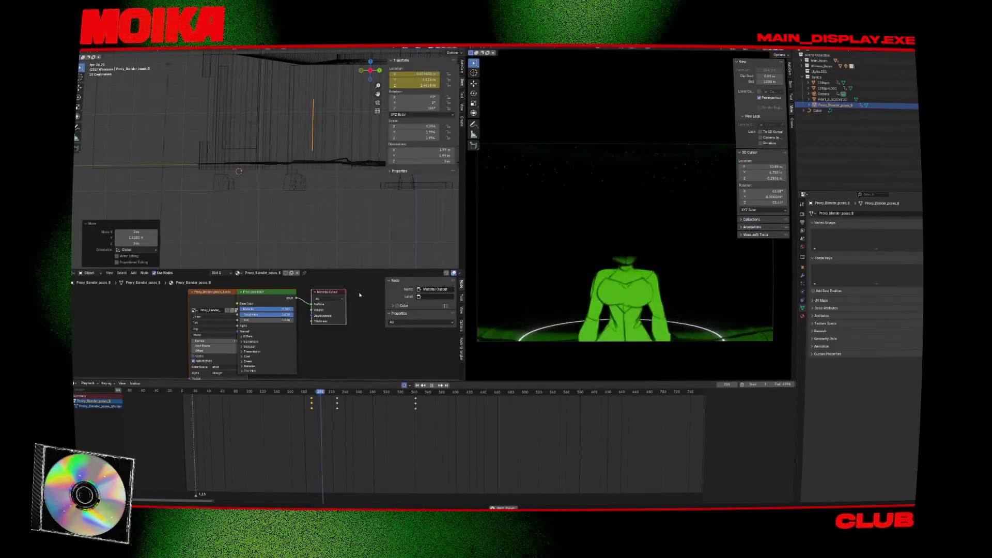
key(space)
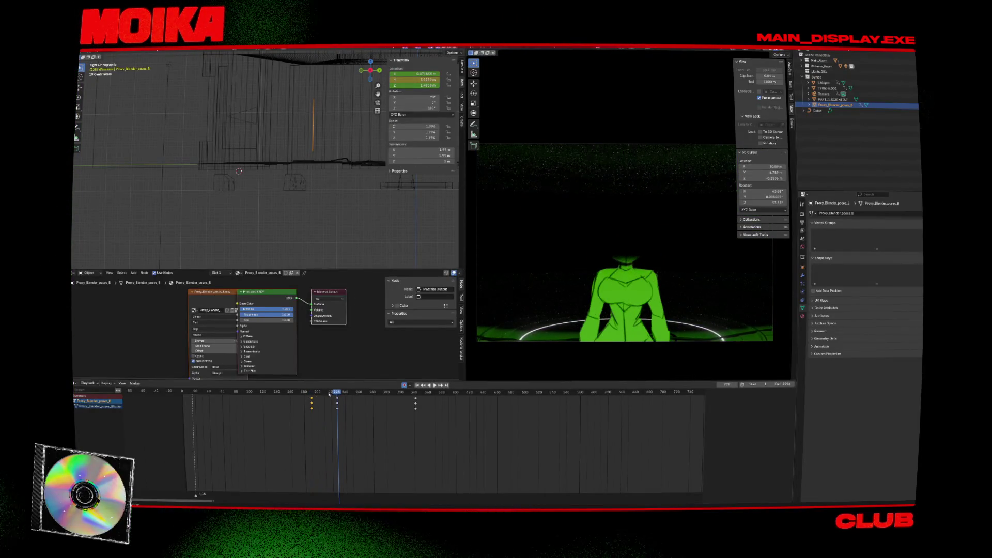
click(334, 197)
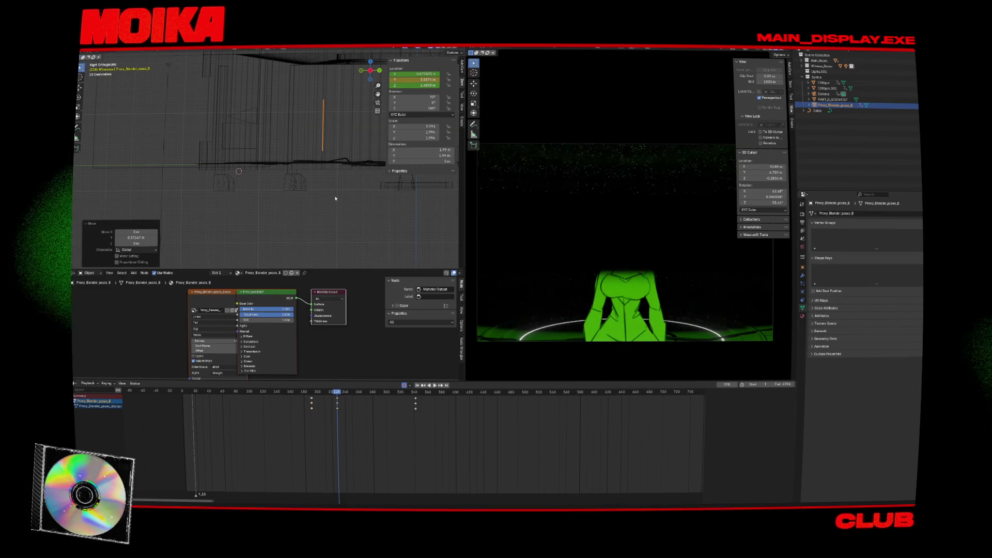
click(310, 392)
key(ctrl+s)
Step: Play the whole animation from the start to review the result
key(space)
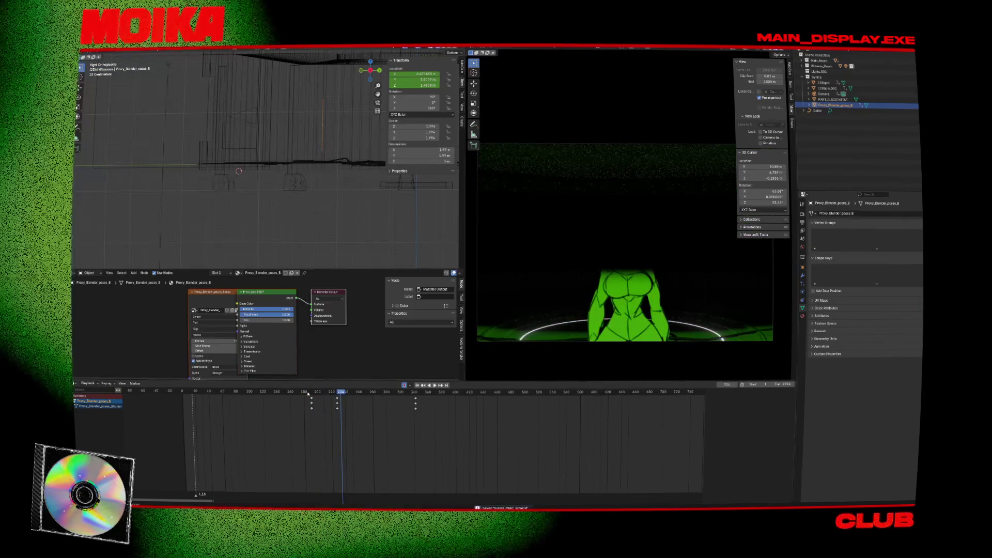
key(shift+Left)
key(space)
key(Escape)
key(space)
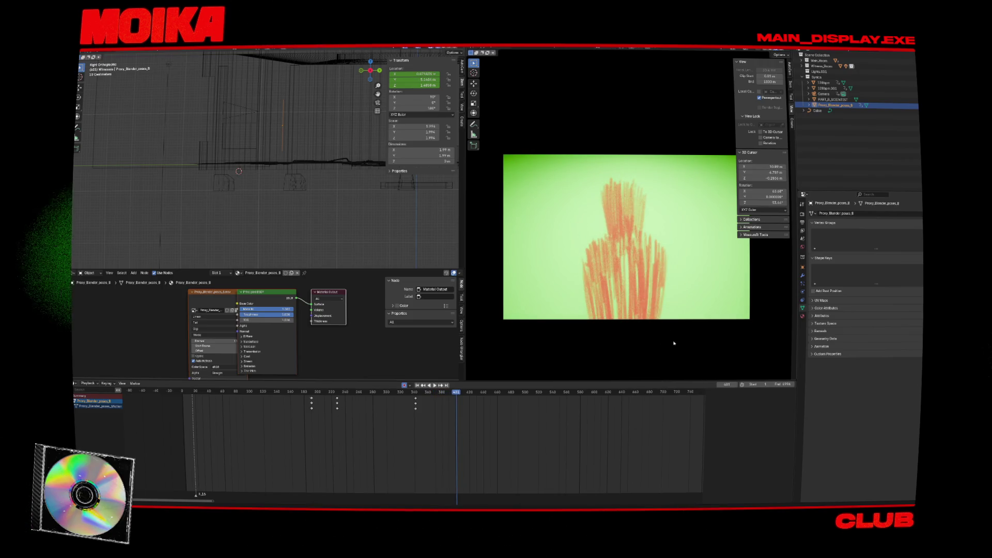
Step: Play the animation from frame 401 to about 498, then scrub back to frame 589
scroll(535, 300, down, 2)
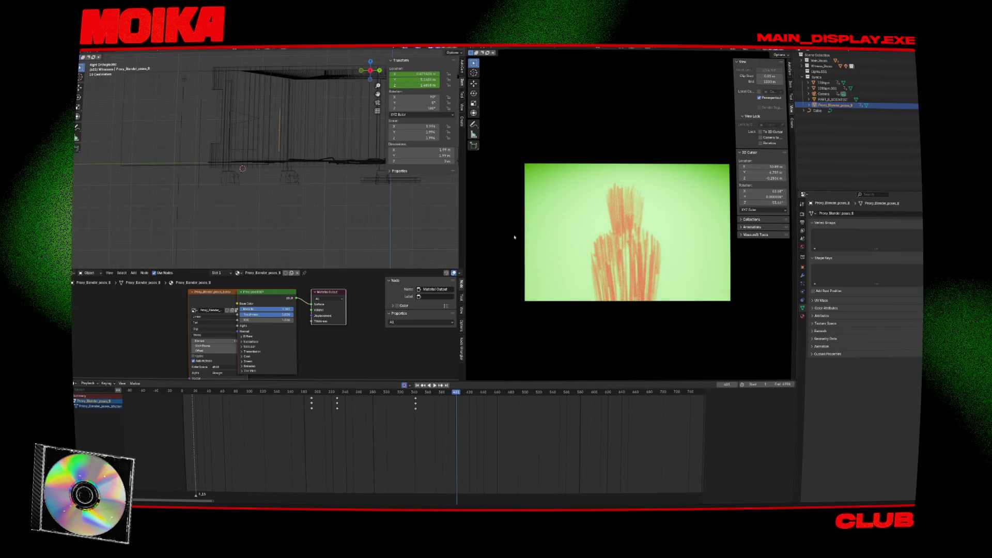
key(space)
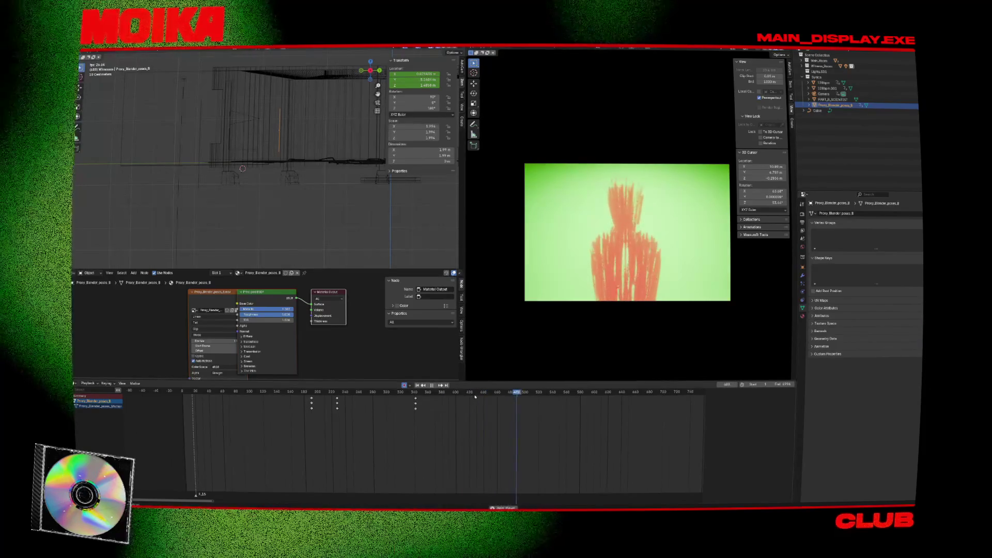
key(space)
scroll(470, 422, down, 4)
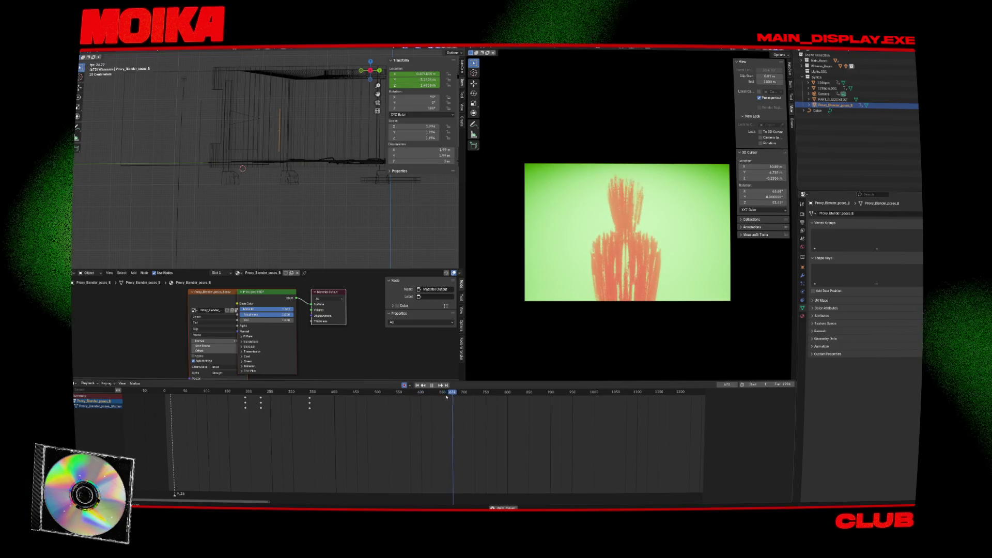
drag(447, 396, 415, 392)
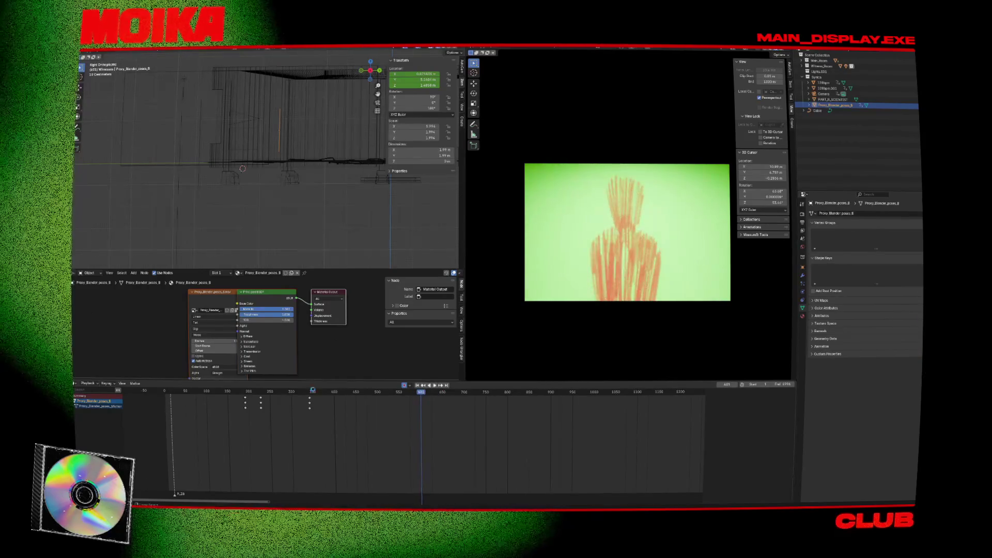
Step: Save Sumos_PART_B.blend, replay and scrub frames 113 to 291, then select the camera
key(ctrl+s)
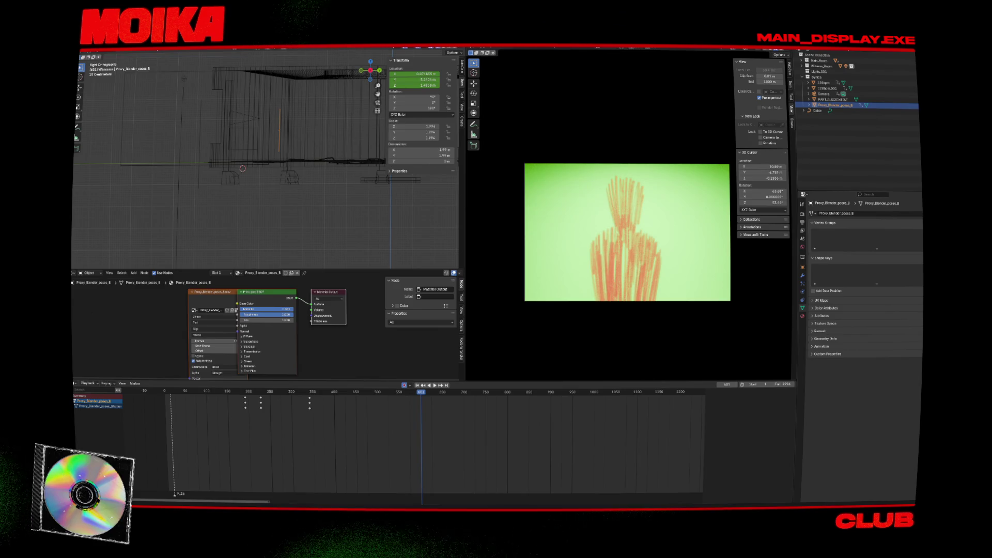
key(space)
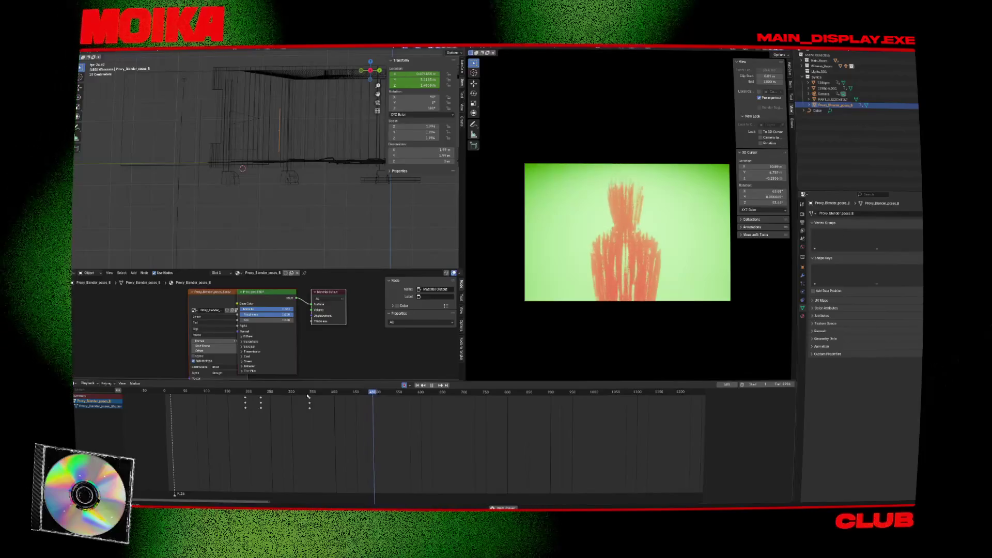
drag(238, 394, 212, 394)
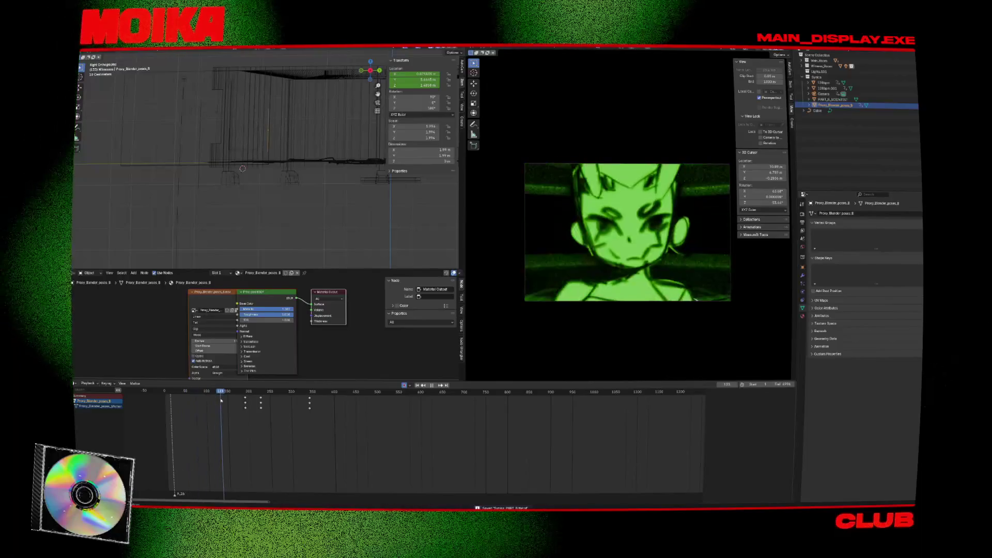
click(255, 406)
drag(254, 406, 289, 408)
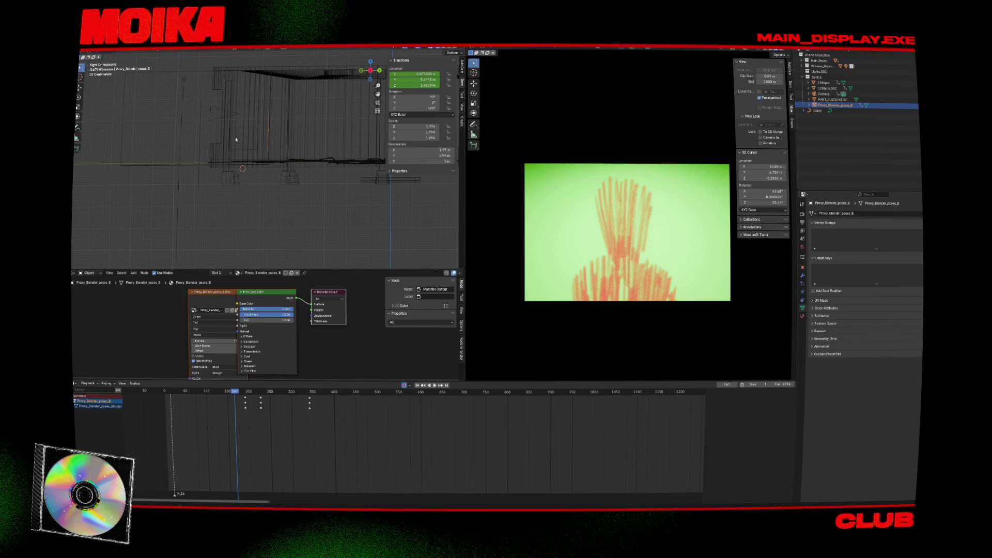
click(218, 114)
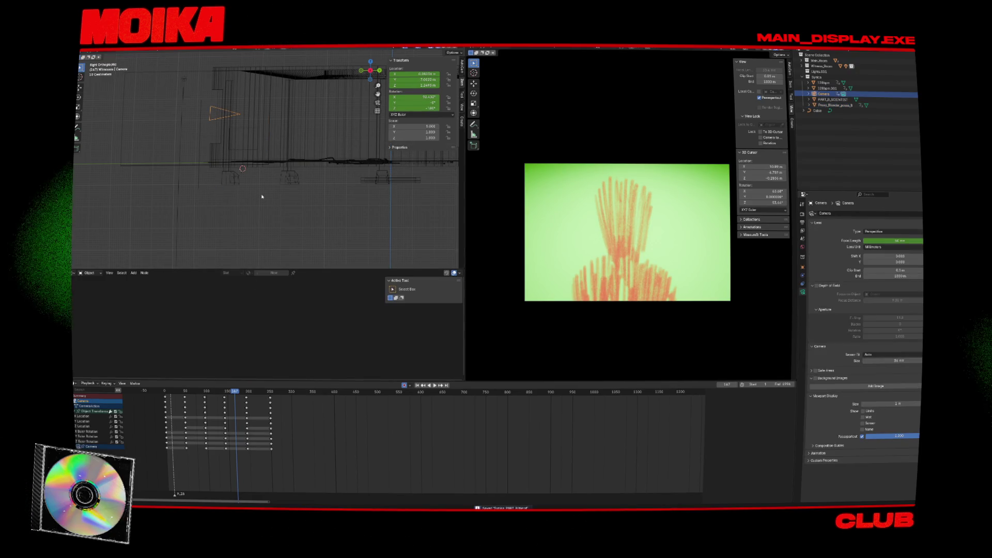
Step: Box-select and delete the camera's later Dope Sheet keys, then scrub through its remaining motion
click(197, 112)
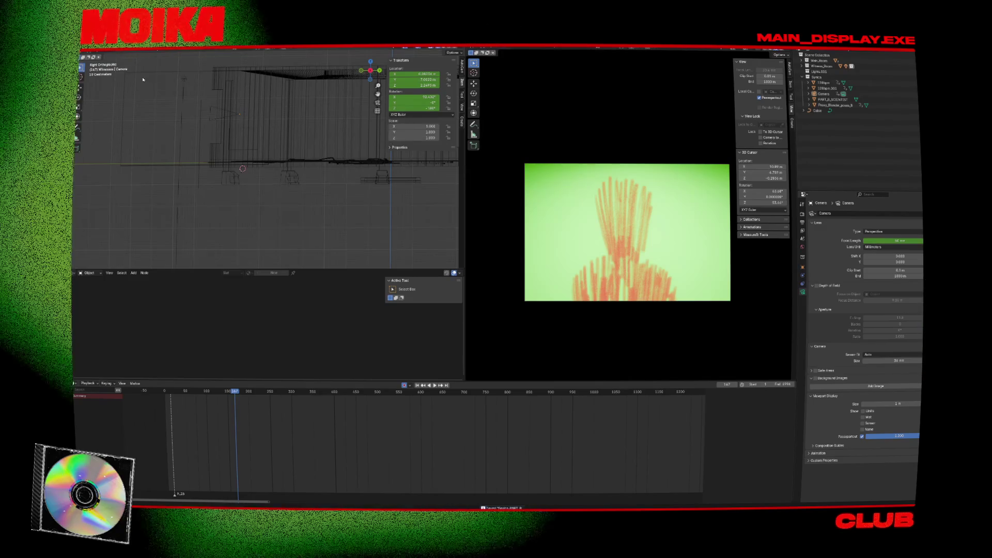
click(210, 110)
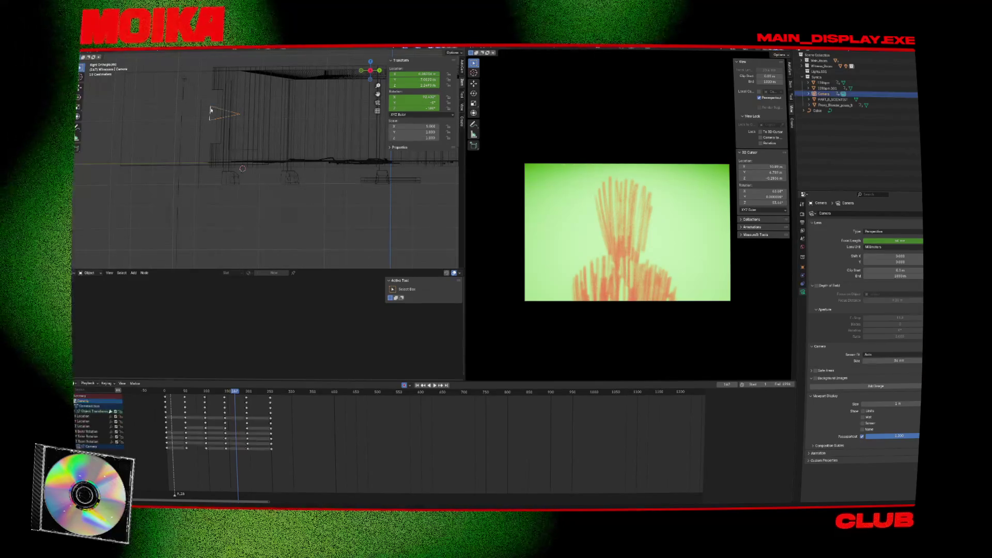
mouse_move(187, 458)
mouse_down()
mouse_move(282, 401)
mouse_move(280, 392)
mouse_up()
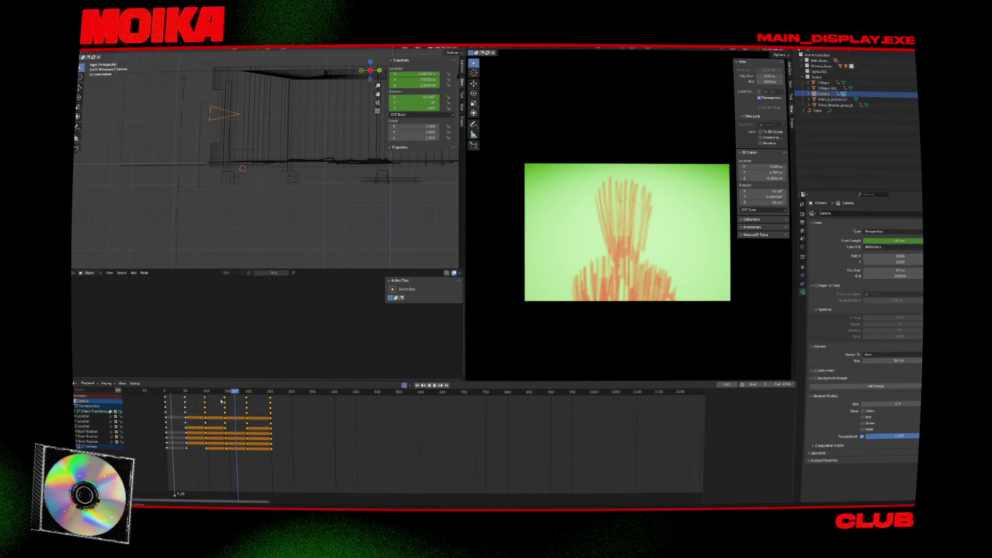
key(Delete)
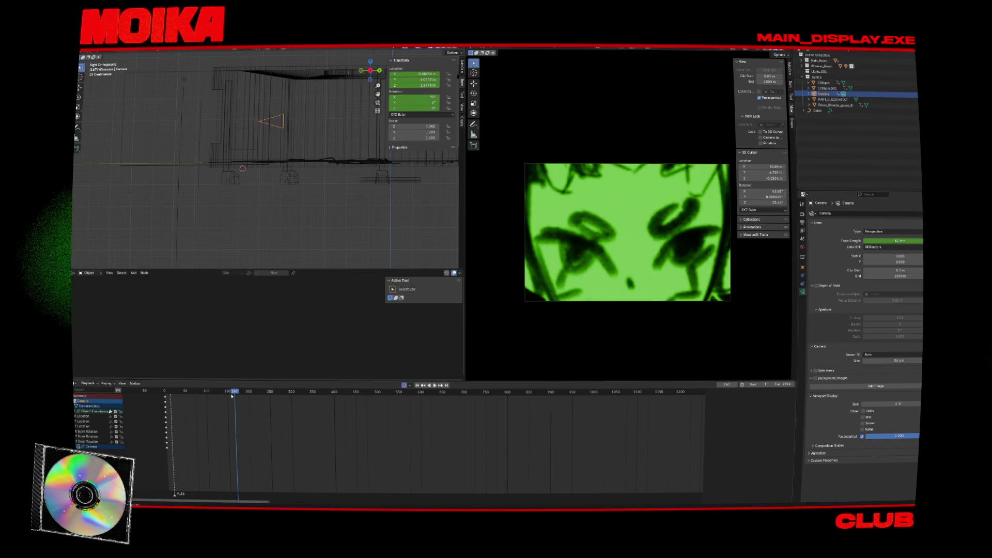
mouse_move(245, 394)
mouse_down()
mouse_move(339, 393)
mouse_move(242, 399)
mouse_move(267, 362)
mouse_move(301, 241)
mouse_up()
Step: In top view, select the Proxy_Blender_poses_B character proxy
click(309, 118)
scroll(253, 118, down, 5)
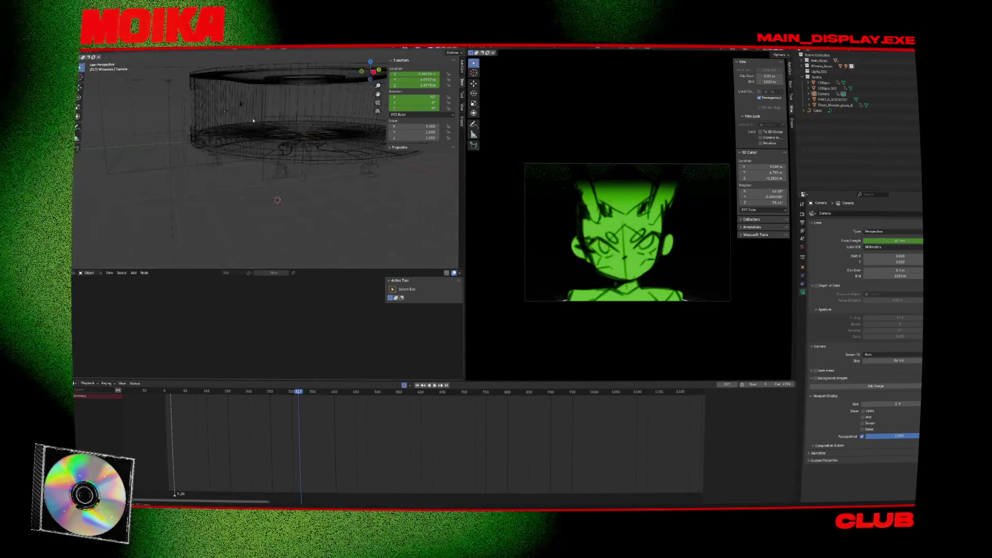
key(KP_7)
scroll(282, 146, up, 5)
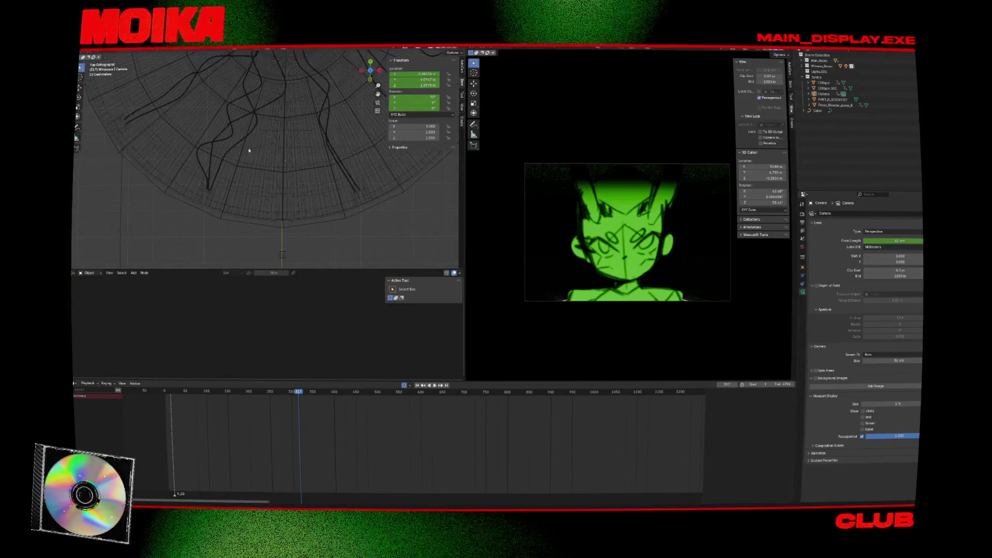
click(278, 137)
mouse_move(277, 137)
middle_down()
mouse_move(284, 152)
mouse_move(232, 275)
middle_up()
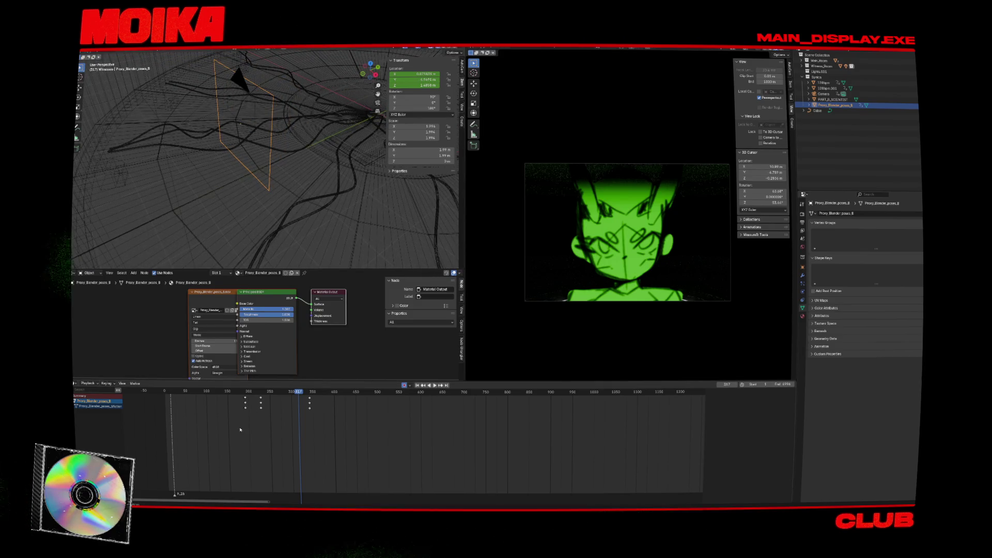
Step: Delete the proxy's keyframes, play back from frame 180, and switch to Right view
drag(353, 394, 353, 394)
key(Delete)
click(243, 391)
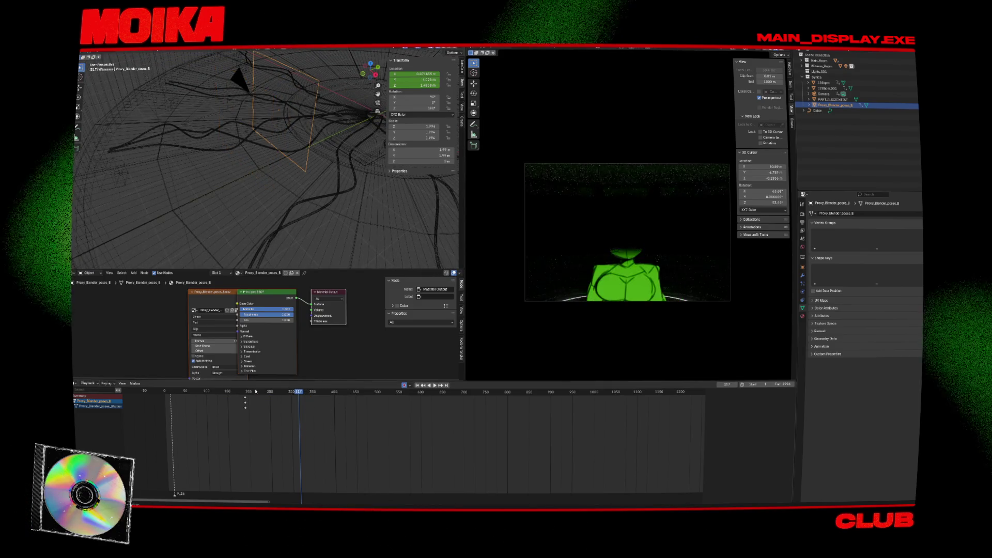
key(space)
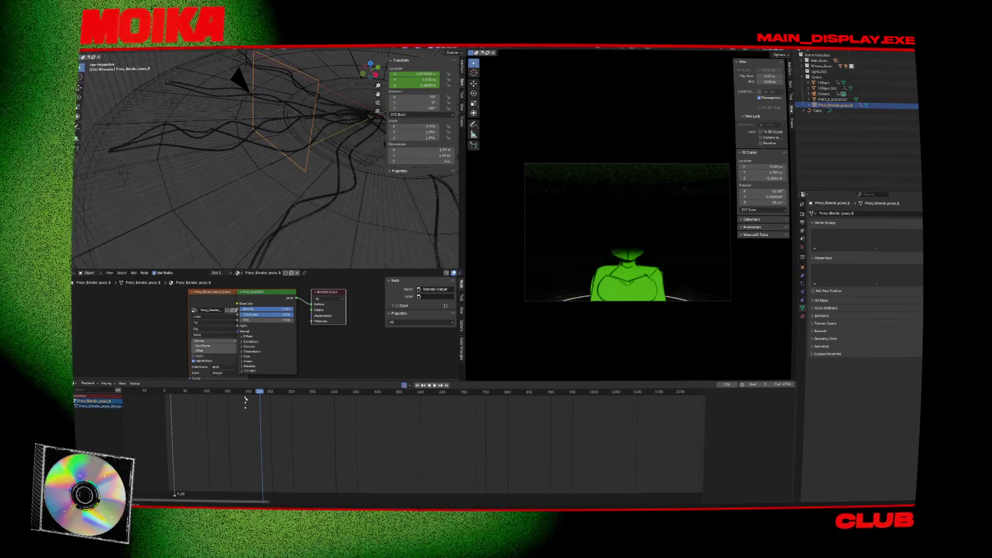
key(Escape)
click(245, 396)
key(KP_3)
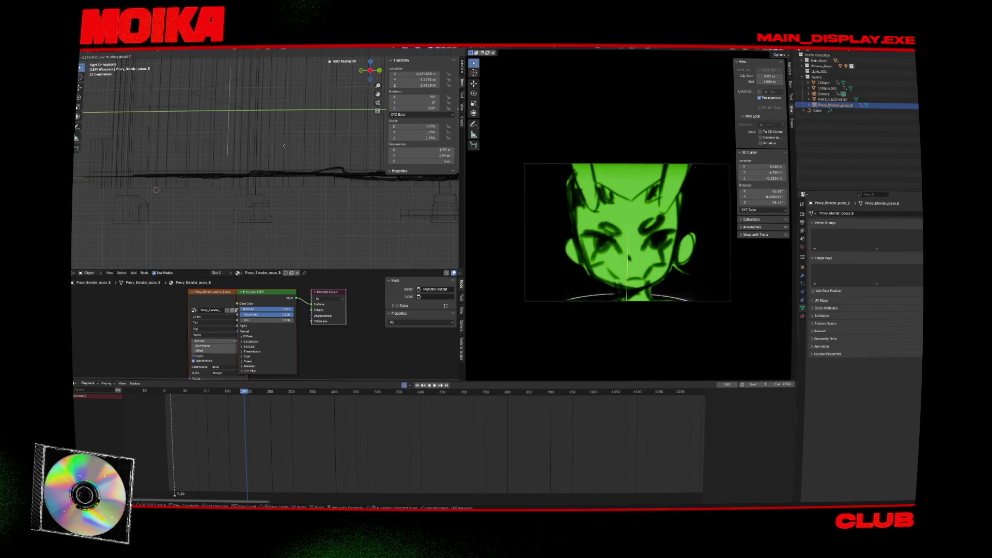
Step: Move the proxy along Y, save, and slide the camera back along Y around frame 107
click(283, 146)
key(ctrl+s)
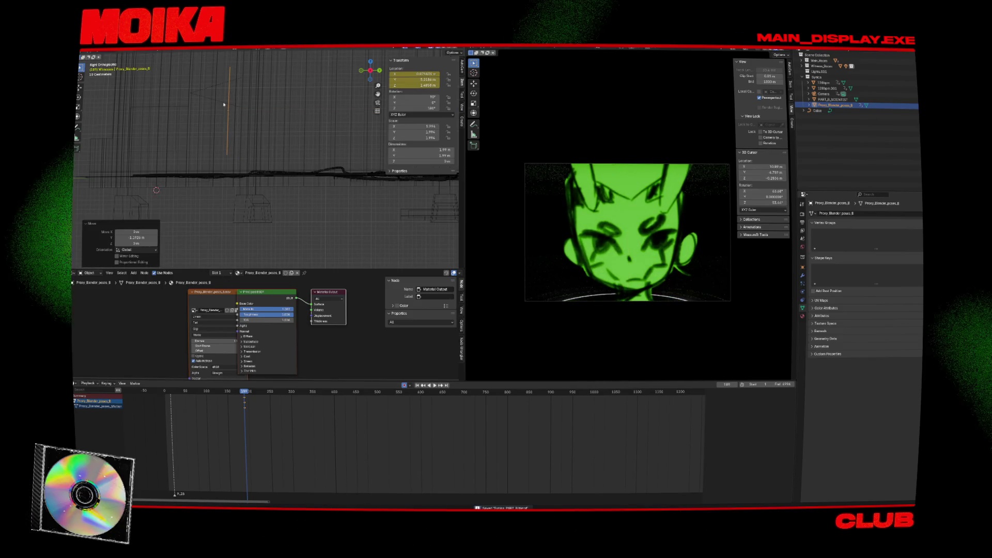
click(229, 147)
key(space)
click(206, 391)
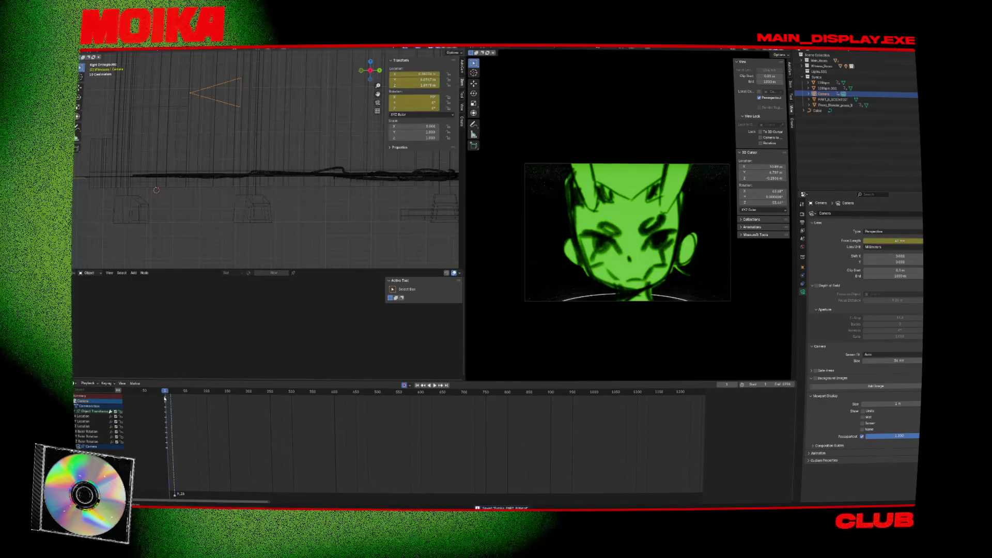
key(g)
key(y)
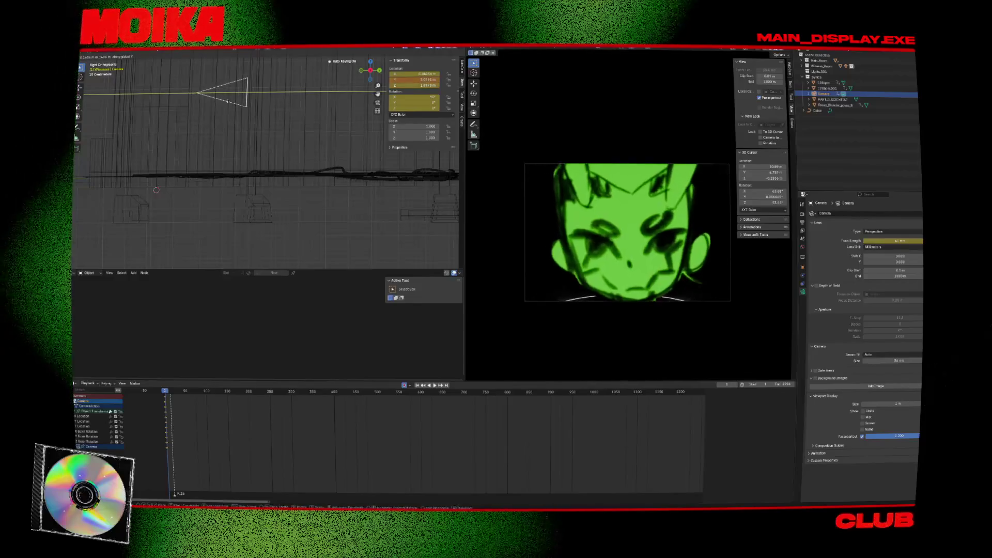
click(233, 103)
drag(245, 106, 251, 107)
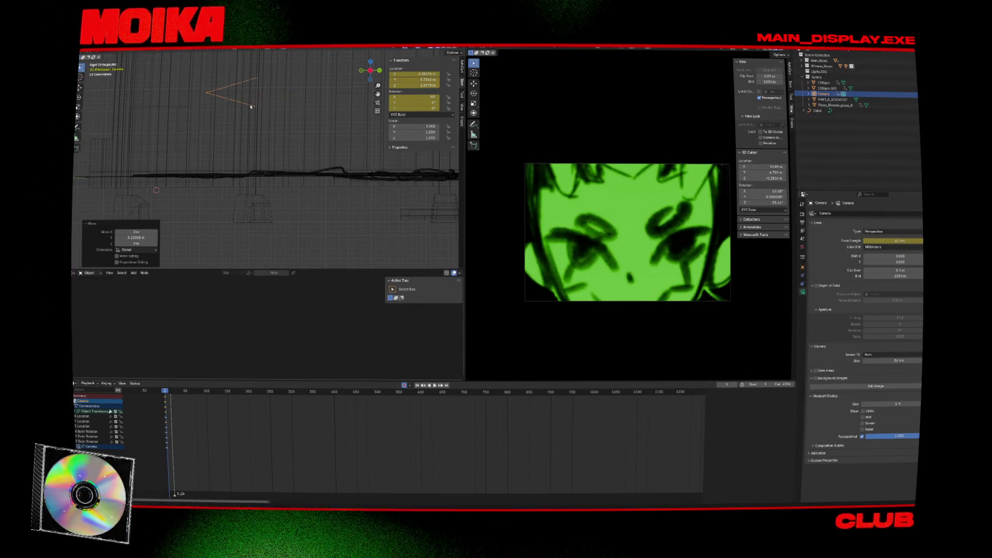
Step: At about frame 392, pull the camera back along Y, keyframe it, and replay from the start
key(space)
click(395, 391)
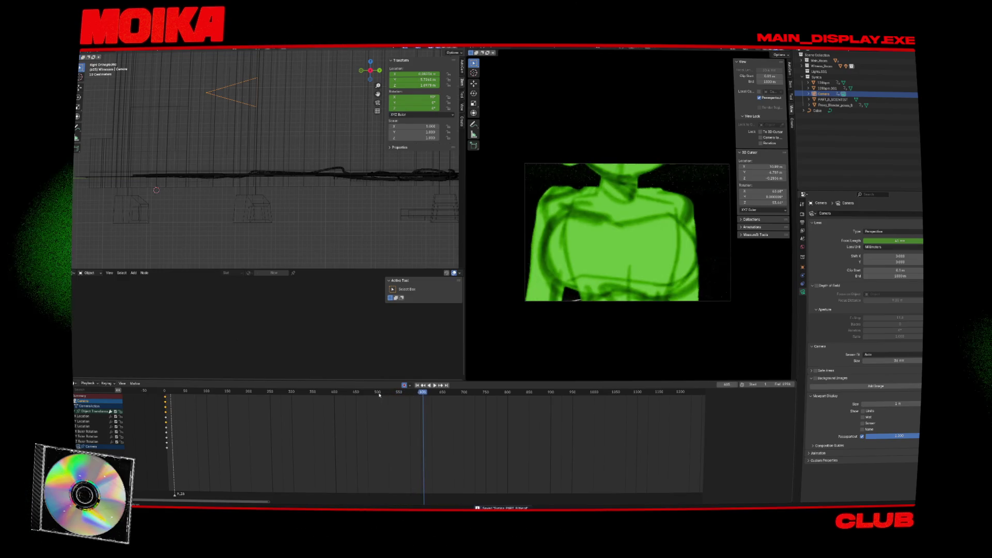
click(331, 393)
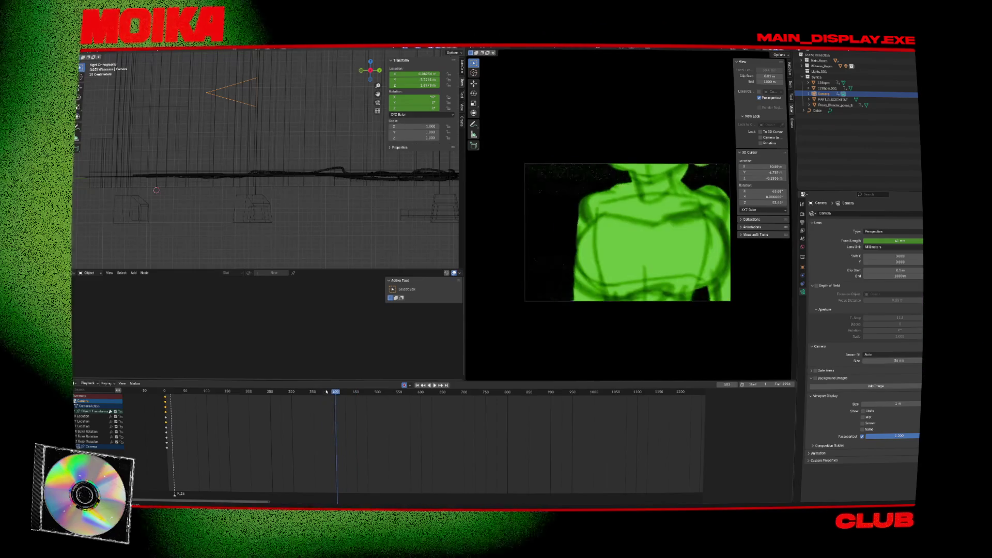
click(331, 392)
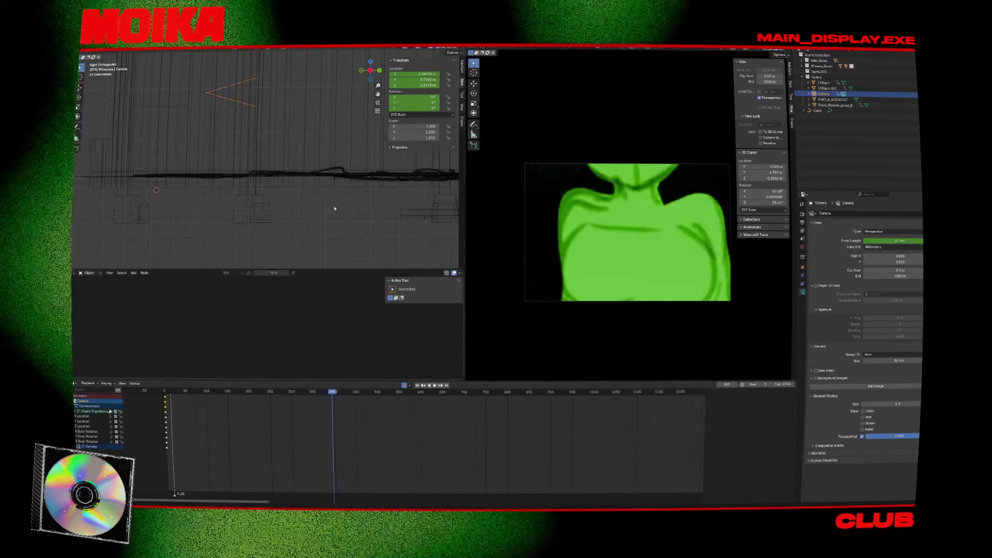
key(space)
click(328, 391)
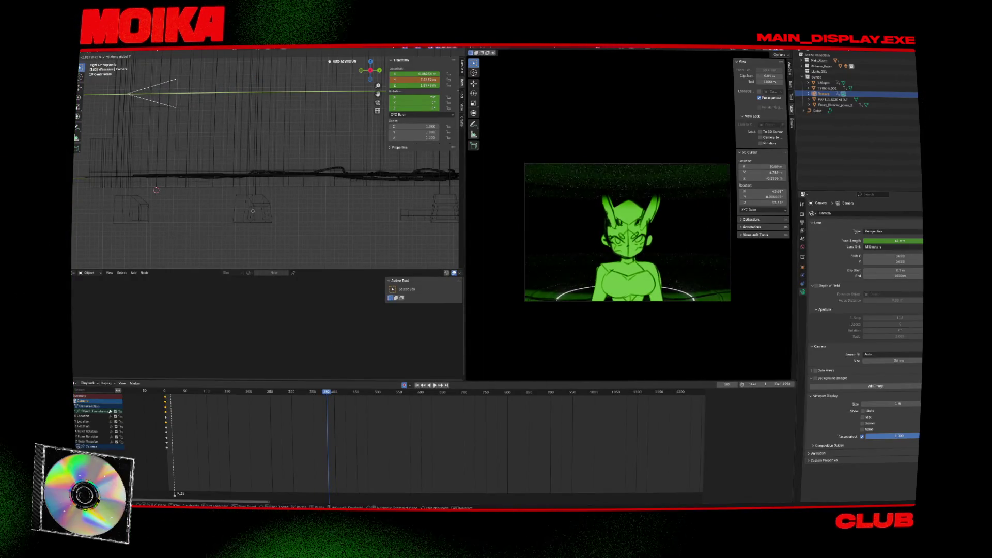
click(209, 215)
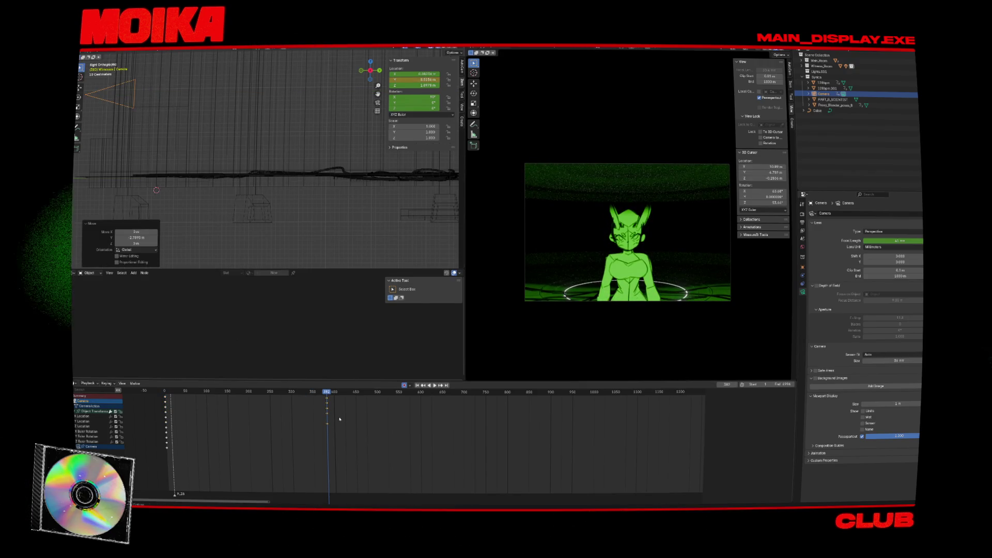
key(i)
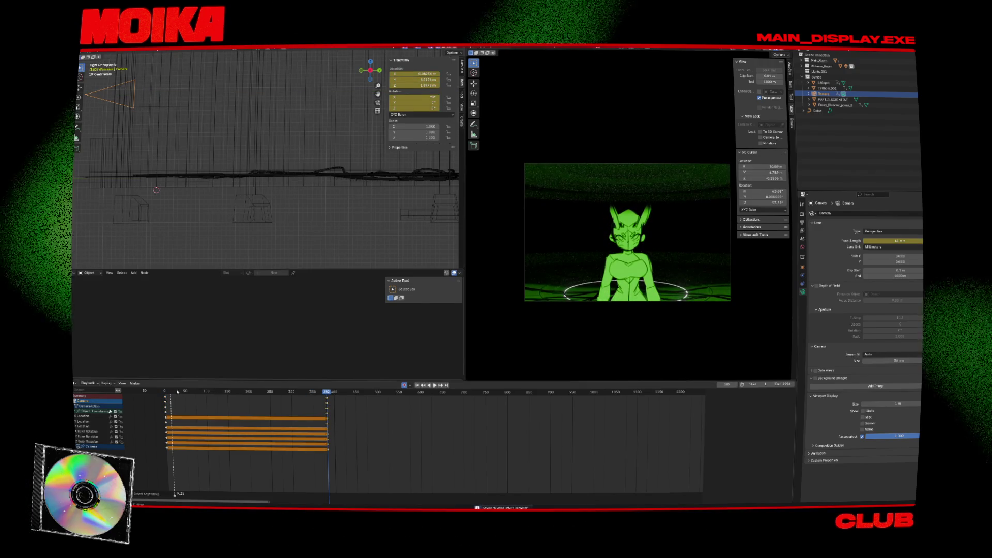
click(177, 392)
key(space)
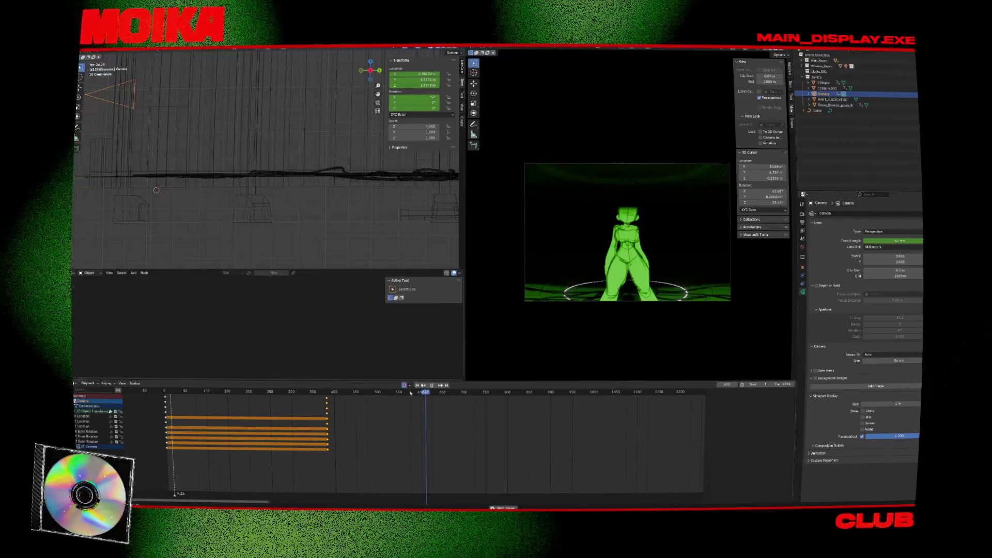
key(Escape)
click(423, 392)
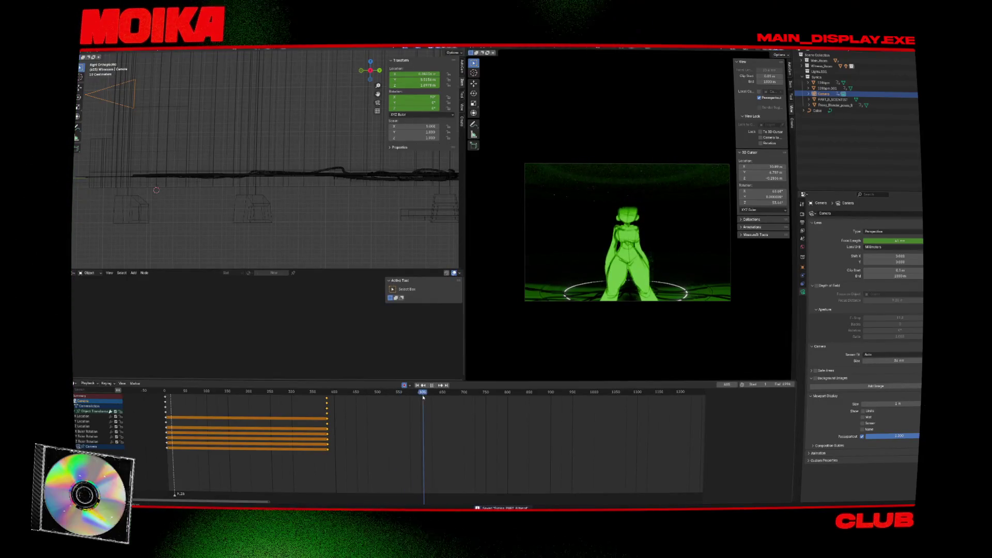
scroll(258, 146, down, 4)
scroll(247, 154, down, 4)
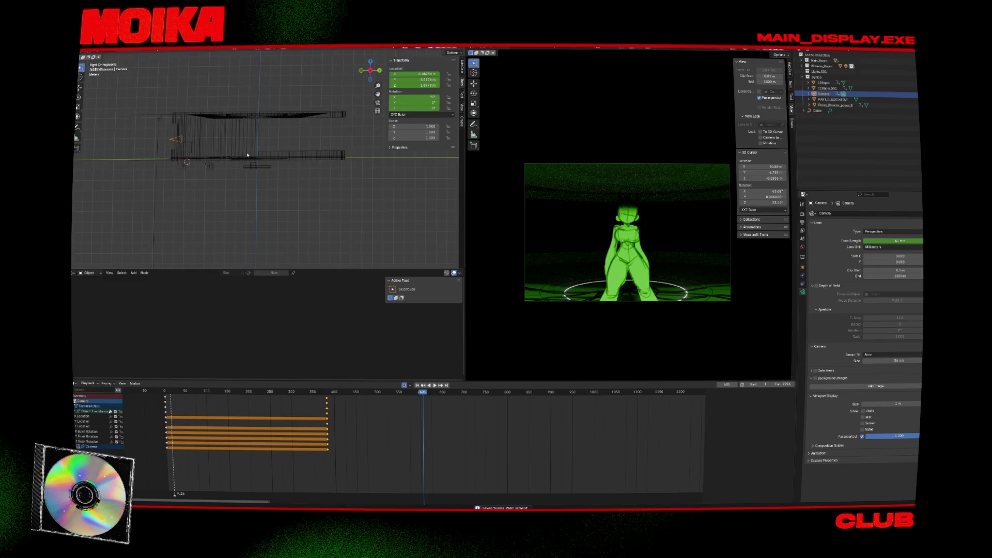
click(223, 98)
Step: Add an area light and move the Spot light into the Lights.001 collection
key(shift+a)
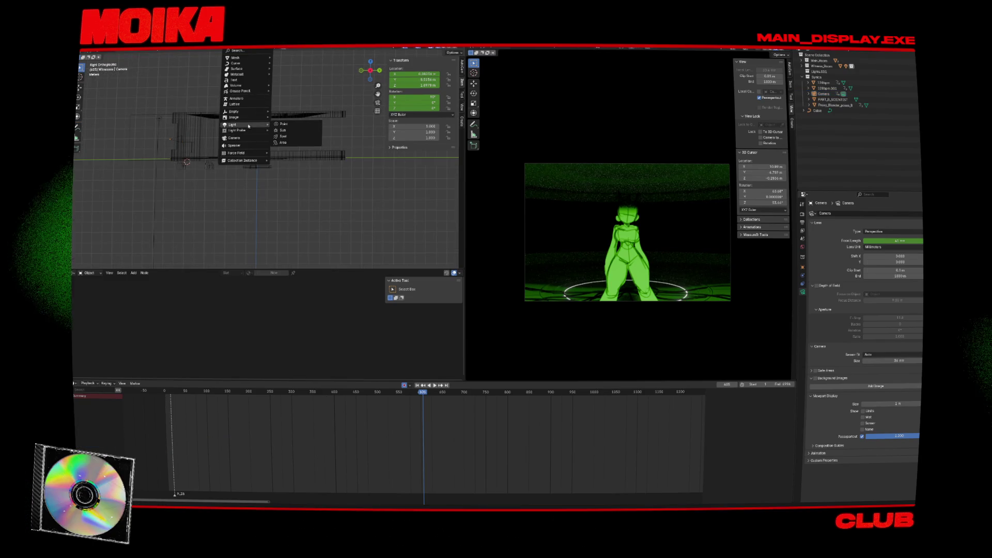
click(294, 143)
scroll(253, 172, down, 1)
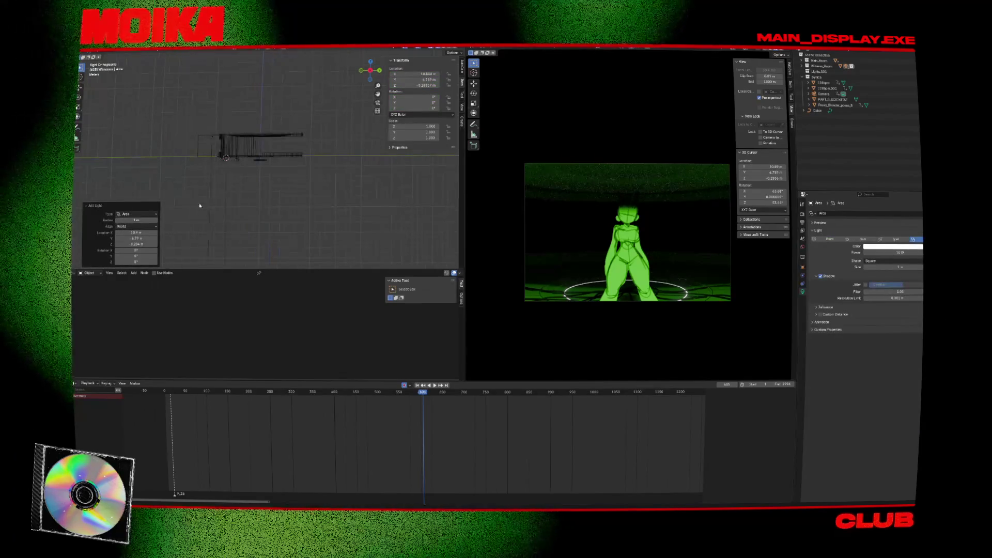
key(period)
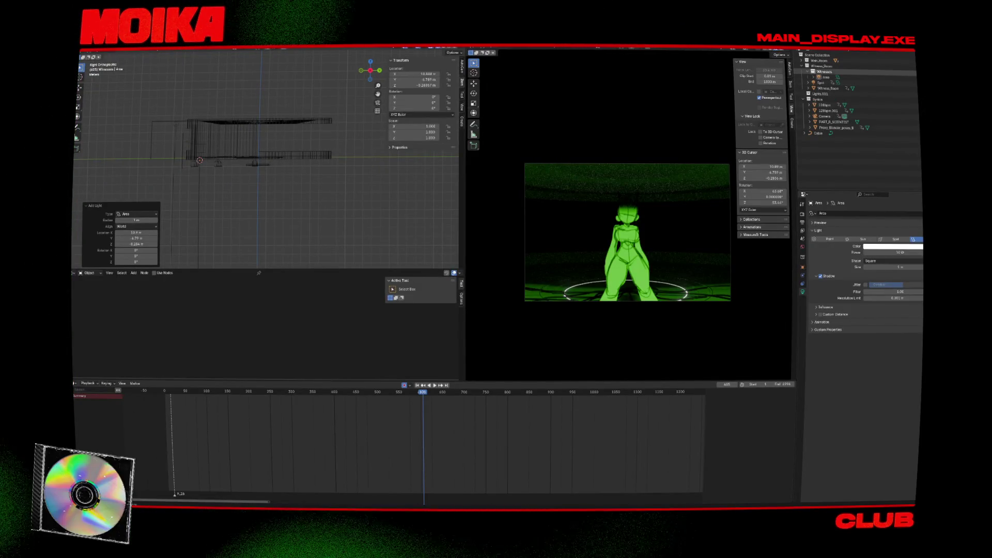
click(863, 83)
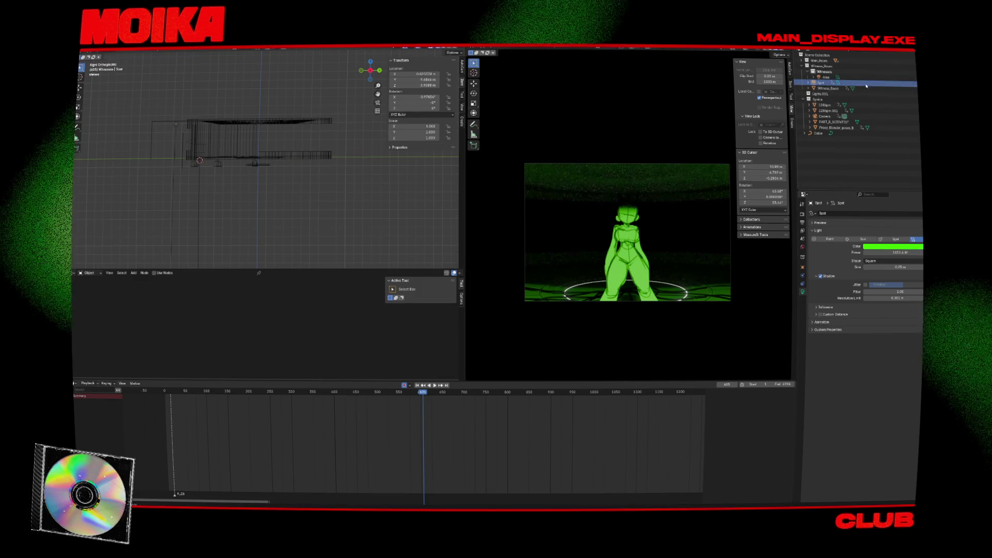
drag(867, 84, 822, 93)
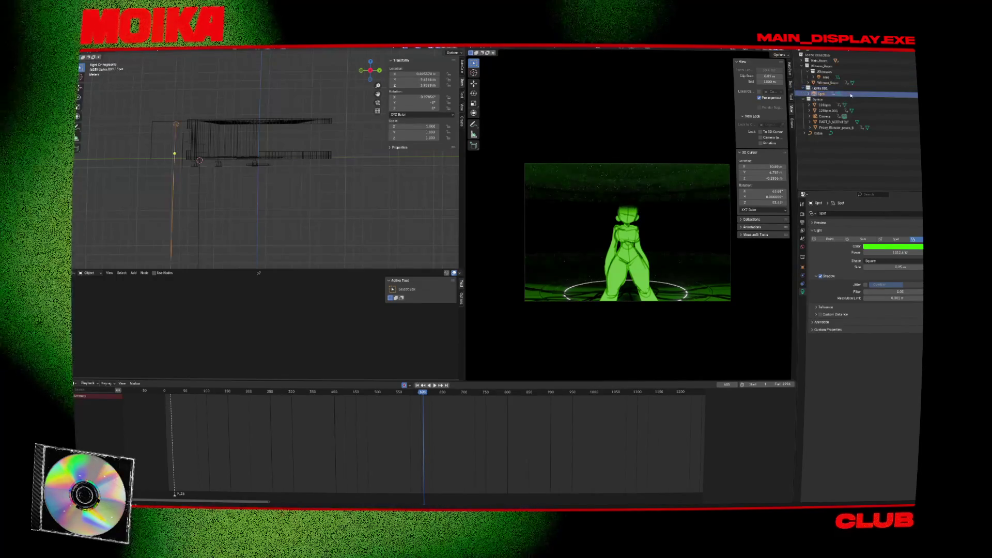
Step: Undo the Spot light's move and keyframe, save, and expand the Main_Room collection
key(g)
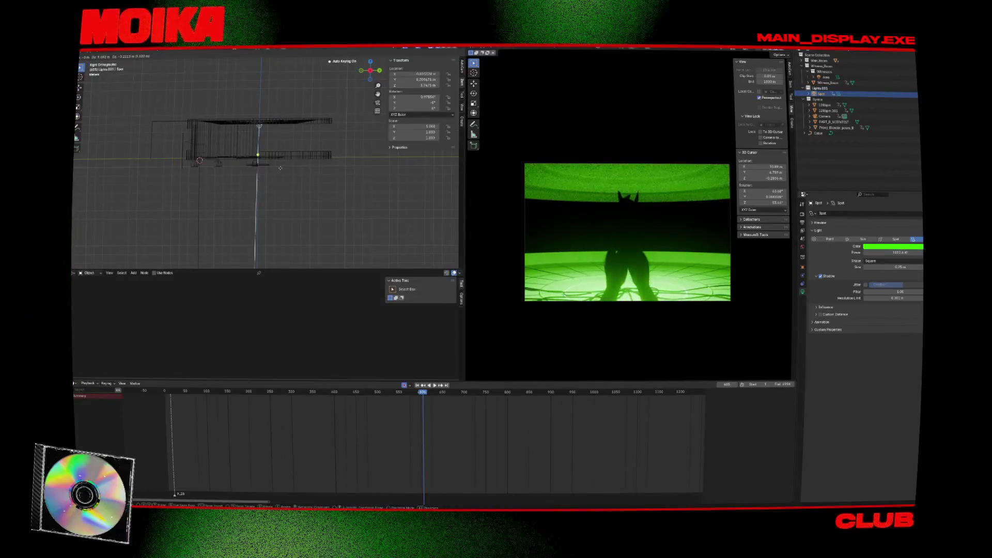
click(289, 164)
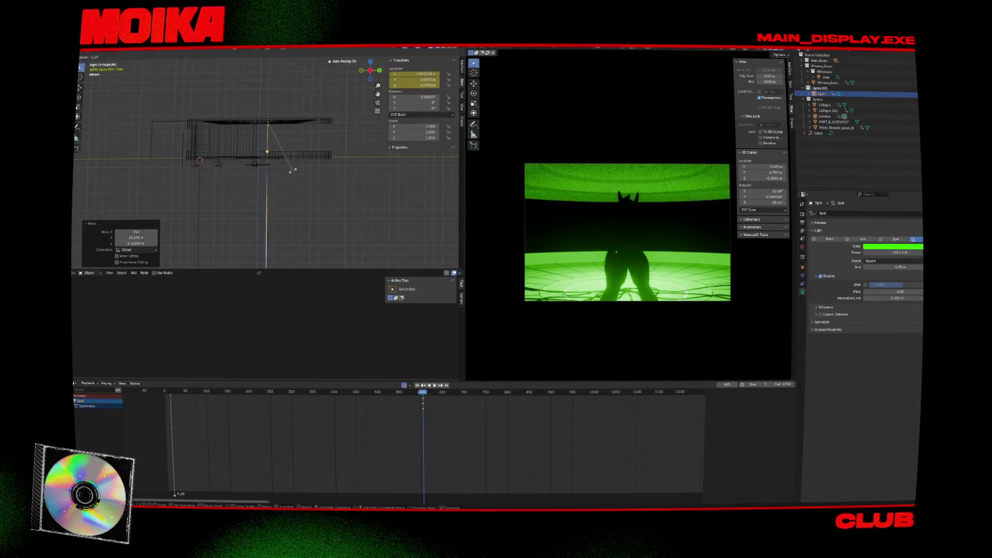
key(i)
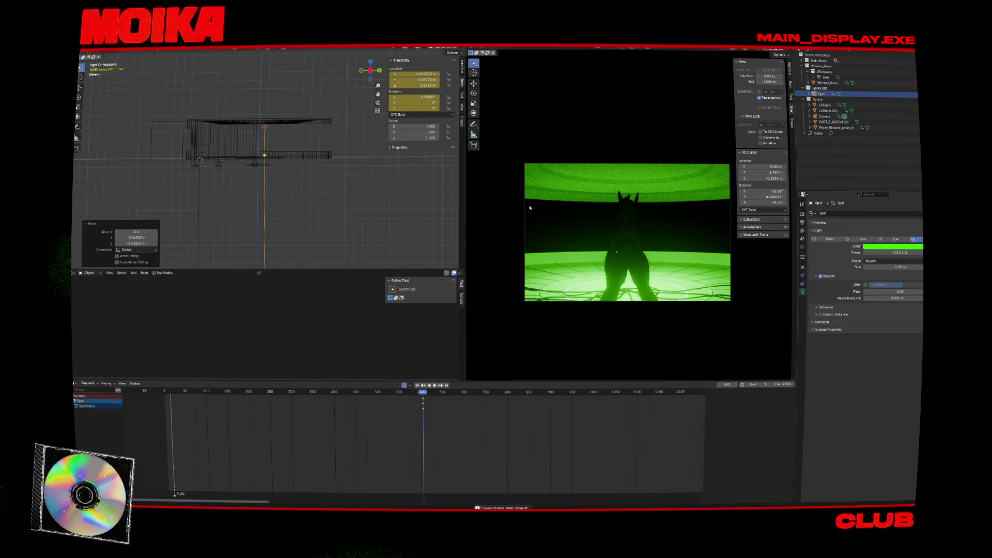
key(ctrl+z)
key(ctrl+z)
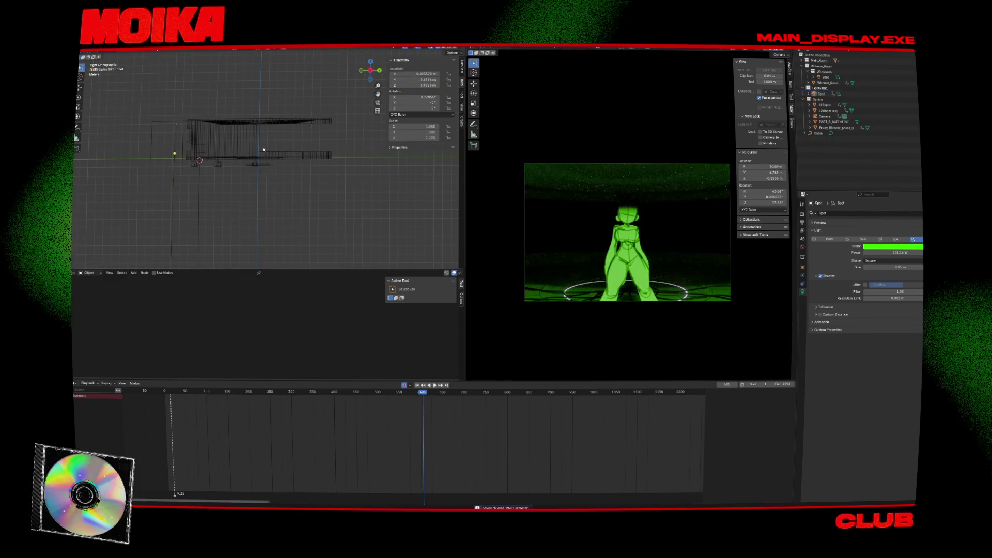
key(ctrl+s)
click(821, 93)
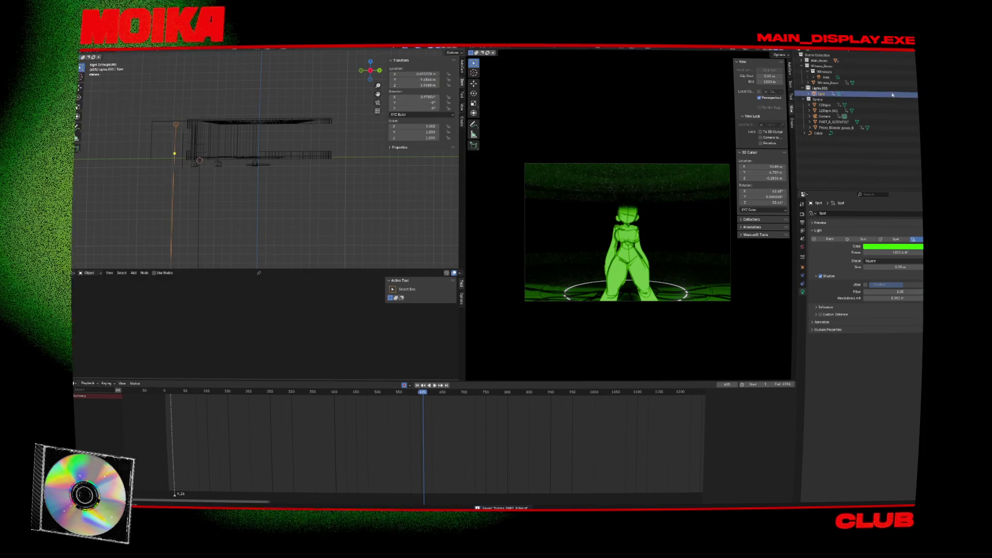
click(803, 61)
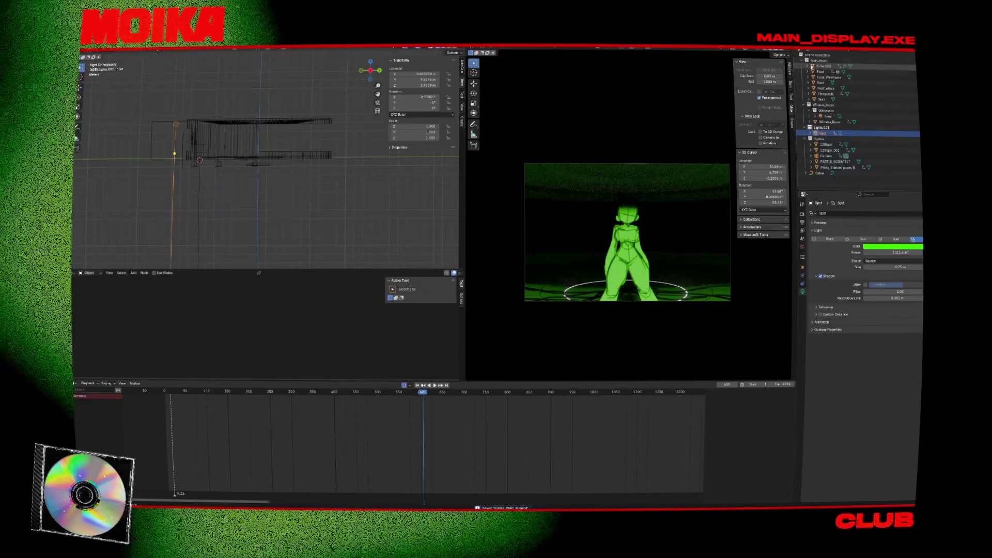
Step: Move the Area light into the Lights.001 collection and reposition it in side view
mouse_move(243, 129)
middle_down()
mouse_move(228, 108)
mouse_move(258, 165)
mouse_move(248, 124)
mouse_move(256, 179)
mouse_move(217, 171)
mouse_move(219, 139)
mouse_move(248, 155)
mouse_move(204, 114)
mouse_move(257, 148)
mouse_move(243, 112)
middle_up()
scroll(215, 197, up, 3)
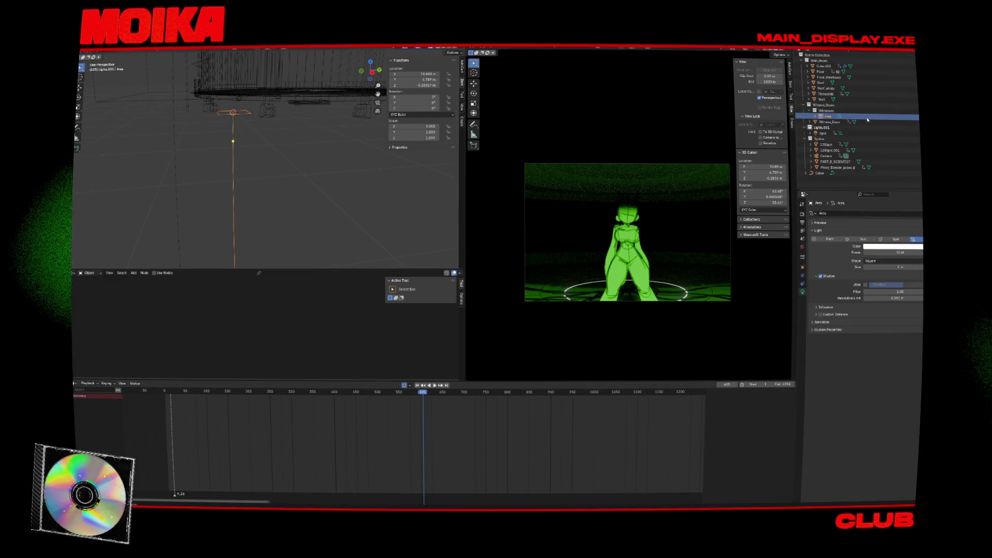
drag(867, 119, 825, 134)
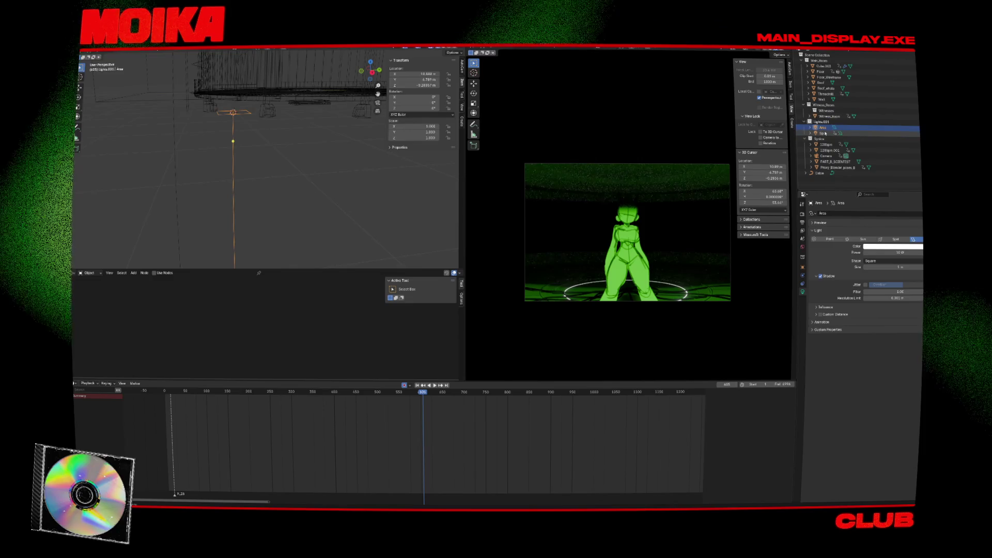
scroll(628, 233, down, 2)
key(KP_3)
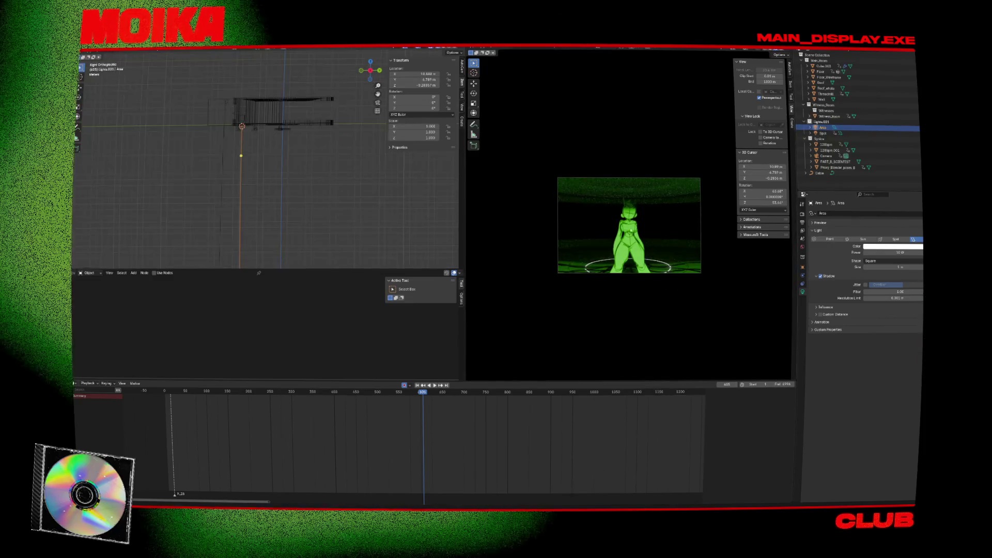
scroll(628, 233, up, 3)
key(g)
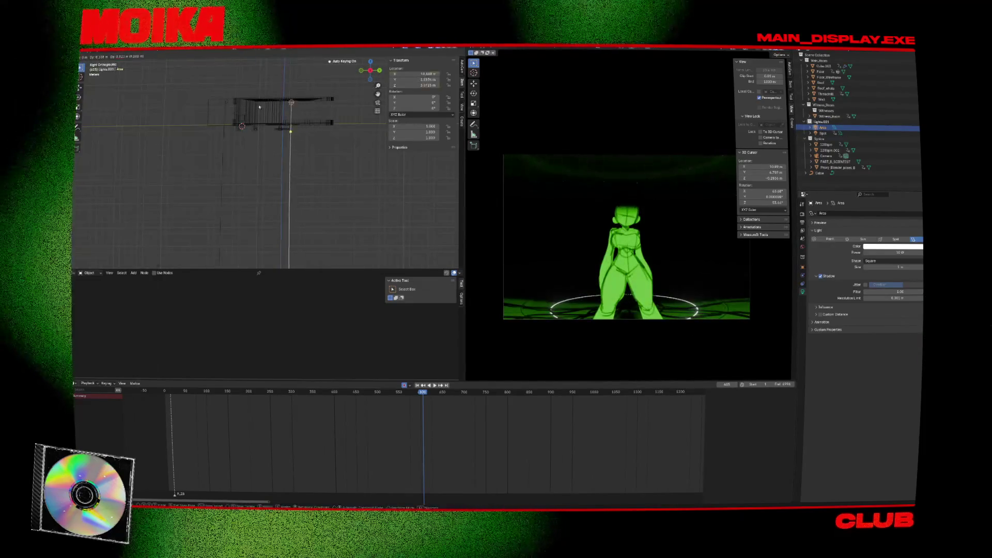
click(258, 105)
Step: Adjust the Area light's power, rotate it, and place it over the stage disc centre
mouse_move(896, 252)
mouse_down()
mouse_move(911, 253)
mouse_move(901, 252)
mouse_up()
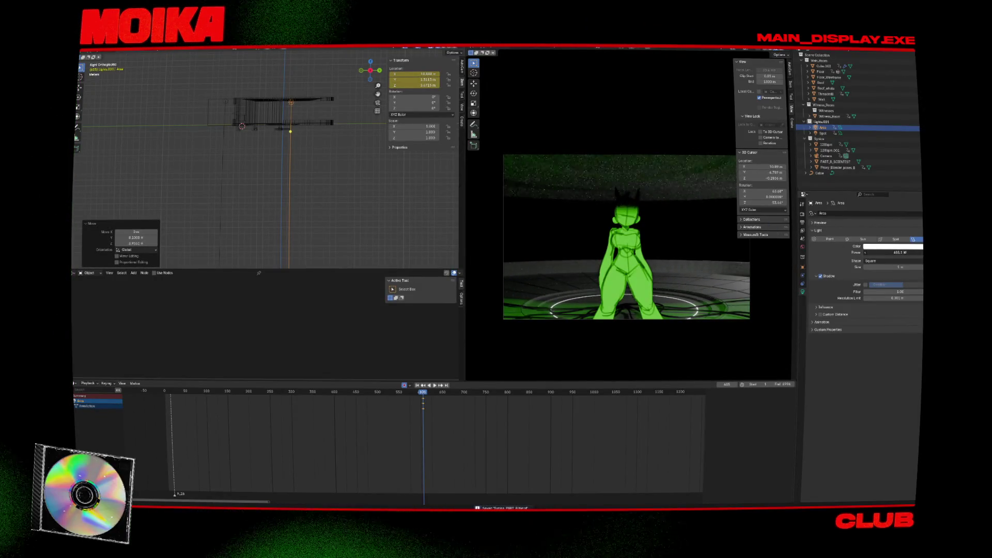
key(ctrl+z)
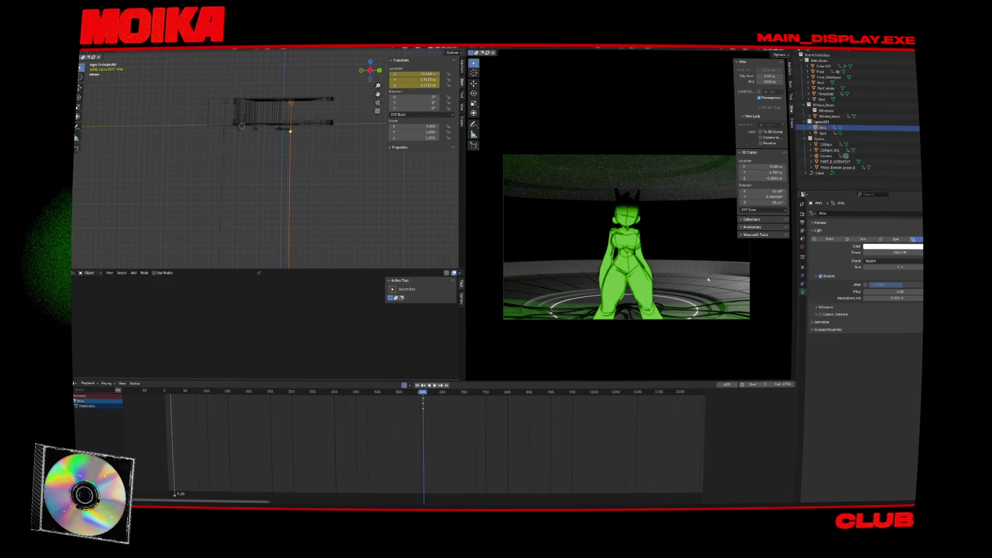
key(r)
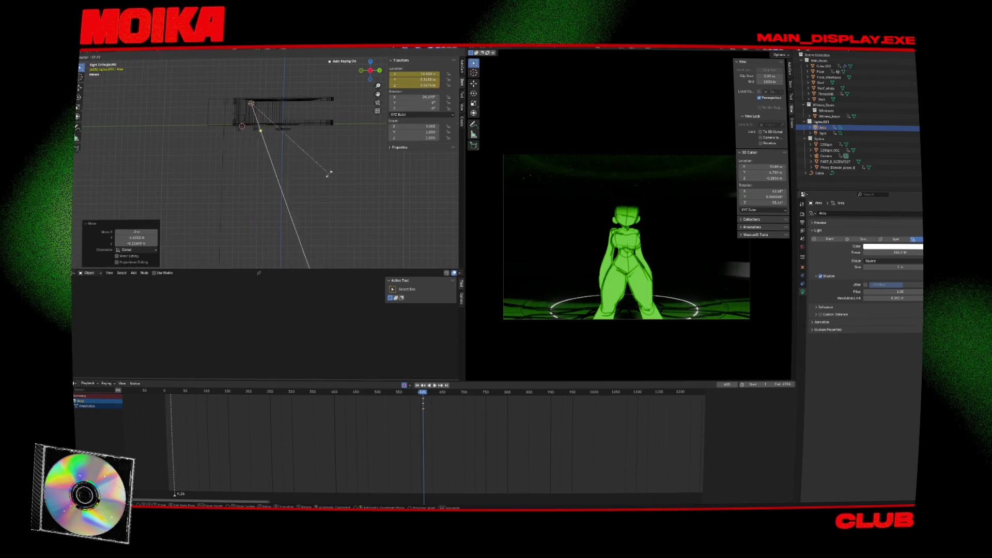
click(351, 150)
key(g)
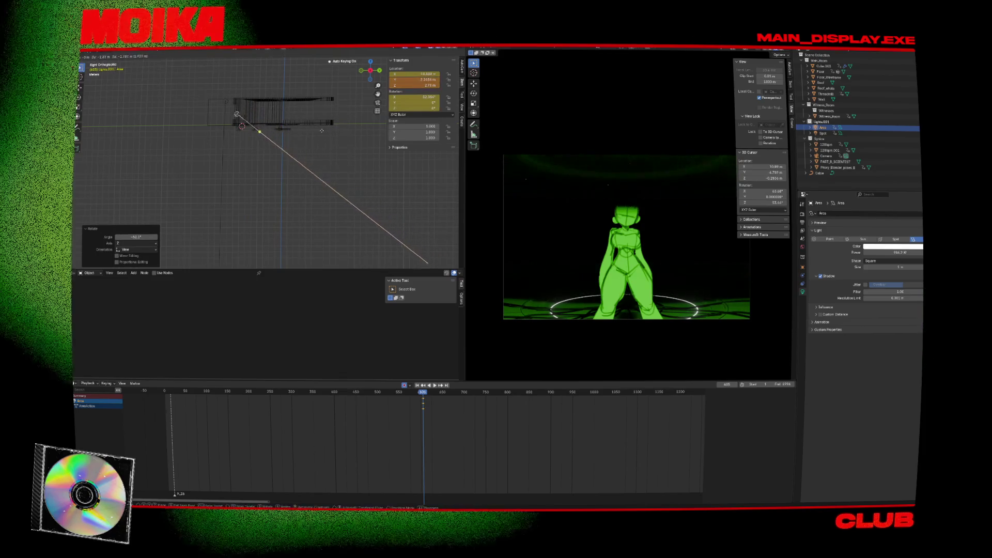
click(326, 129)
middle_drag(327, 128, 281, 156)
key(g)
click(275, 164)
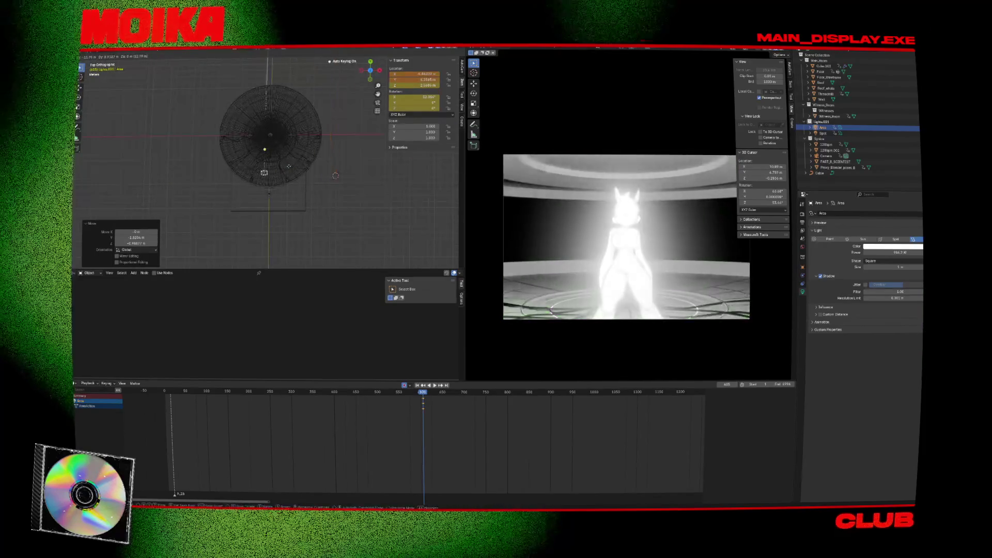
Step: Turn on auto-keying and rotate the light about 44° so it points straight down
click(405, 385)
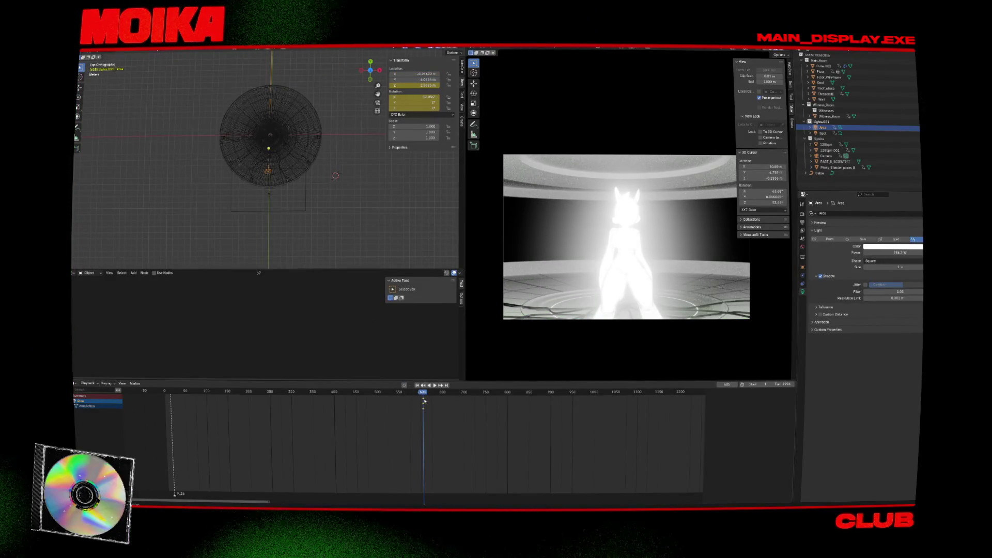
key(KP_3)
key(r)
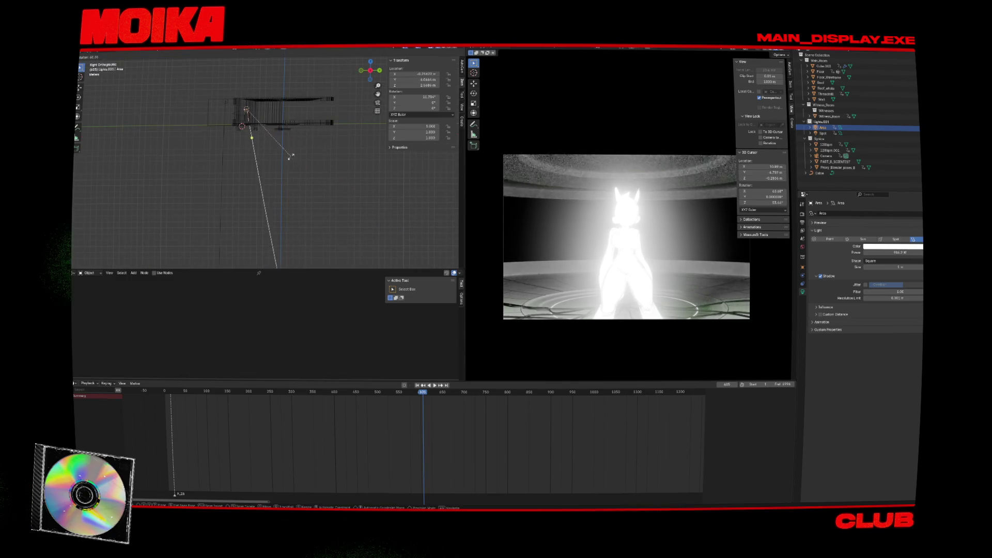
click(283, 155)
key(g)
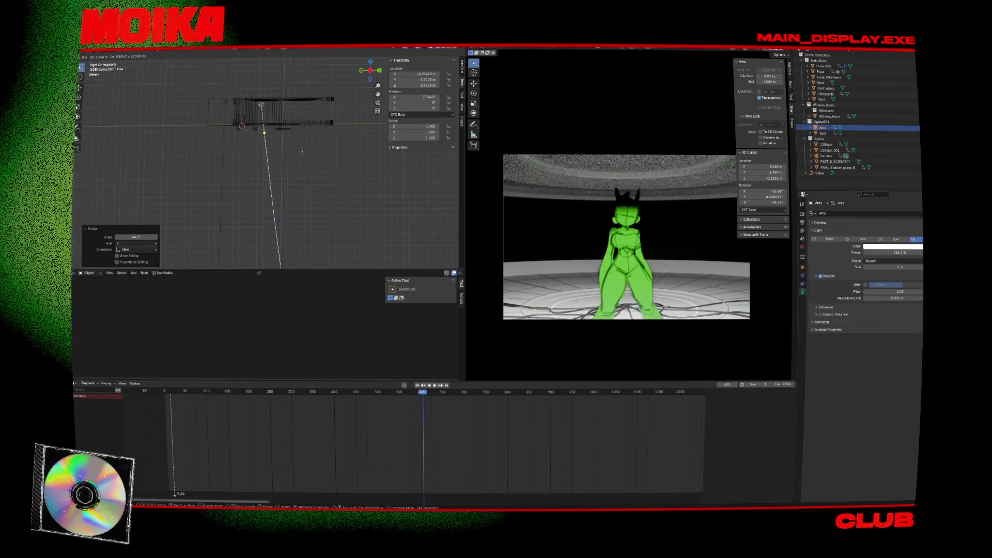
click(321, 161)
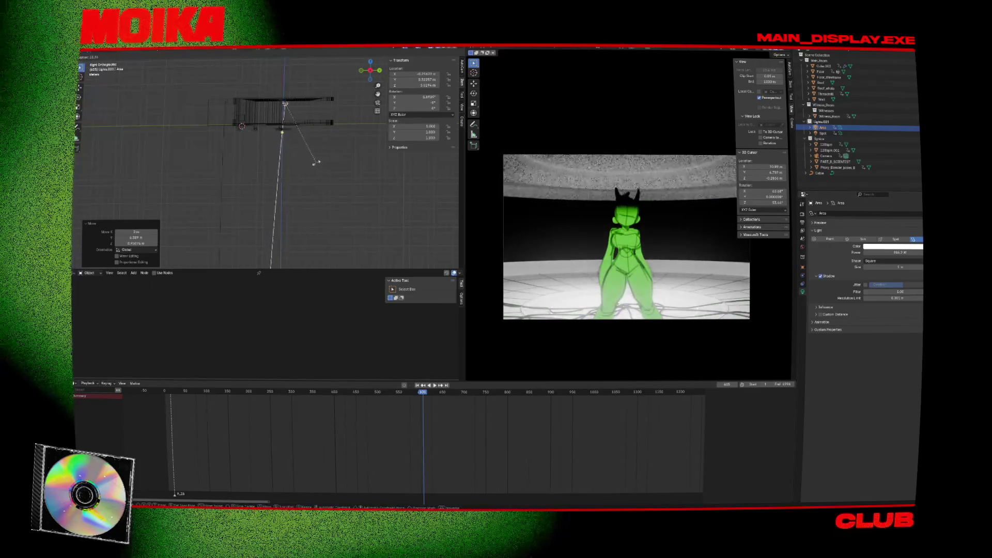
click(322, 162)
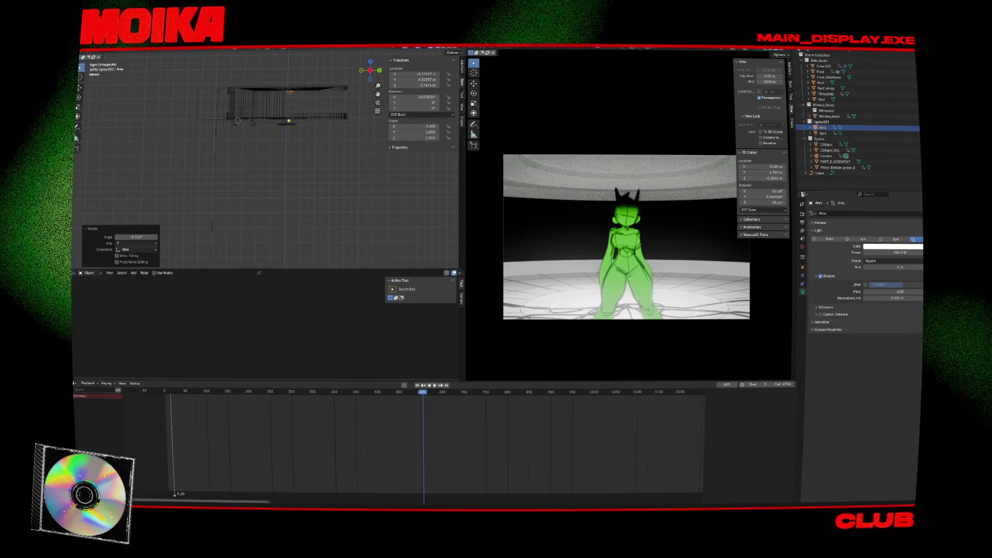
Step: At frame 281, raise the Area light along Z and save the file
scroll(326, 81, up, 2)
scroll(307, 86, up, 5)
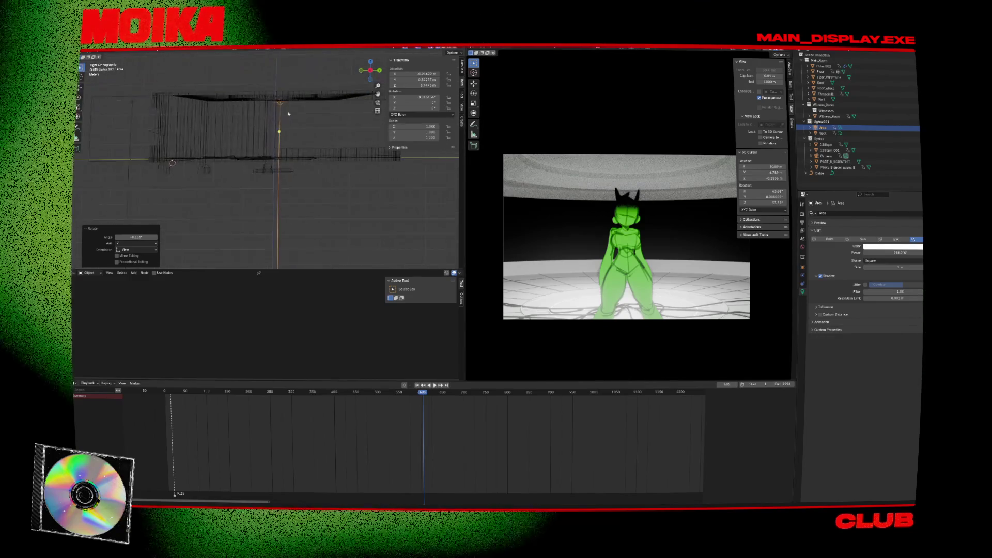
key(space)
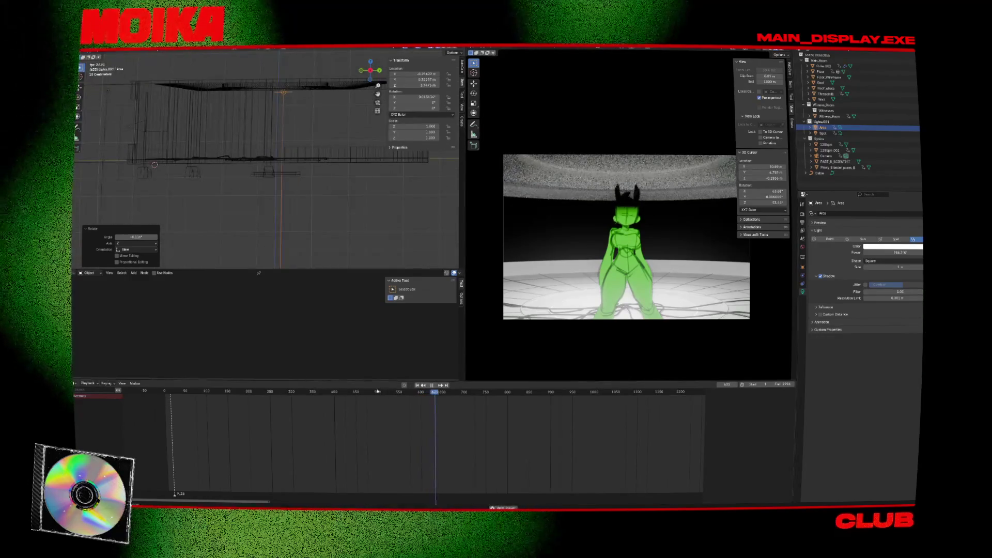
click(266, 391)
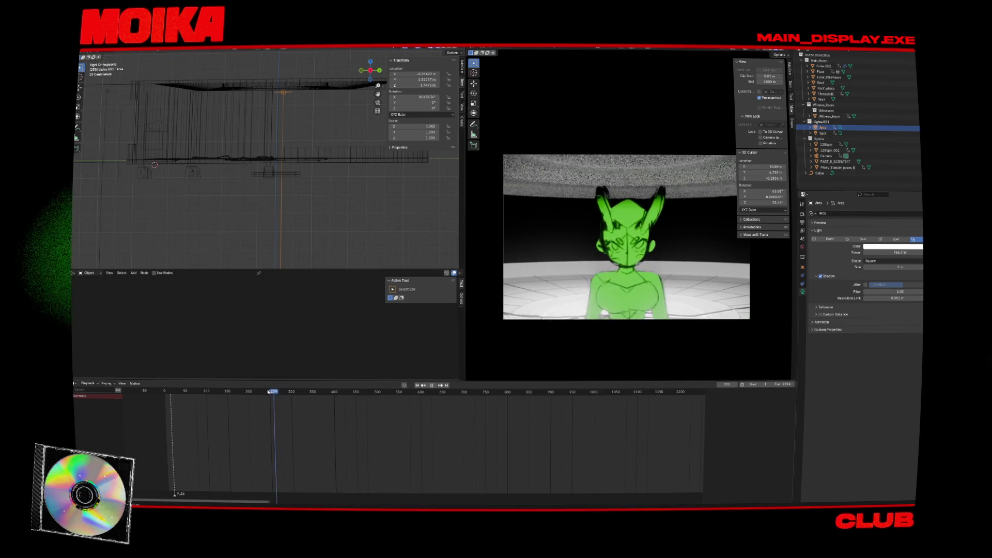
click(283, 391)
key(space)
key(g)
key(z)
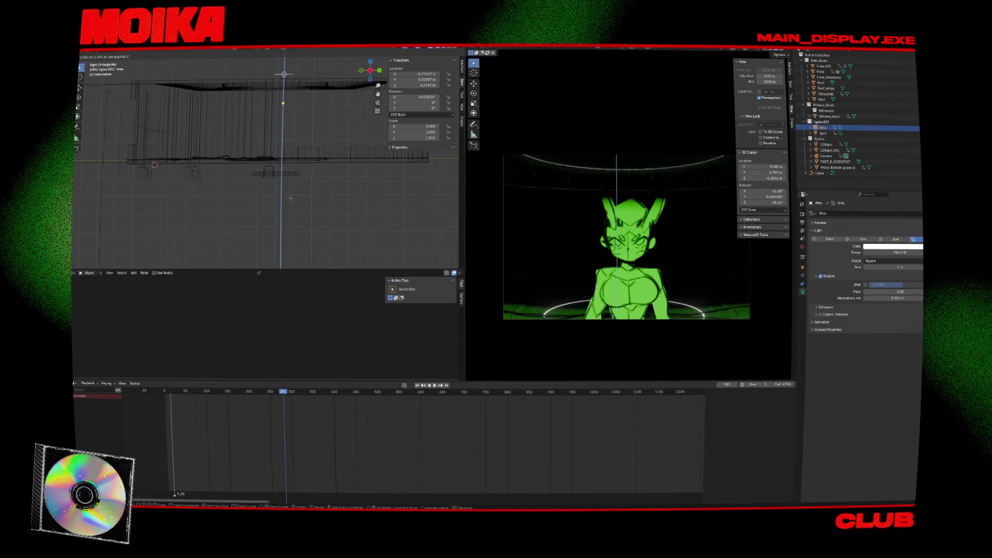
click(290, 201)
key(ctrl+s)
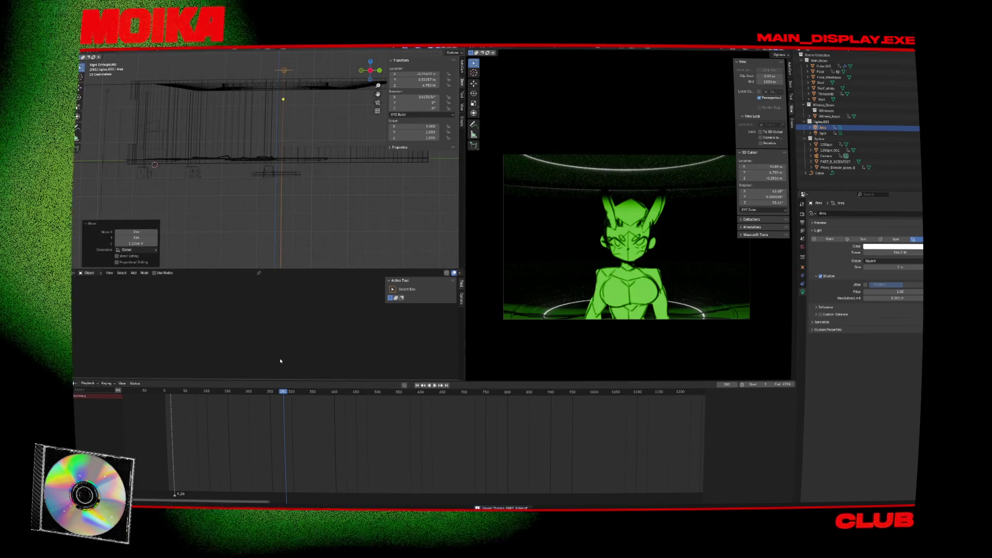
Step: With auto-keying on, key the light's location at 281, lower it about 1.26 m, and keyframe its power
click(404, 386)
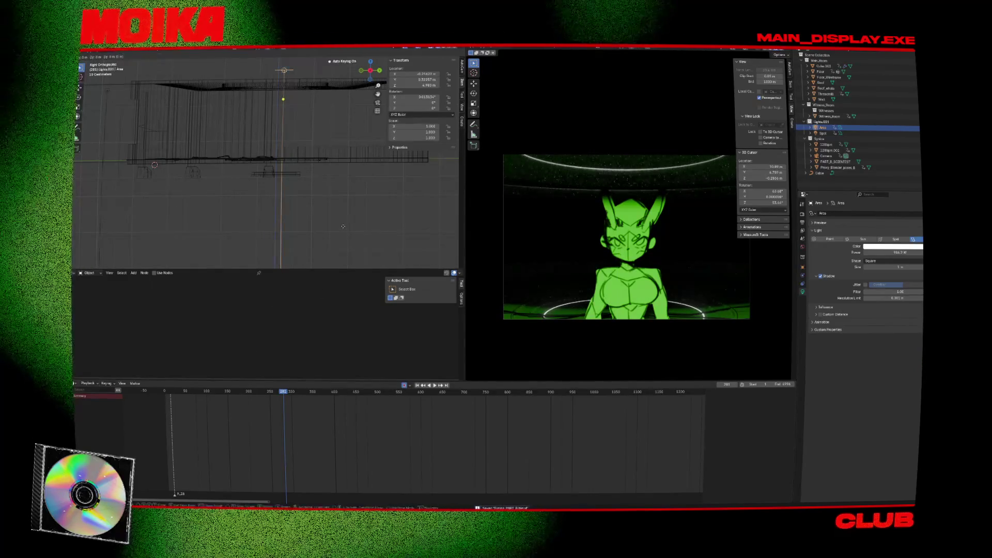
key(g)
key(Return)
key(space)
key(Escape)
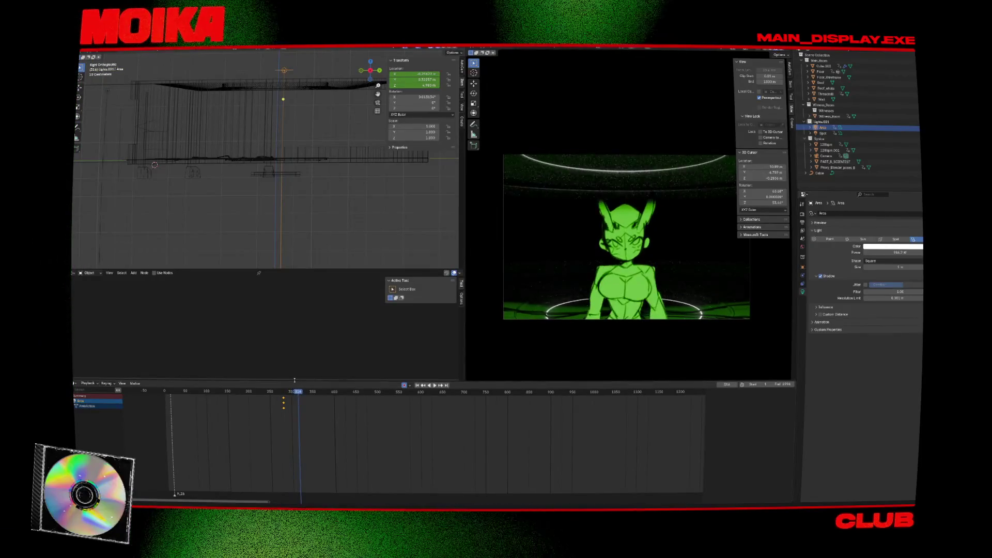
key(g)
key(z)
key(Return)
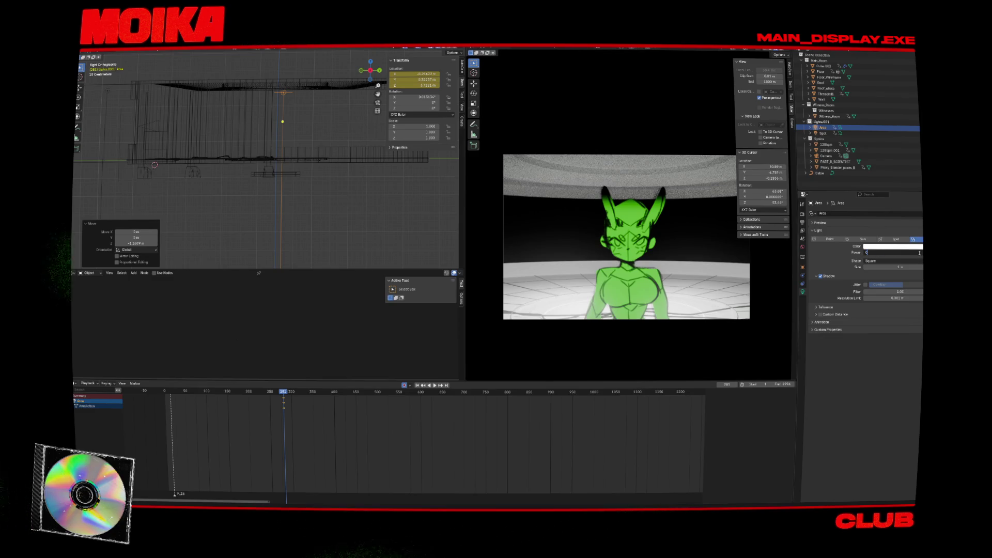
key(Return)
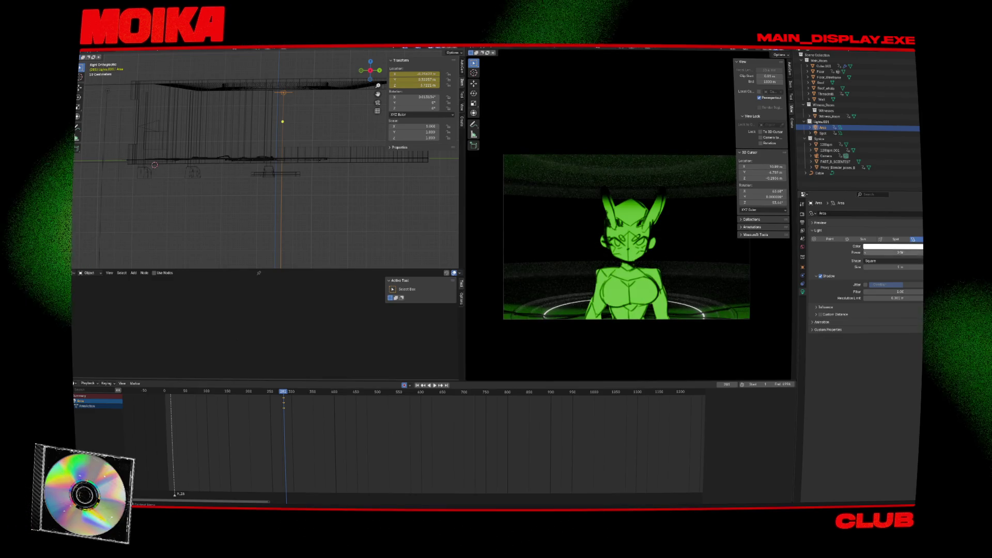
key(i)
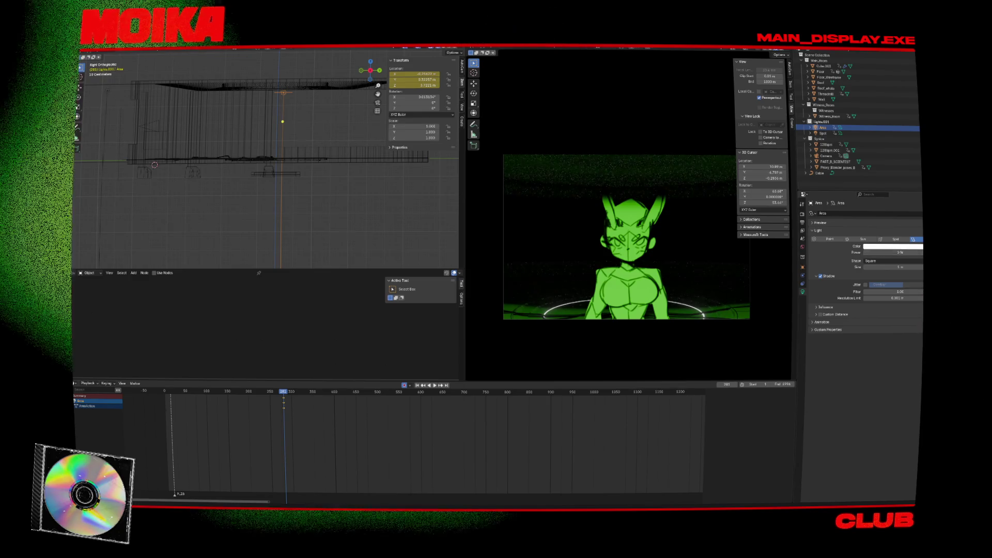
Step: Around frame 336, enter a new Power value for the Area light and save
key(space)
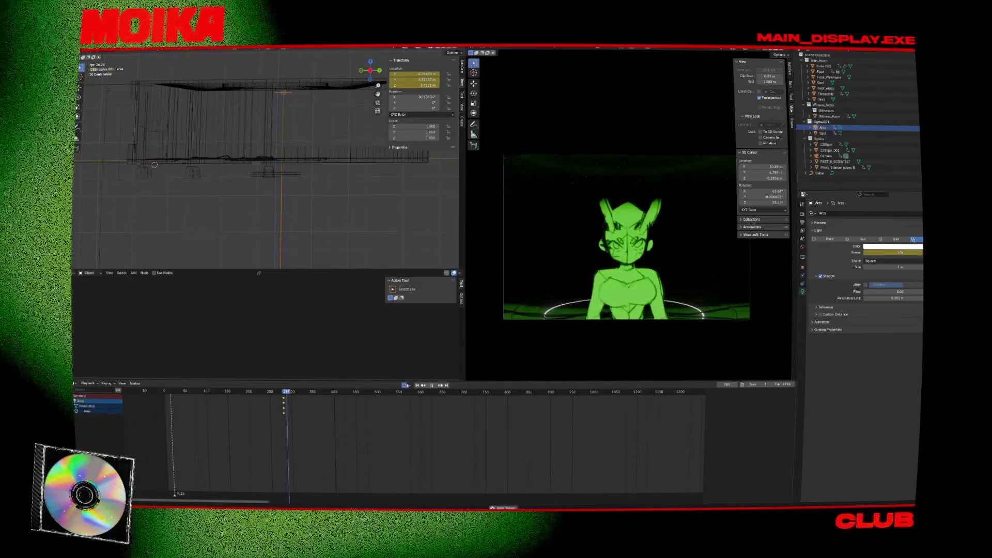
key(space)
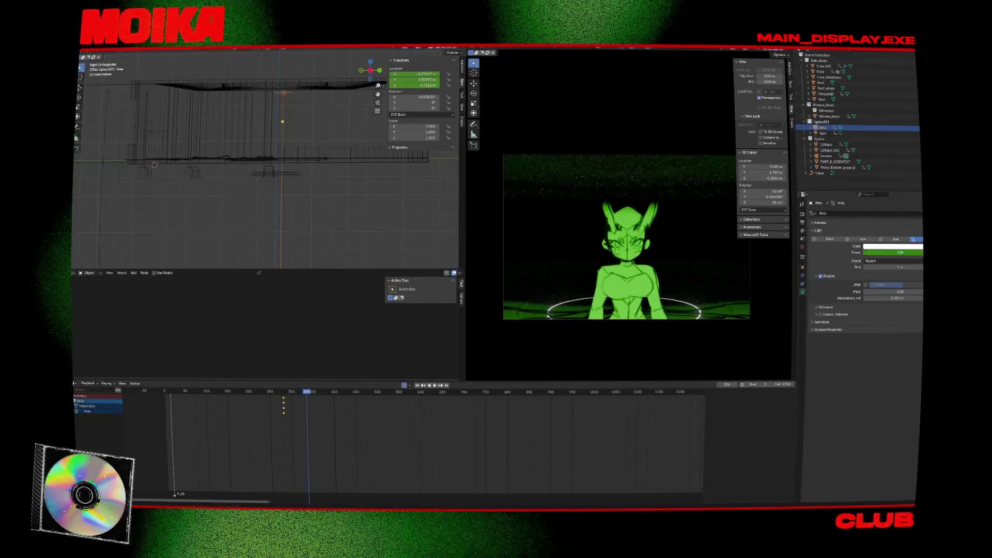
key(Return)
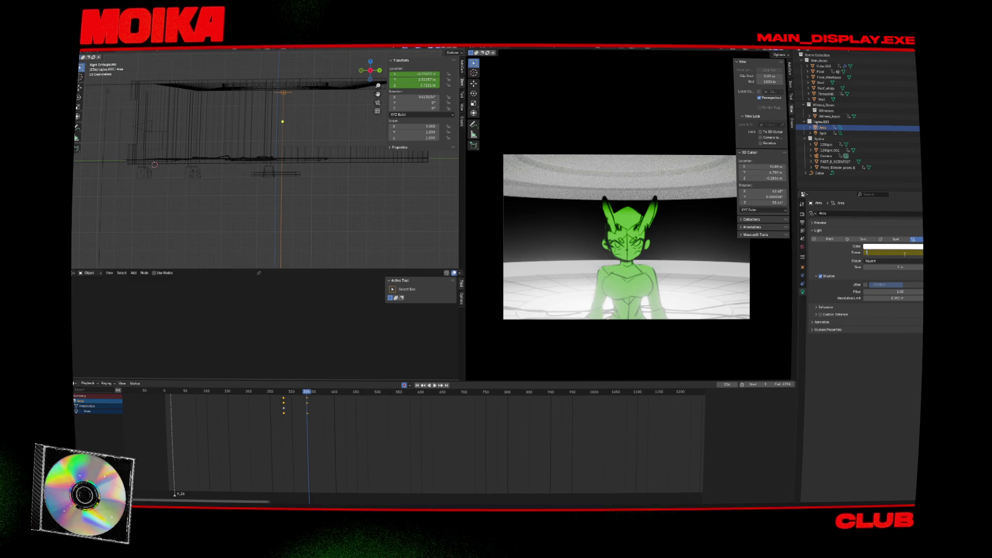
key(Return)
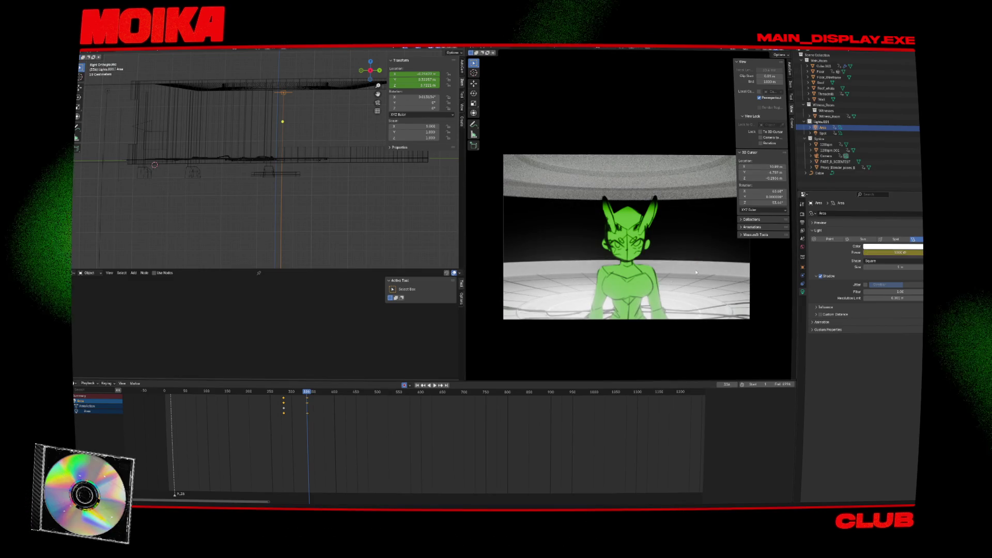
click(893, 246)
double_click(909, 252)
text(5)
key(Return)
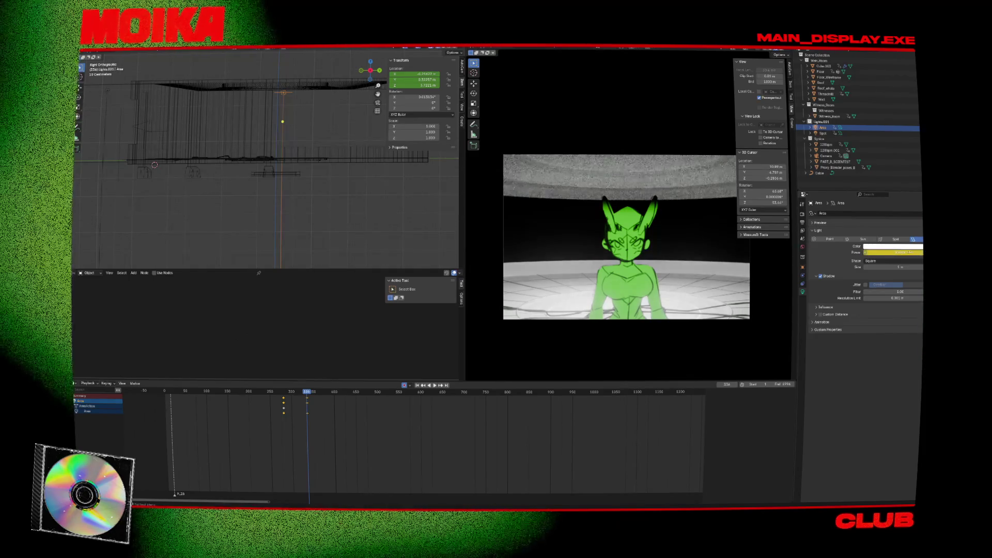
key(ctrl+s)
Step: Replay from about frame 280 to check the lighting change, returning to keyframe 281
click(325, 408)
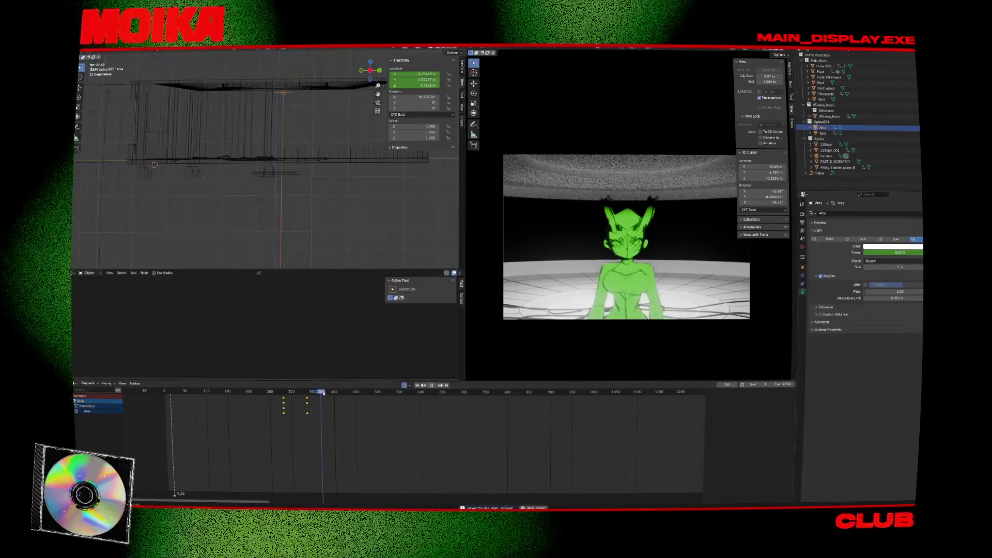
click(284, 393)
key(space)
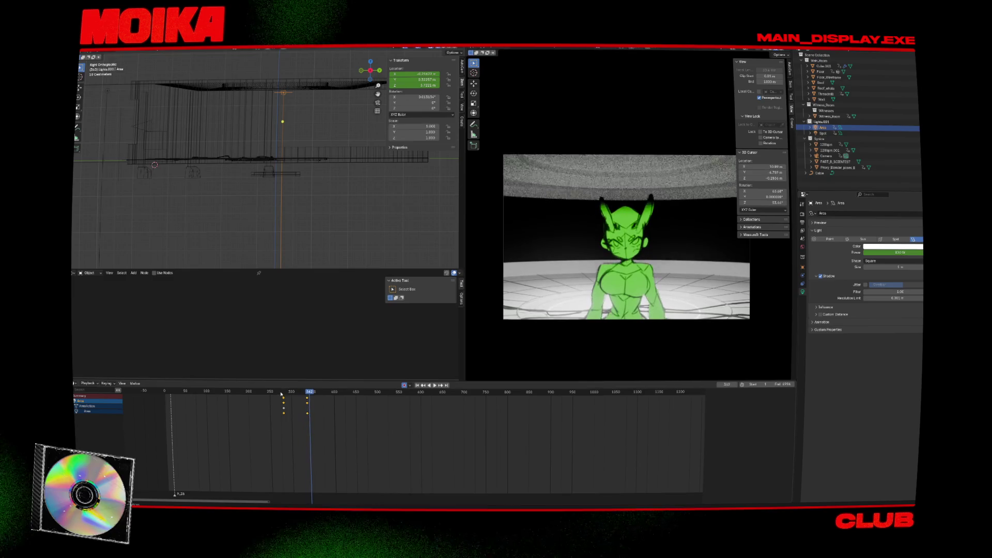
key(Escape)
click(283, 392)
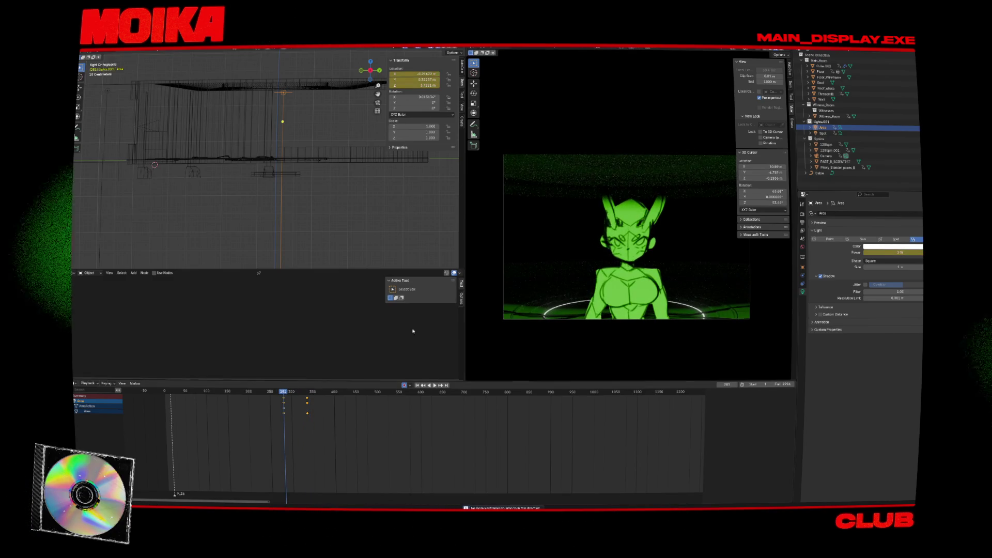
click(862, 100)
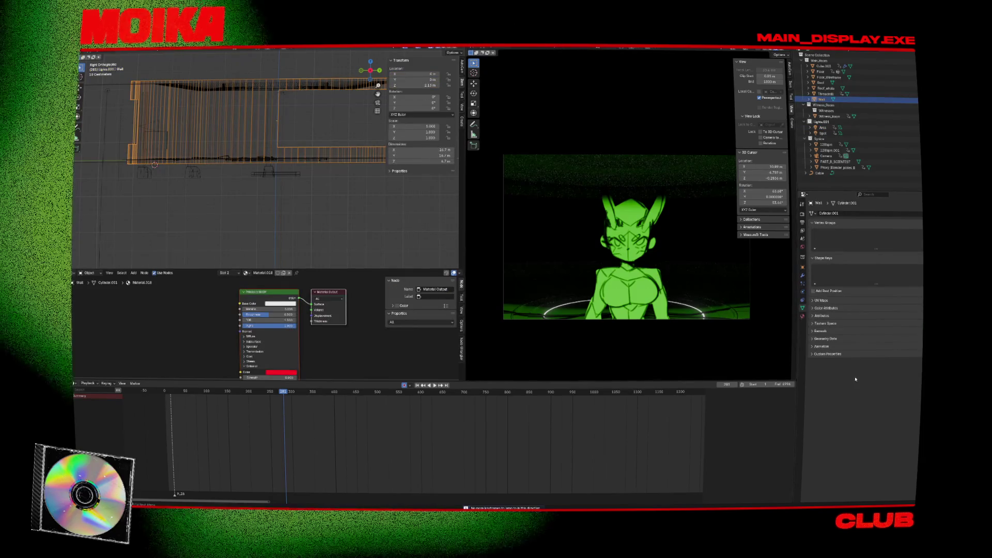
Step: Set the Wall material's Emission Color to hex FFFFFF (white)
click(802, 315)
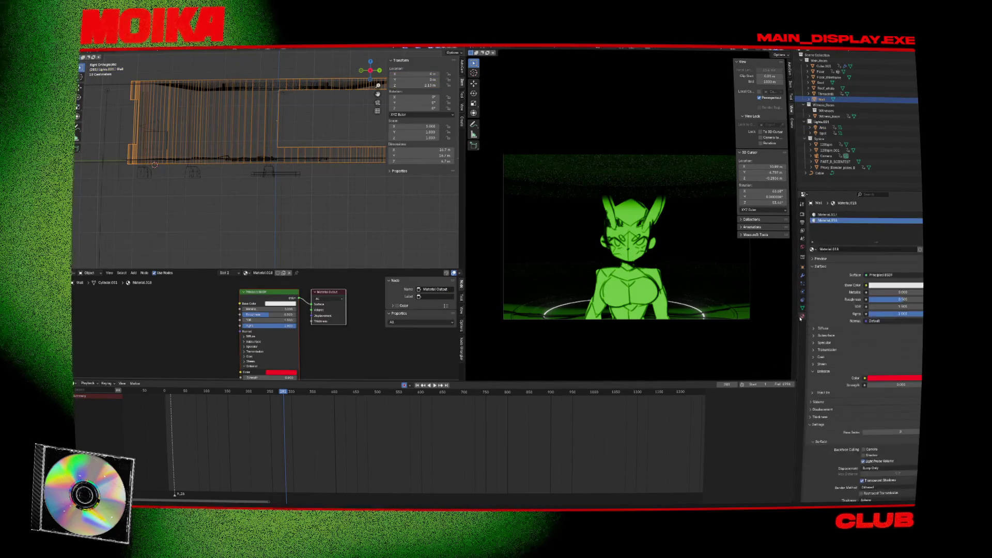
click(877, 379)
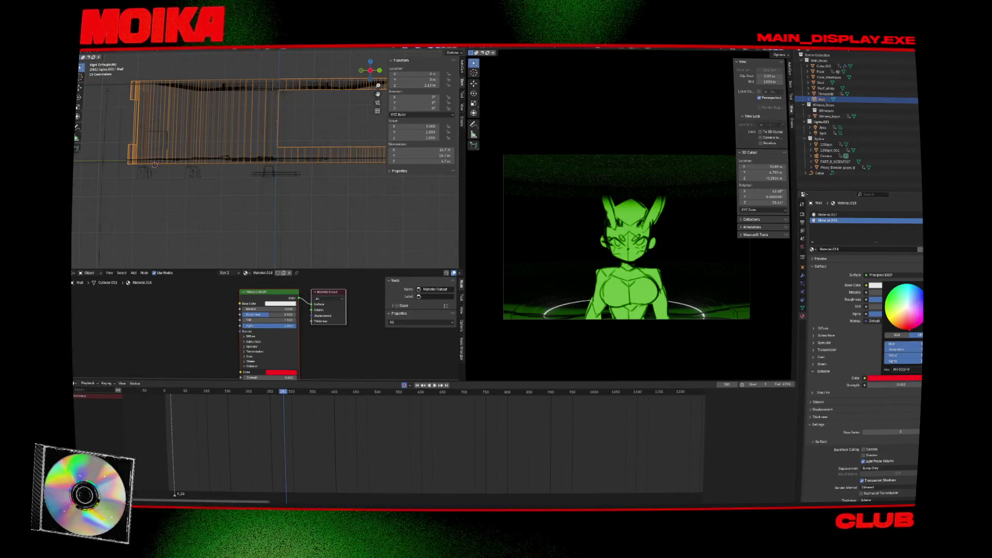
click(906, 309)
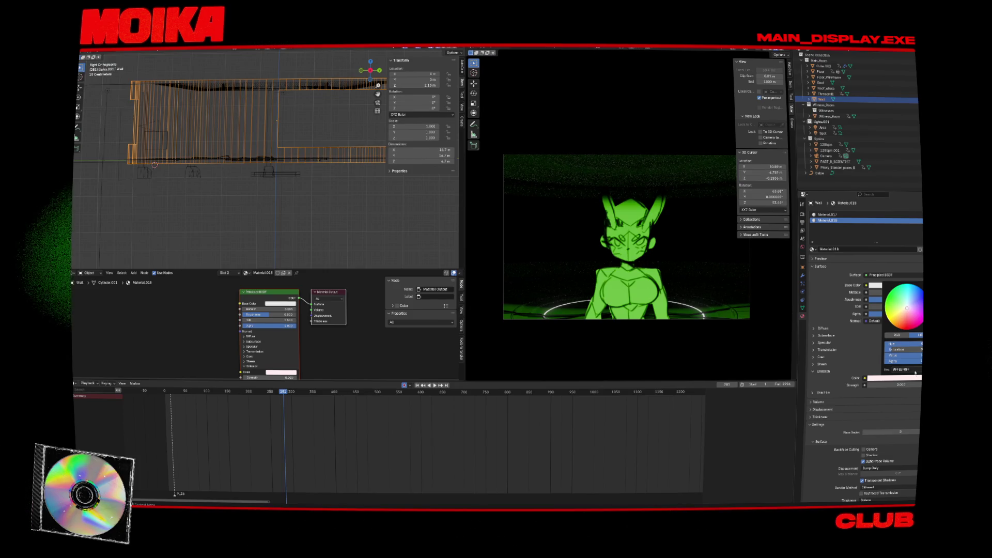
text(4444)
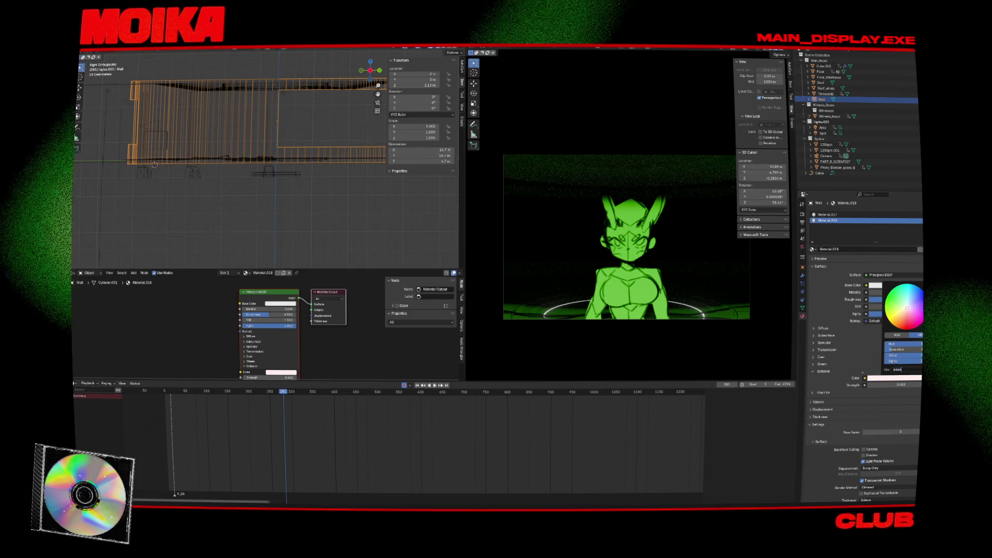
key(BackSpace)
key(BackSpace)
key(BackSpace)
text(ffff)
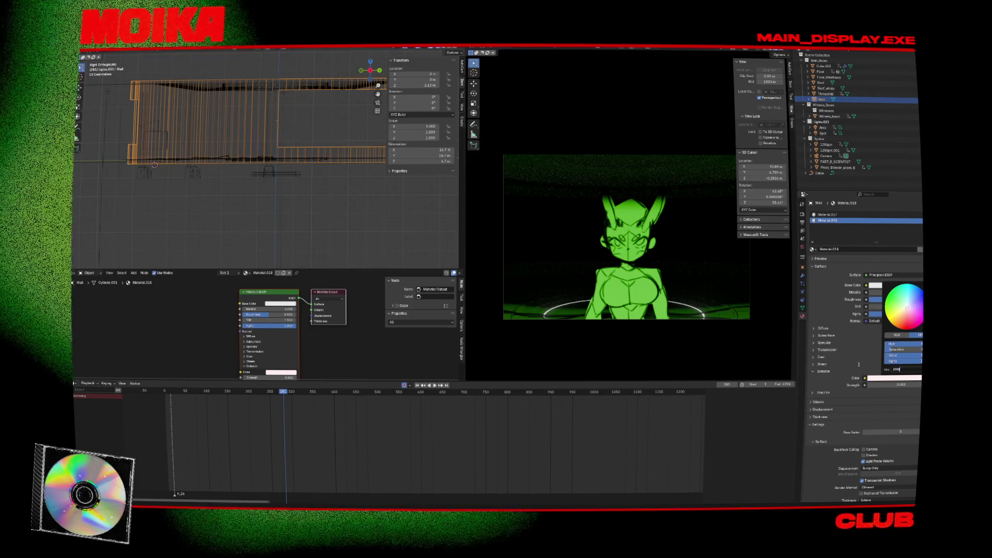
key(Return)
click(823, 393)
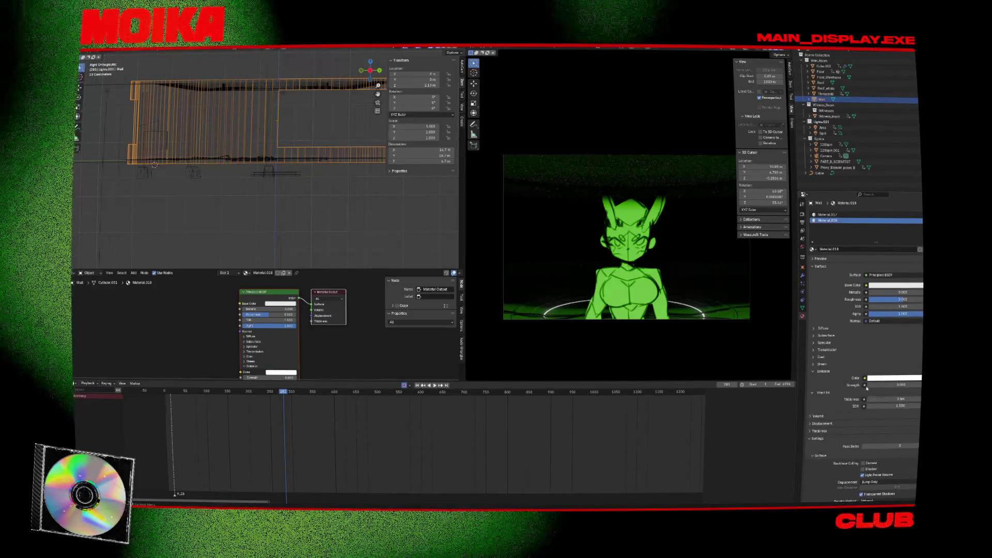
Step: Select the Area light and jump to the keyframe at frame 336
click(865, 385)
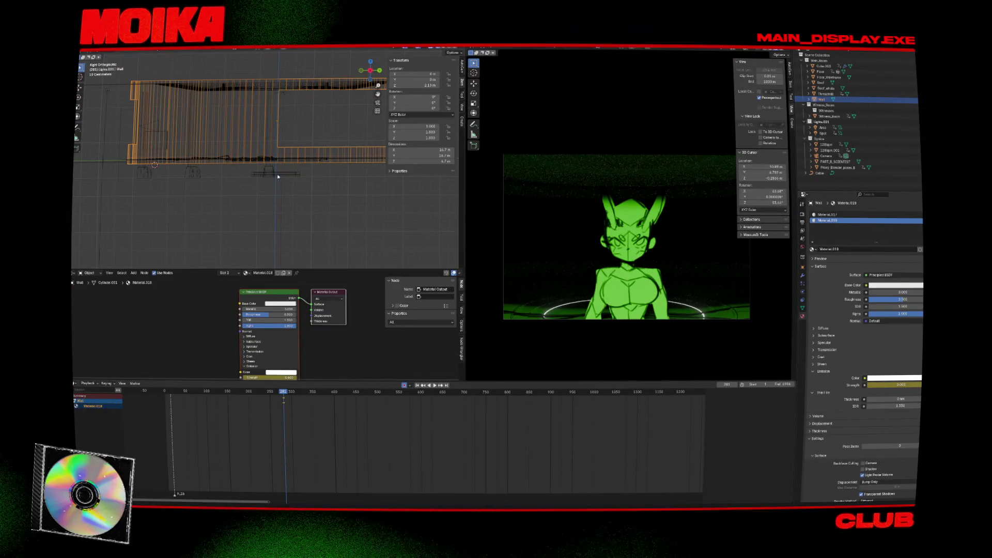
click(282, 196)
key(Up)
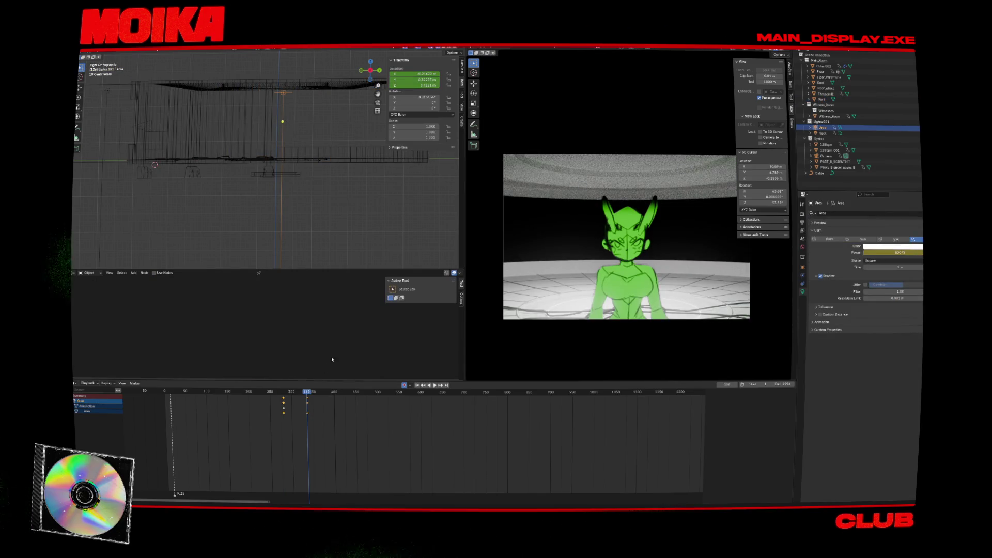
Step: Set the Wall's Emission Strength to 3.3 and keyframe it, then return to frame 281
click(321, 164)
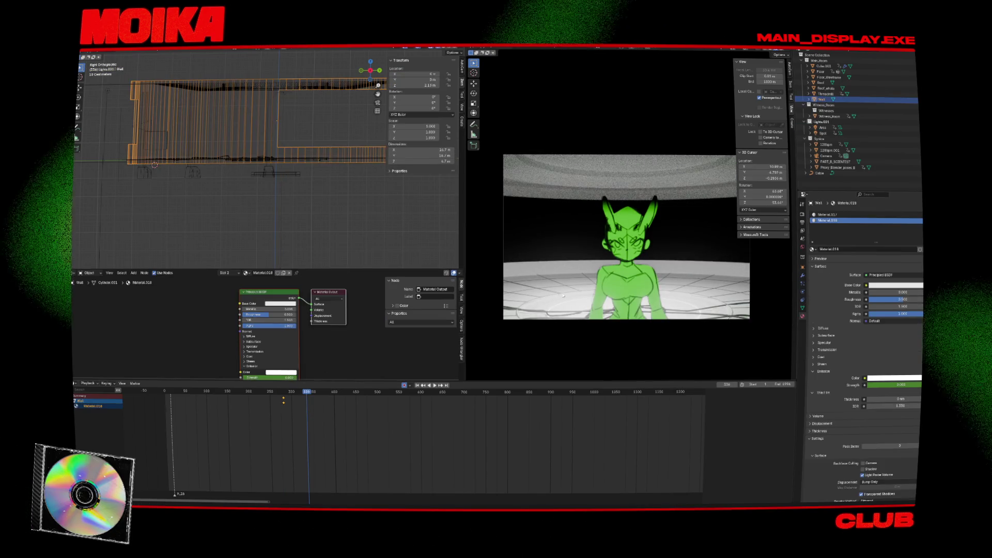
click(894, 385)
text(3.3)
key(Return)
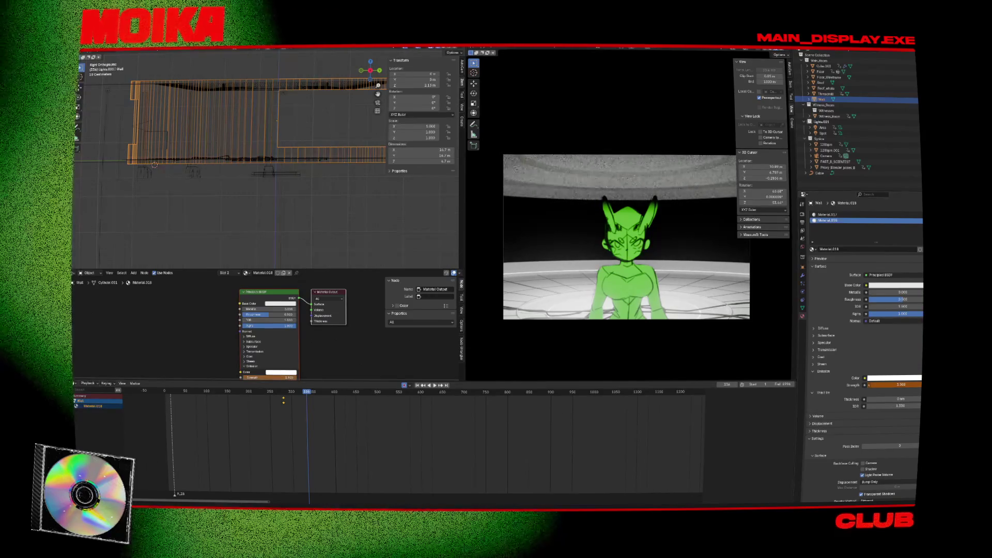
key(i)
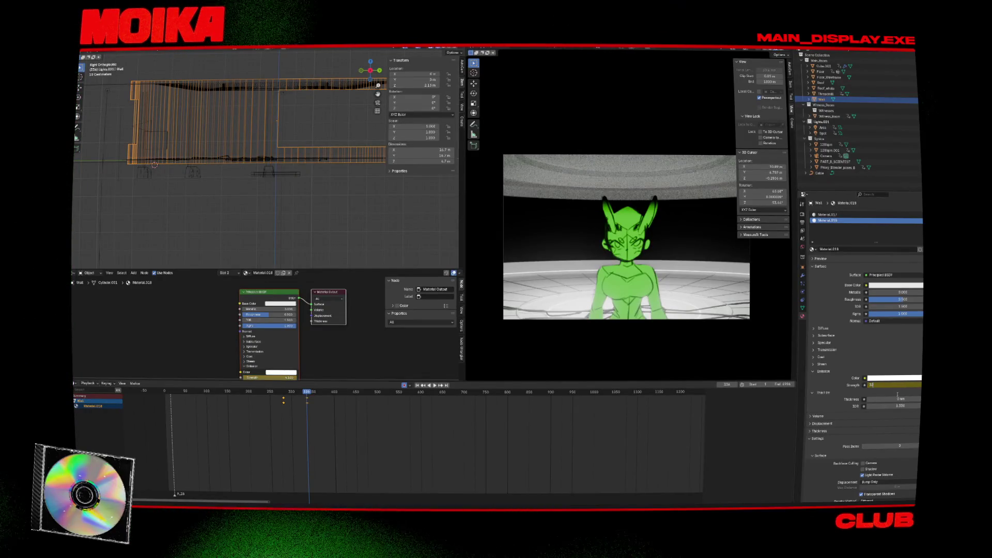
key(Down)
click(295, 87)
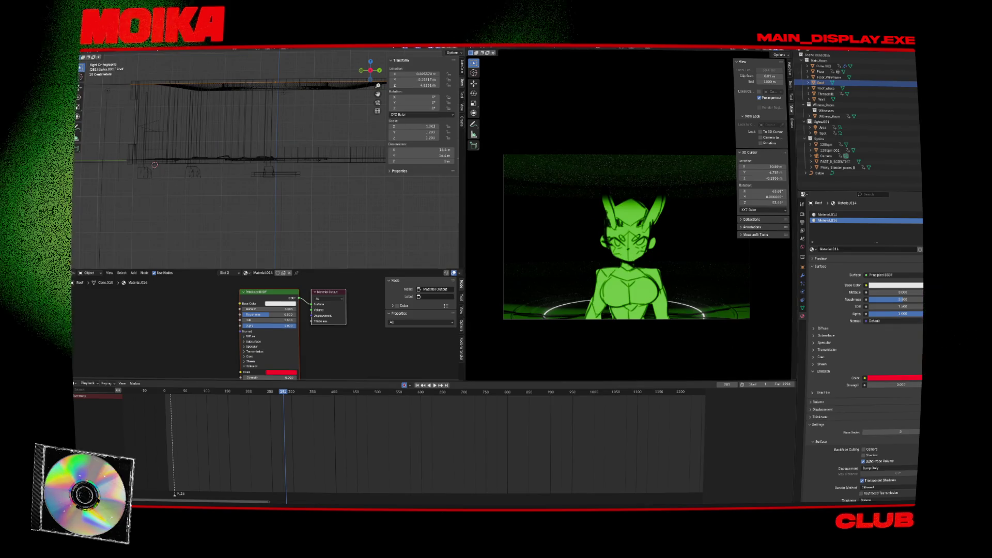
Step: Set the Roof's emission colour to white (FFFFFF)
click(903, 378)
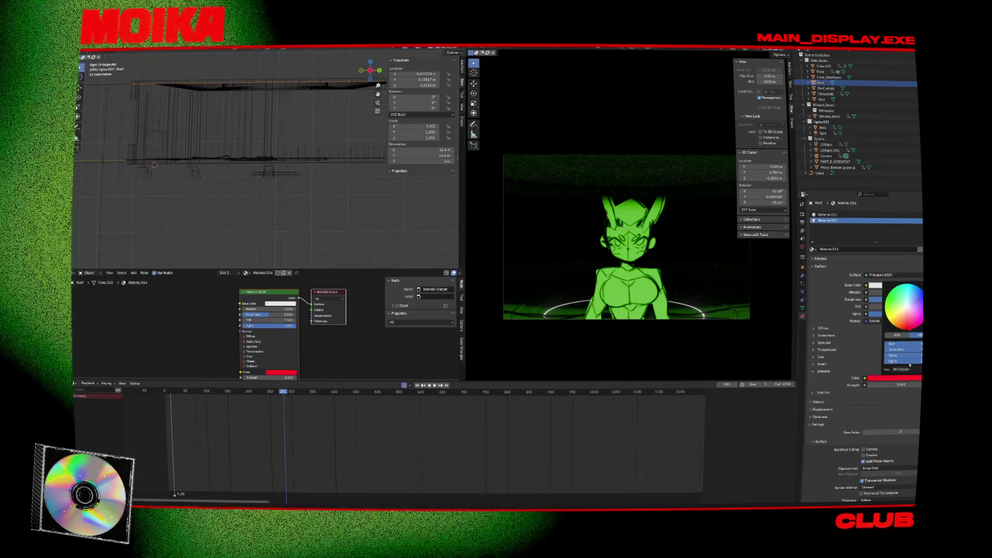
text(FFFFFF)
key(Return)
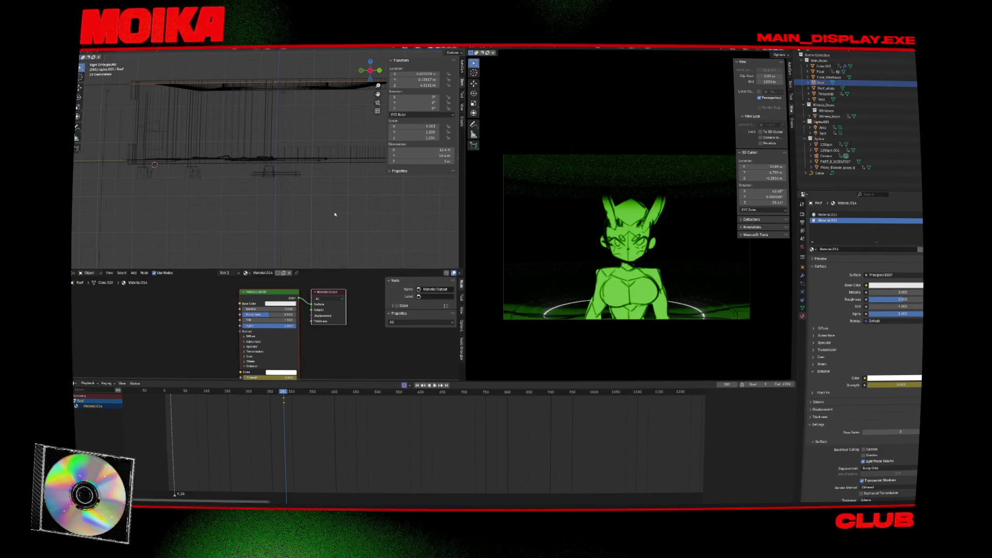
Step: Change Roof_whole's emission colour and key its Emission Strength at about 3.0 on frame 336
click(304, 89)
key(Up)
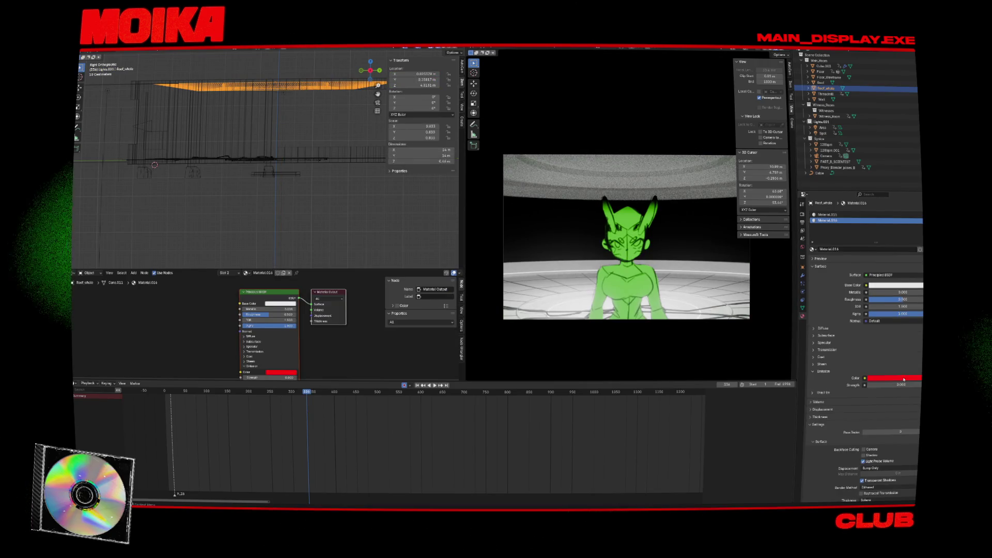
click(903, 380)
text(00000000)
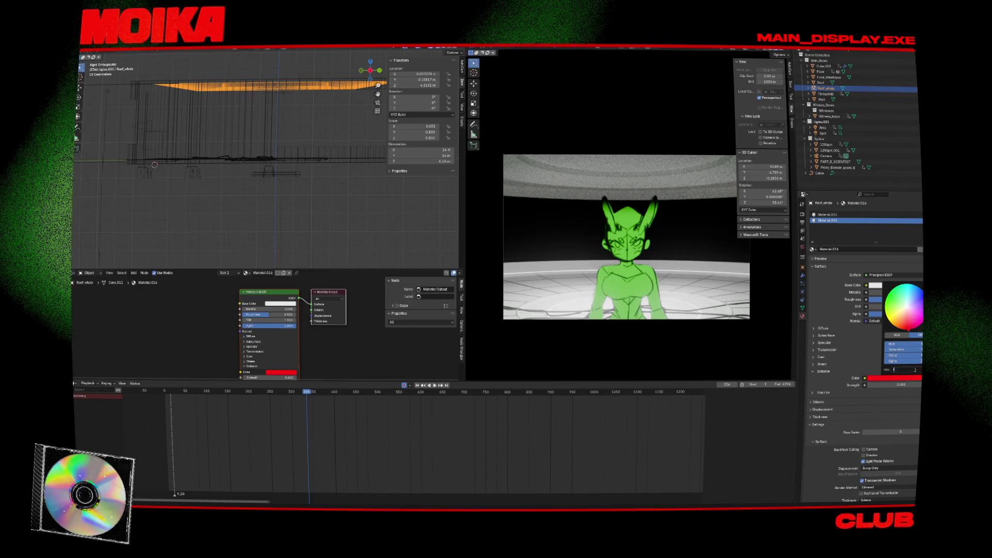
key(Return)
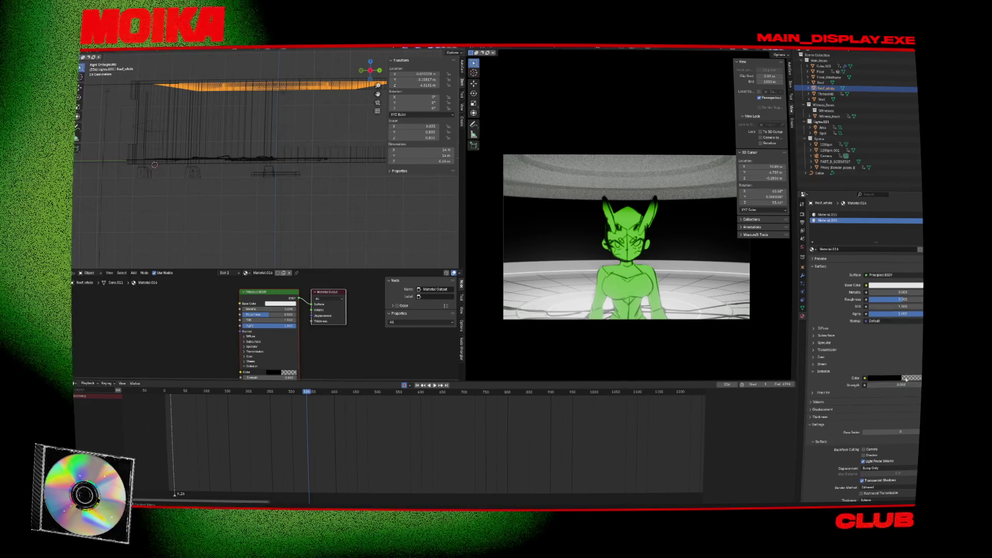
click(902, 378)
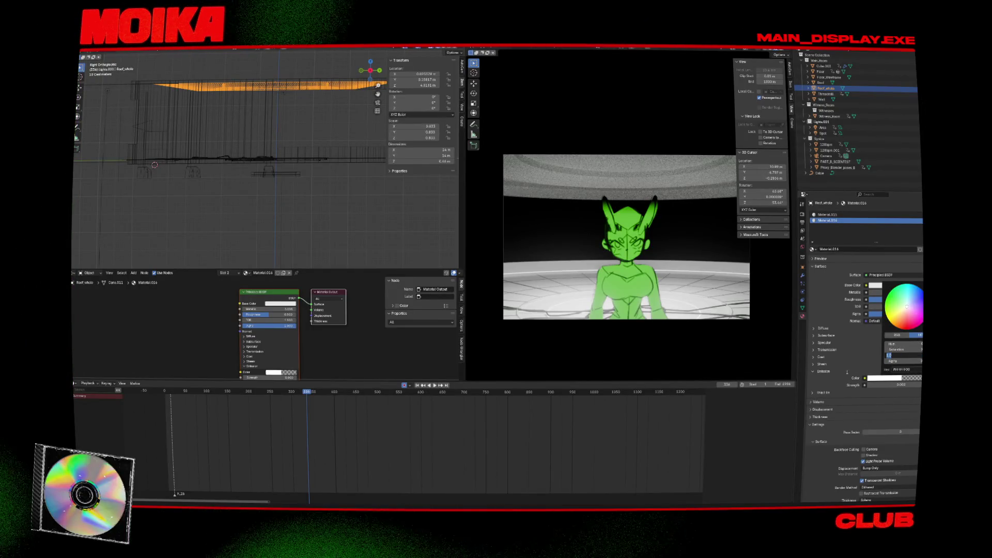
click(896, 385)
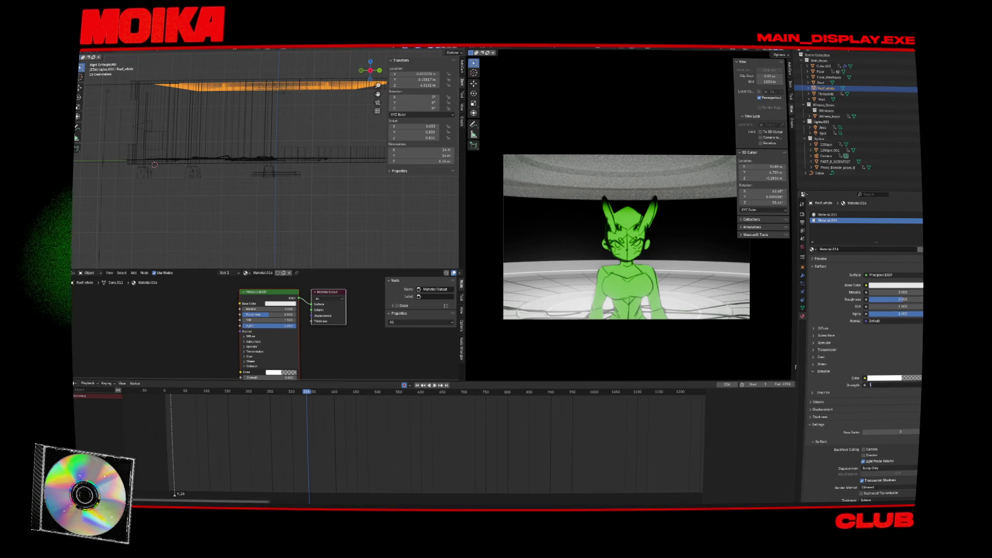
key(Return)
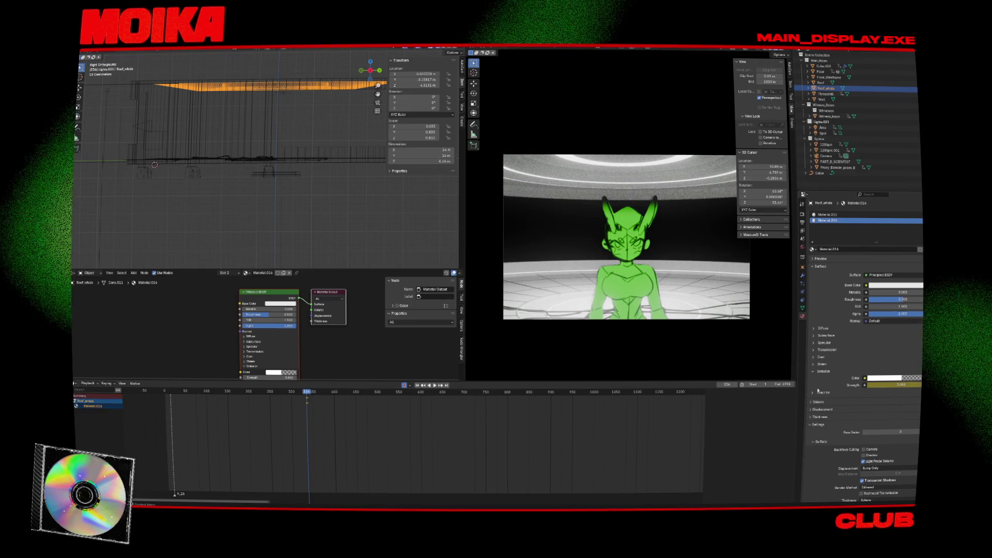
click(290, 90)
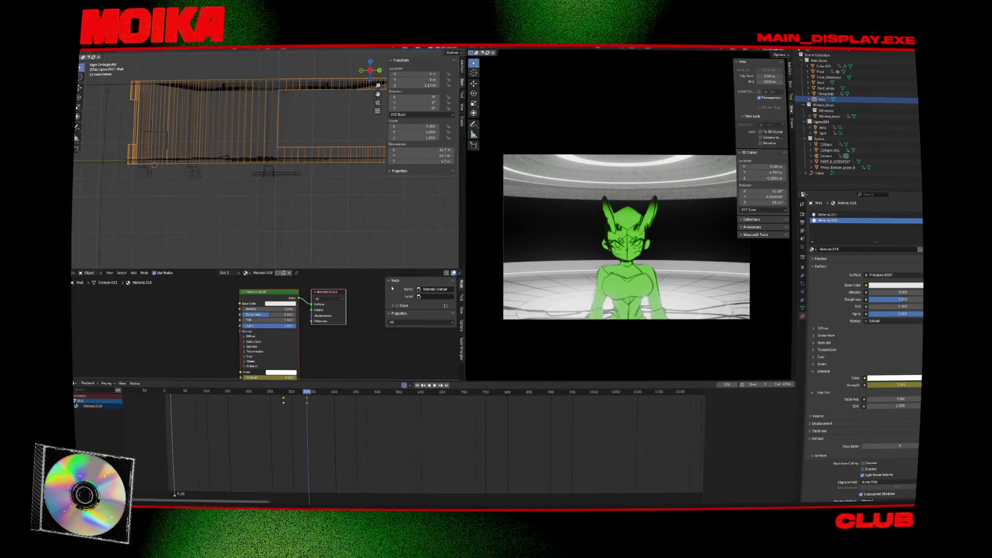
key(Down)
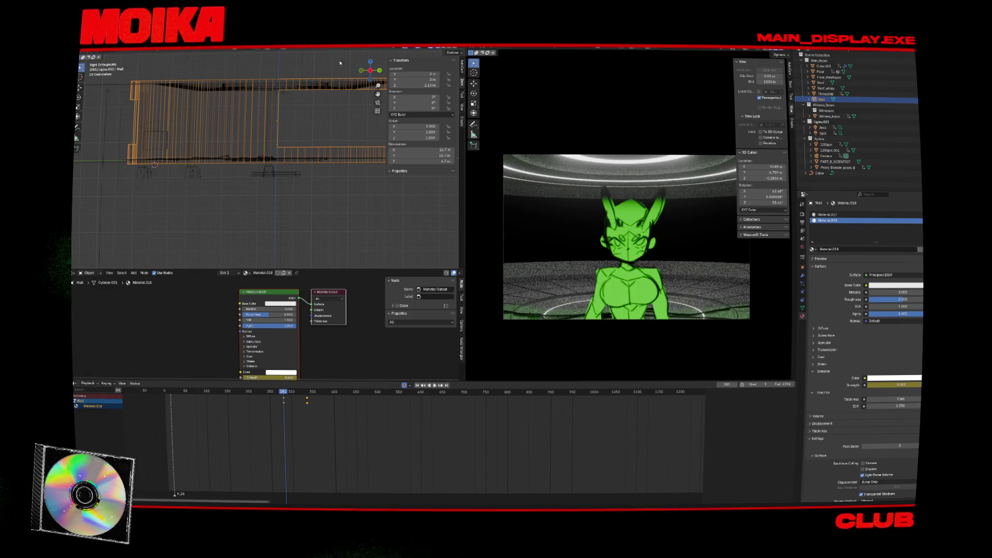
Step: Lower Roof_whole's Emission Strength to 0.25 and keyframe it
click(336, 88)
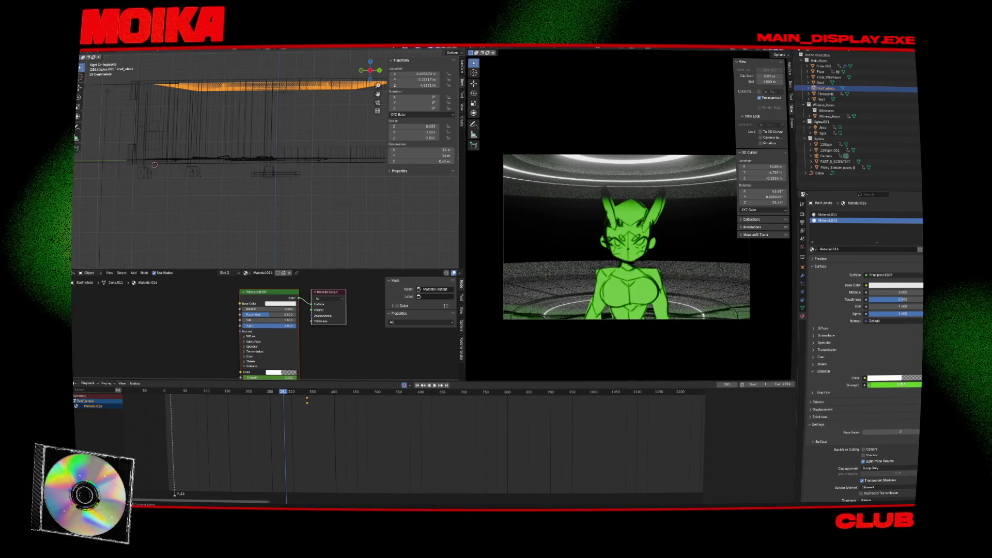
double_click(894, 385)
text(0.25)
key(Return)
key(i)
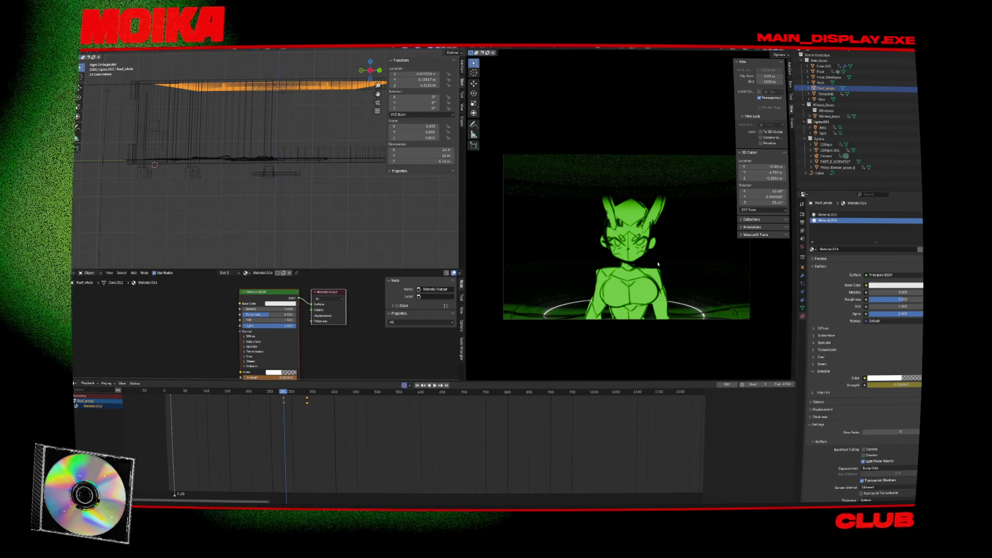
Step: Preview the light animation, then return to frame 281 and check the Wall and Roof_whole
key(space)
key(space)
click(310, 159)
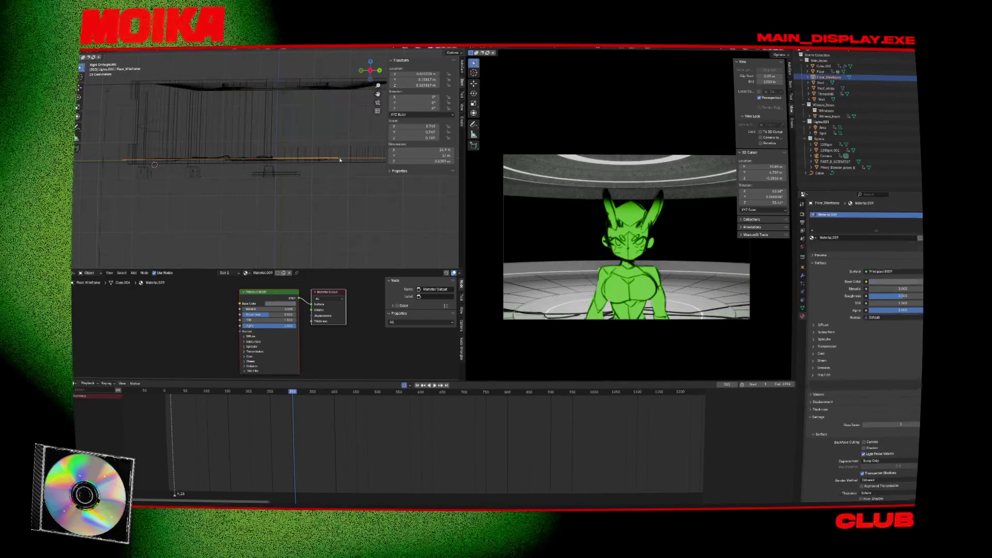
click(324, 81)
key(Down)
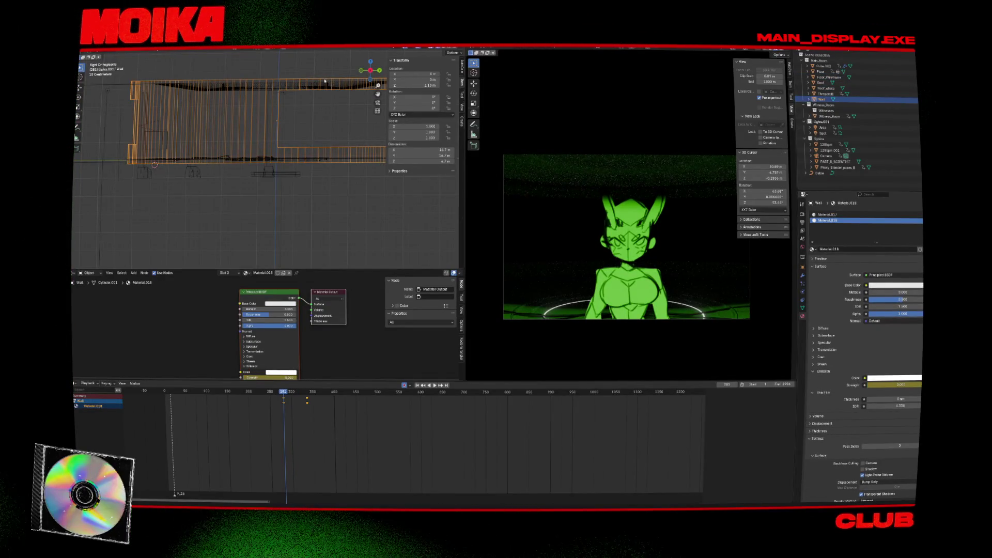
click(327, 85)
click(329, 91)
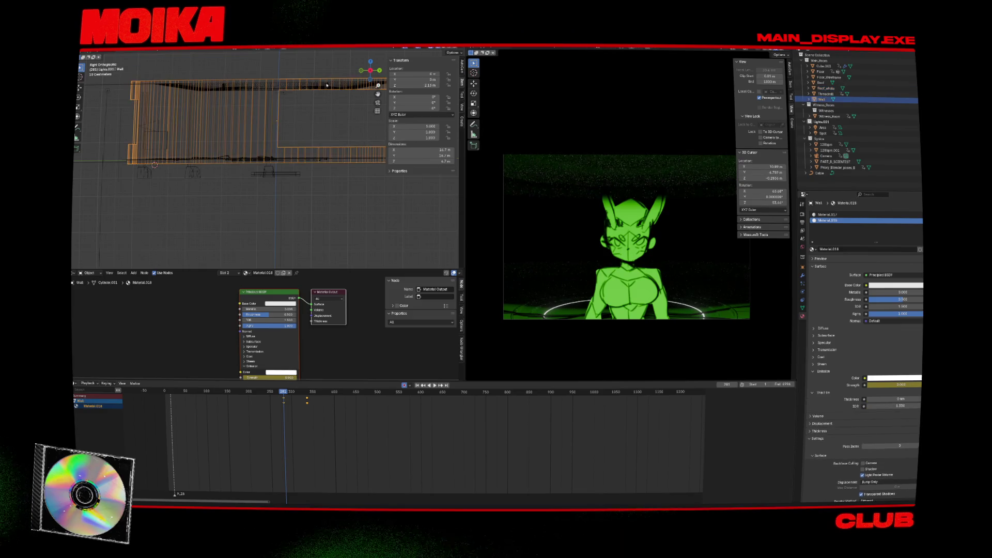
click(331, 97)
Step: Nudge the Floor object vertically and save the scene
click(316, 156)
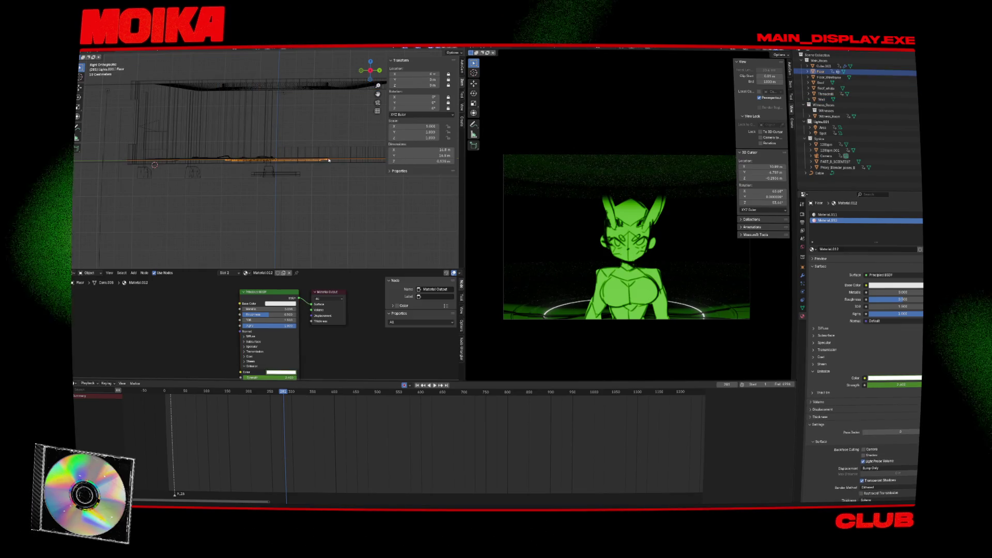
key(g)
click(321, 182)
click(343, 158)
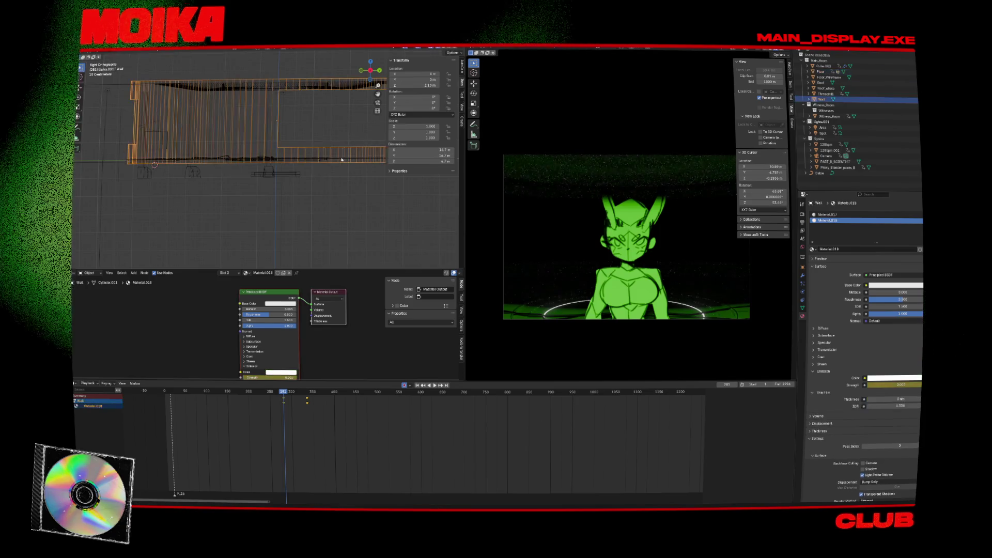
middle_drag(344, 156, 312, 185)
click(312, 185)
key(ctrl+s)
Step: Set the Floor's emission strength to 2.400 from the front view
click(315, 187)
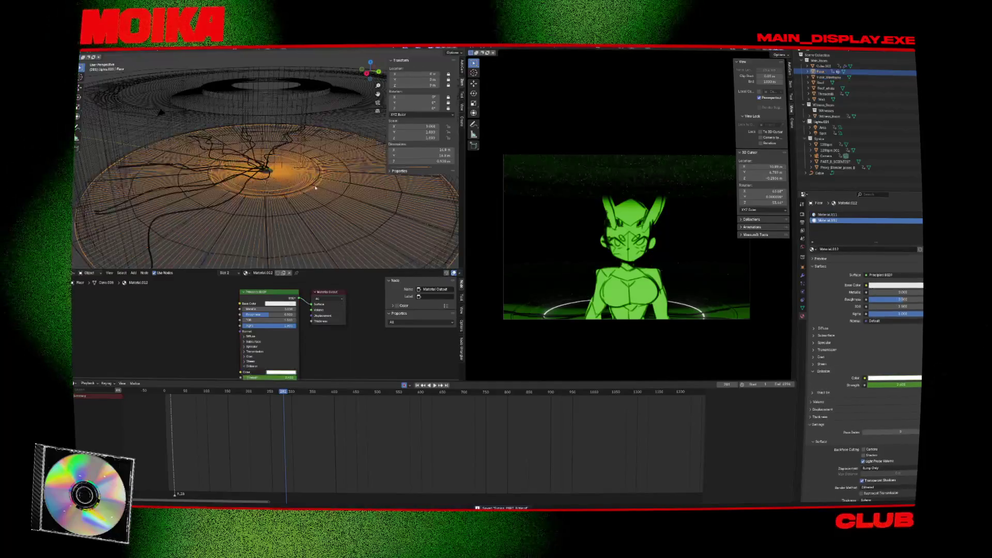
key(g)
key(Escape)
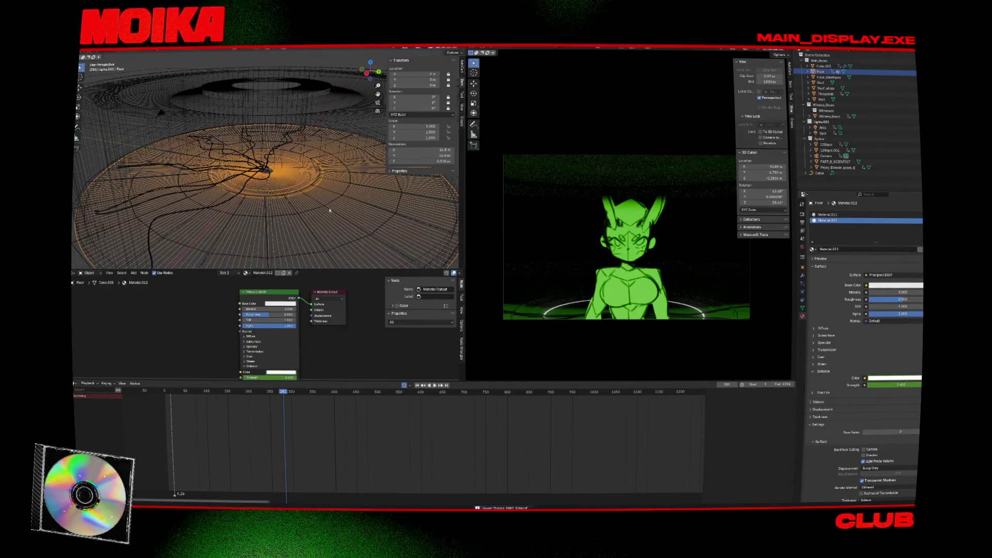
key(KP_1)
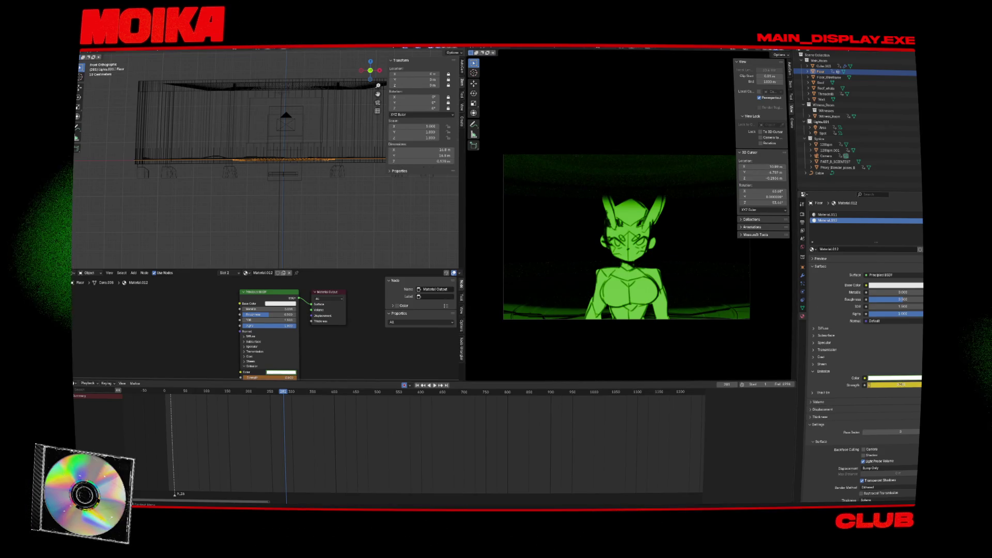
key(Escape)
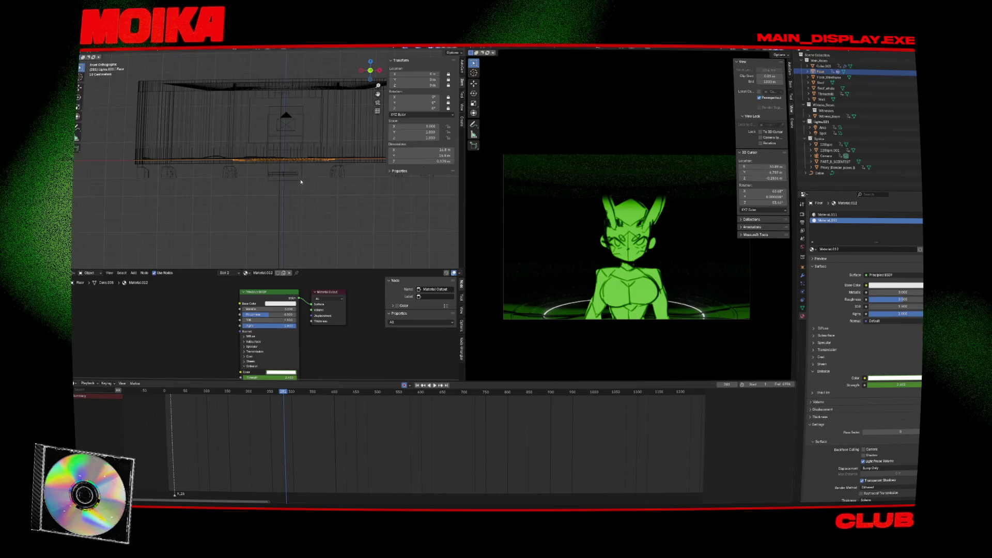
click(286, 117)
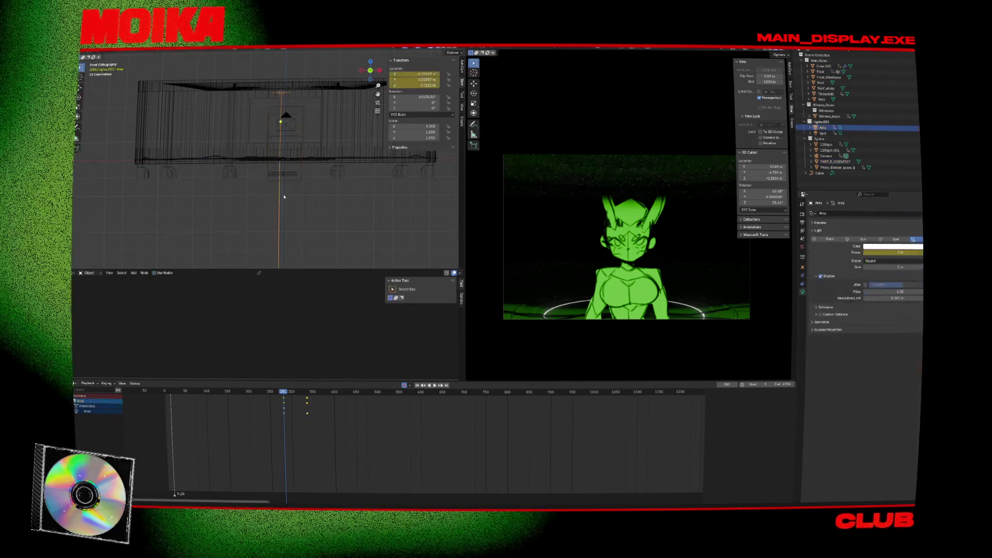
Step: Jump to the Area light's next keyframe and switch to a side view
click(281, 122)
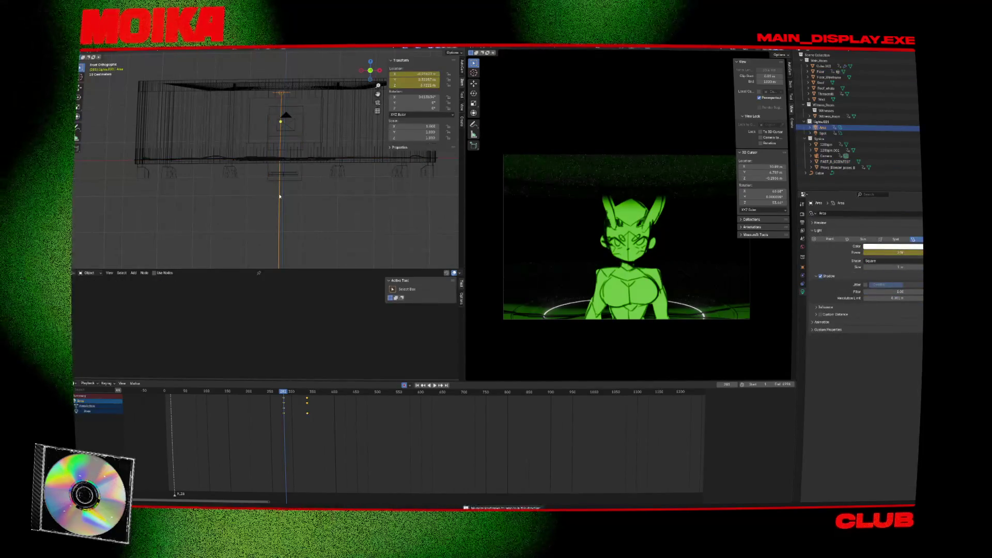
key(Up)
click(364, 157)
click(364, 162)
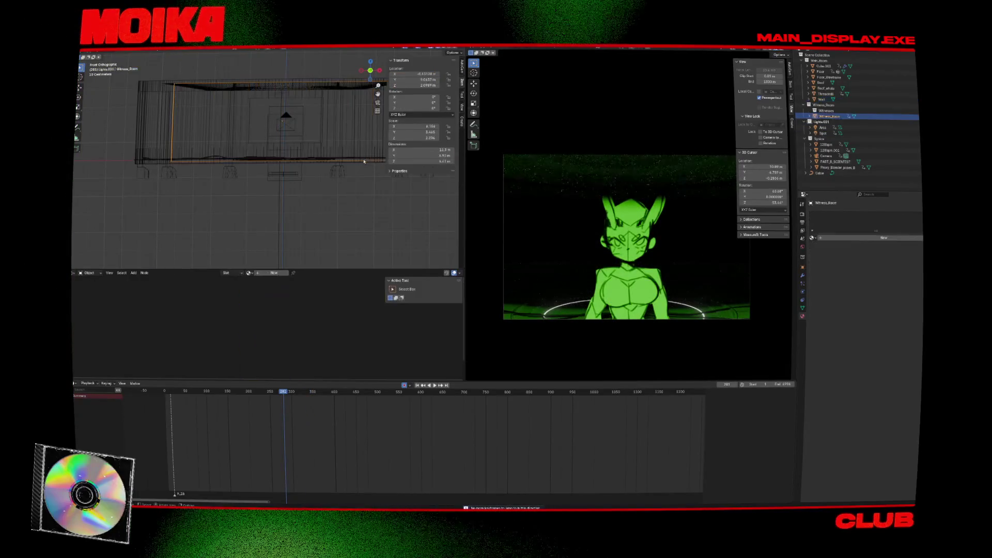
click(361, 161)
middle_drag(356, 163, 318, 178)
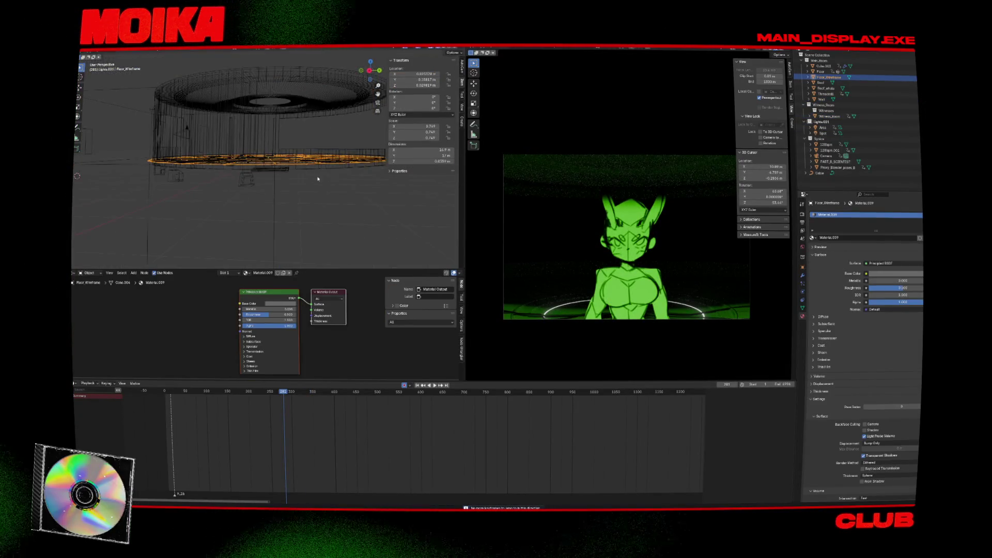
key(KP_3)
Step: Pick the Floor disc out of the stacked floor objects and view it from above
click(252, 183)
click(251, 183)
click(251, 183)
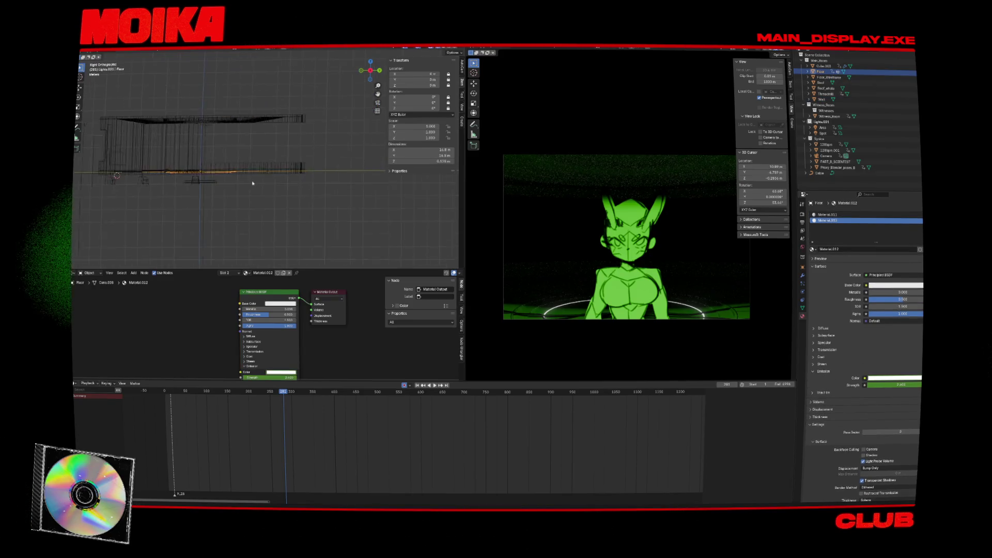
middle_drag(251, 183, 332, 215)
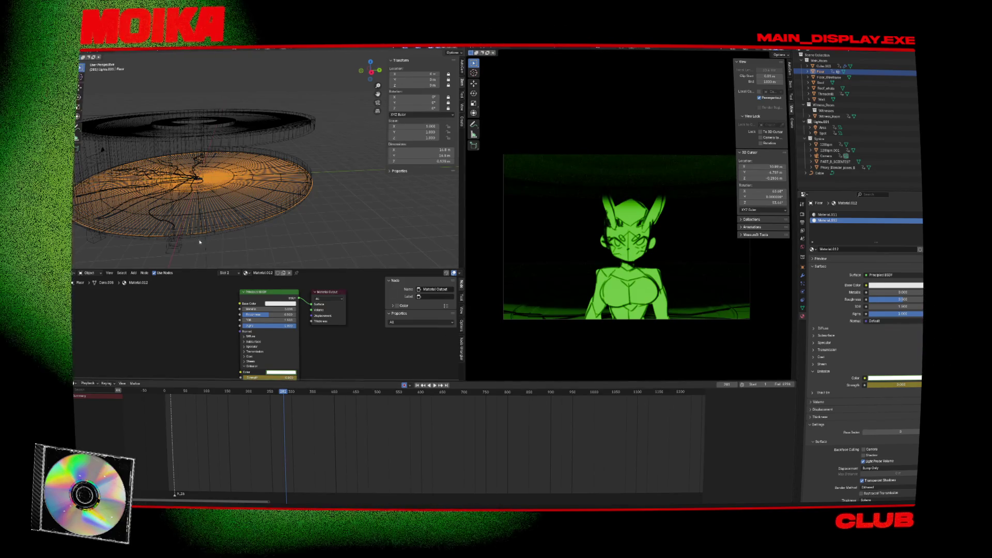
click(221, 218)
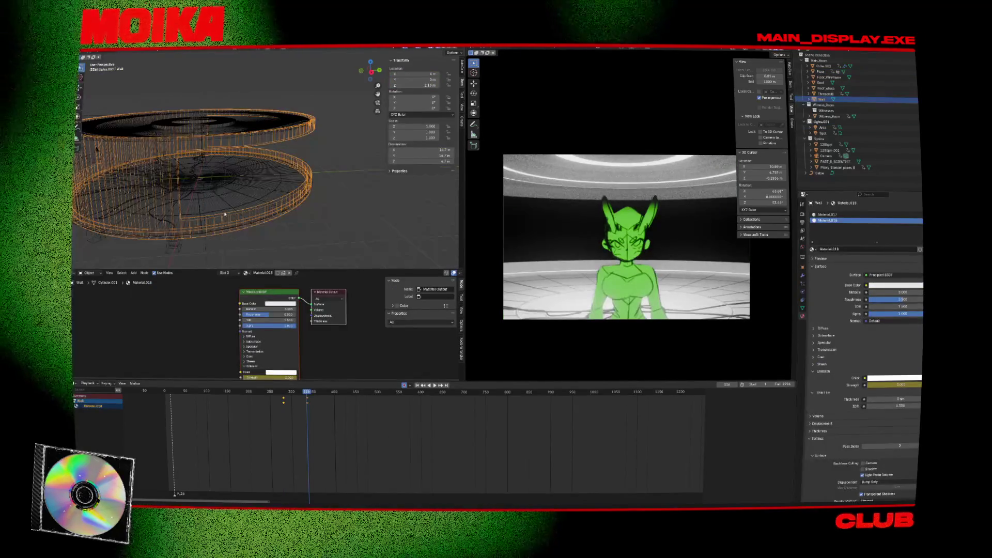
click(224, 214)
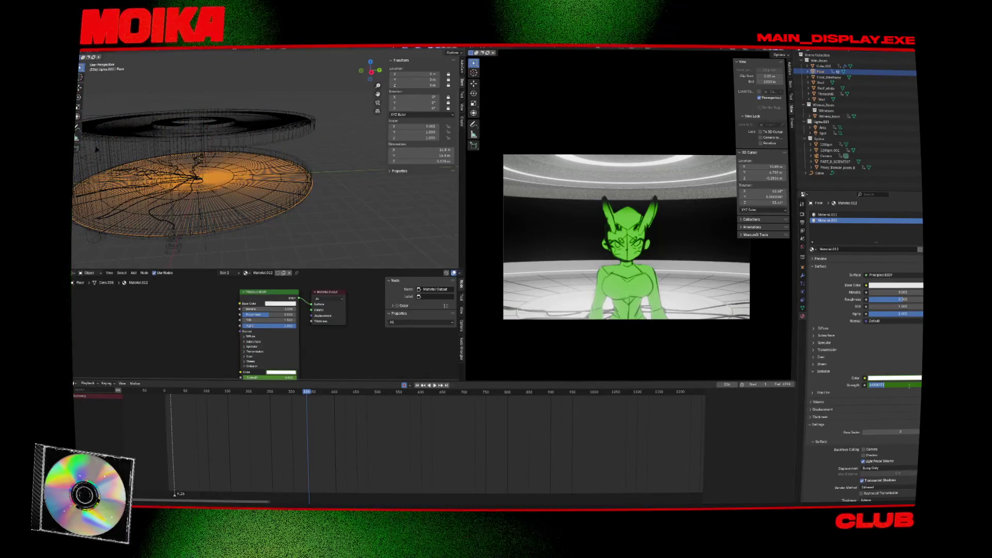
click(293, 232)
click(236, 198)
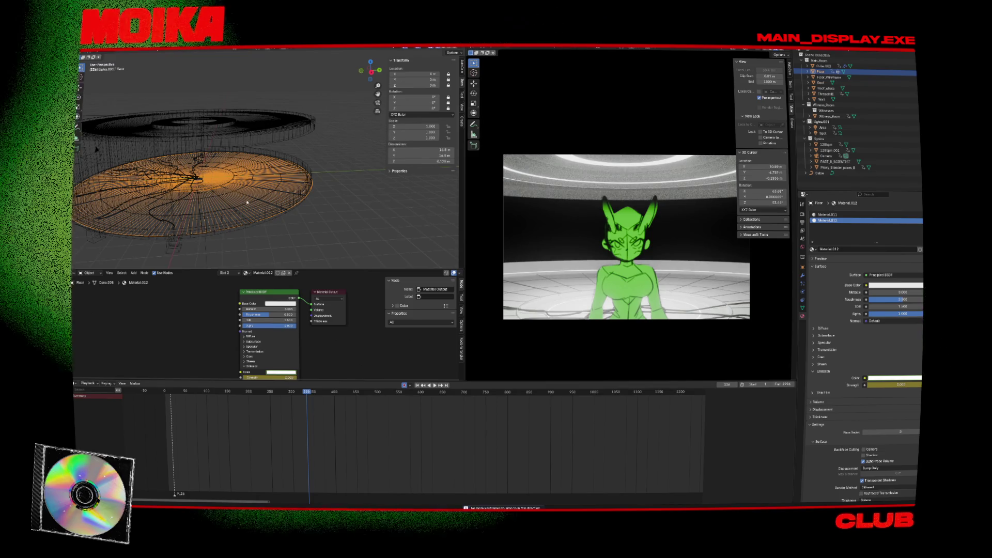
Step: Inspect the Floor and Wall keyframes and step back to frame 335
scroll(248, 190, up, 4)
scroll(248, 190, down, 4)
click(248, 195)
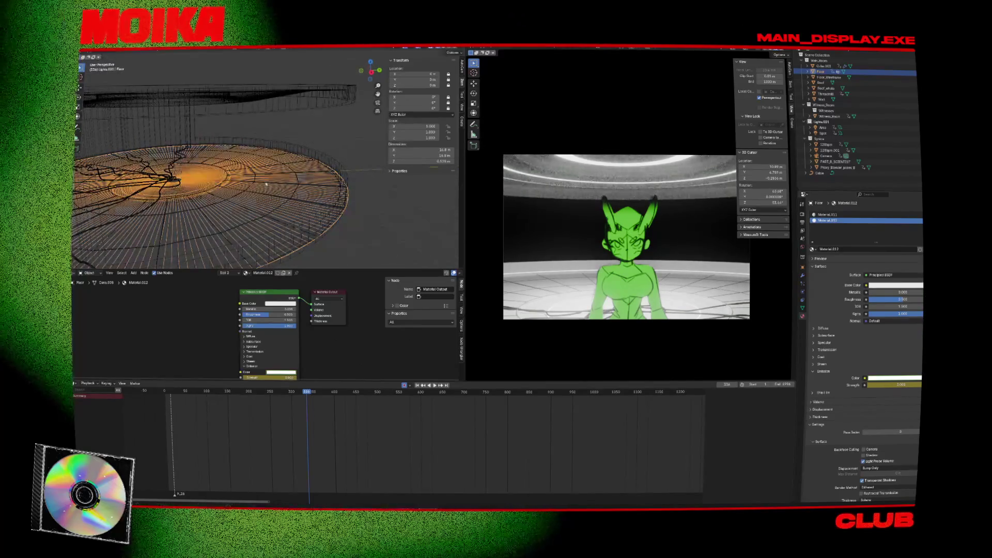
click(268, 210)
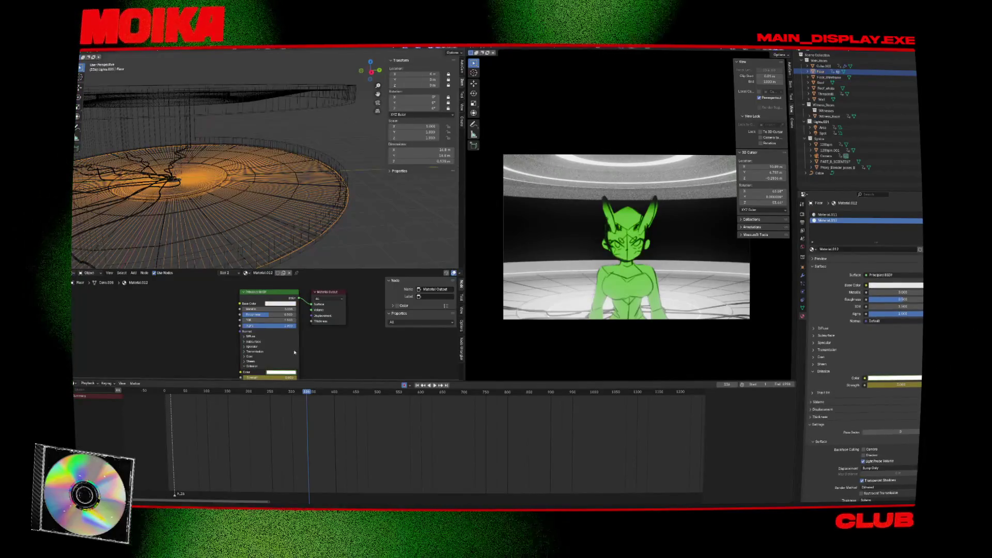
middle_drag(314, 264, 275, 163)
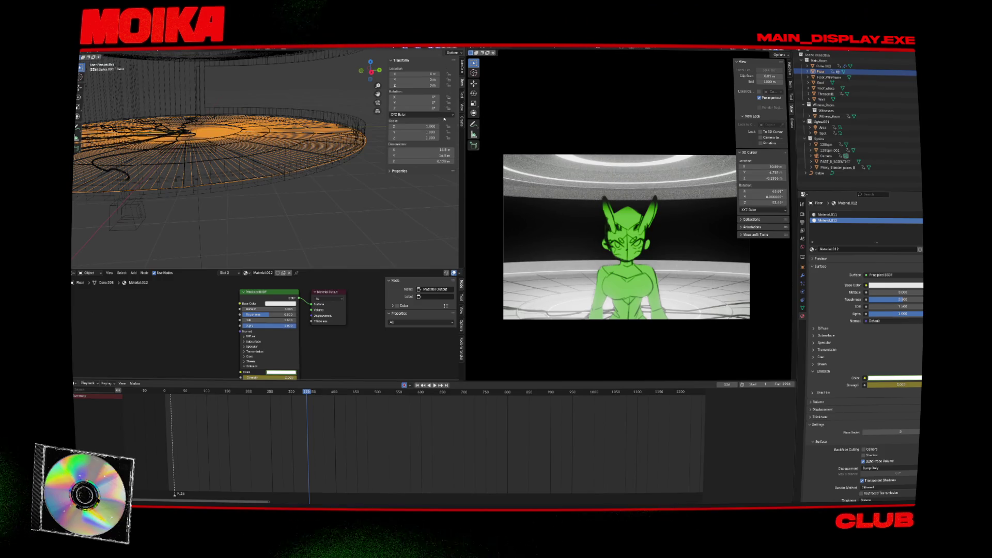
click(292, 160)
click(288, 153)
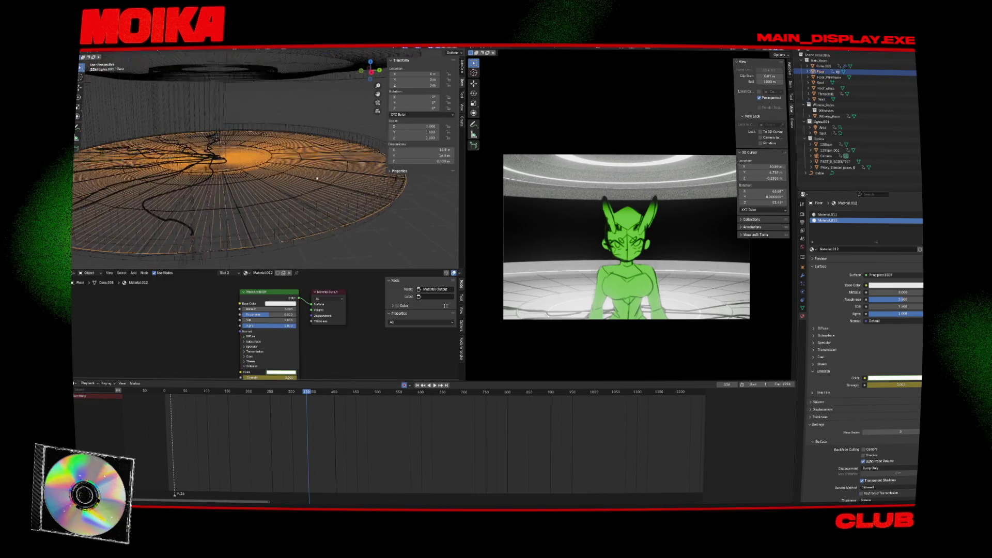
middle_drag(288, 153, 304, 192)
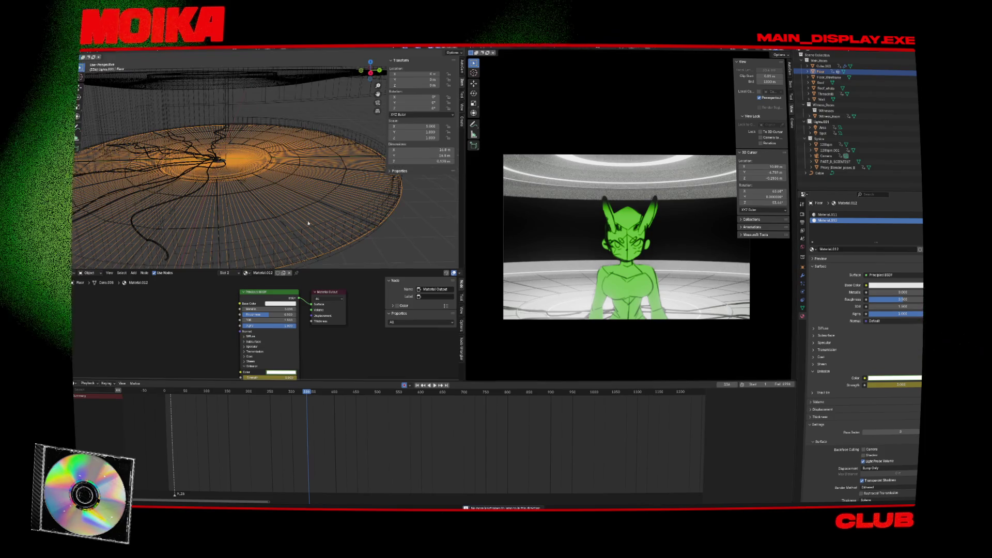
key(Left)
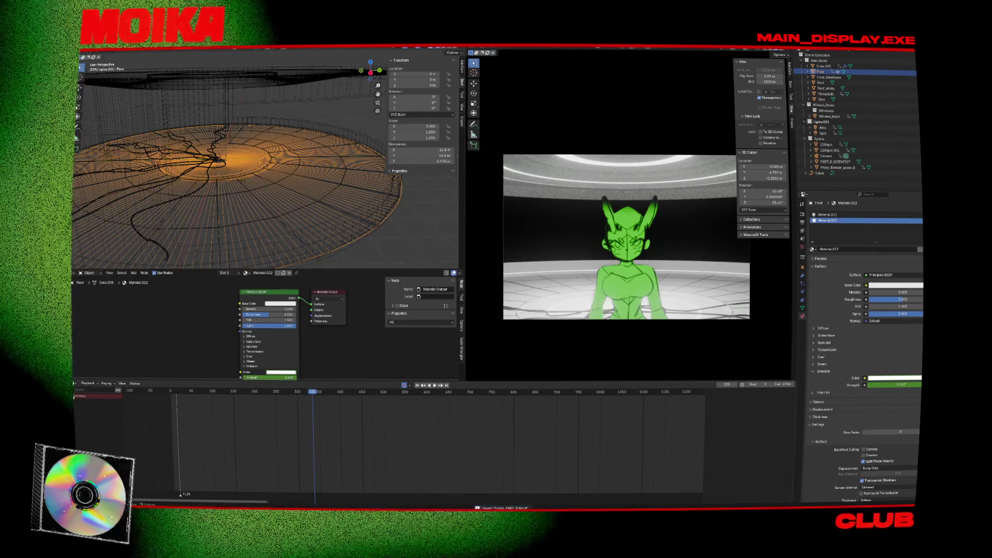
Step: Keyframe the Floor's emission strength, save, and play through to frame 552
key(ctrl+s)
click(293, 174)
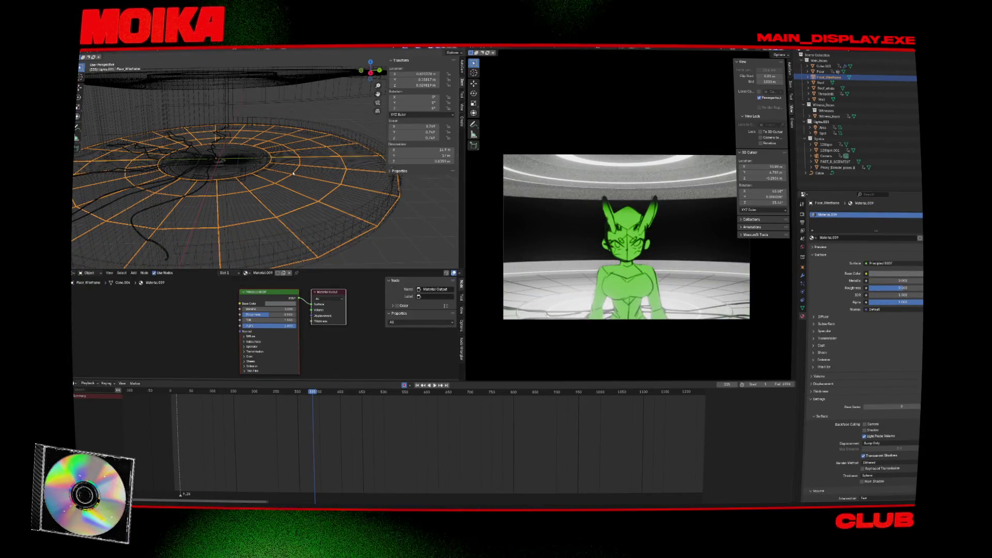
click(293, 173)
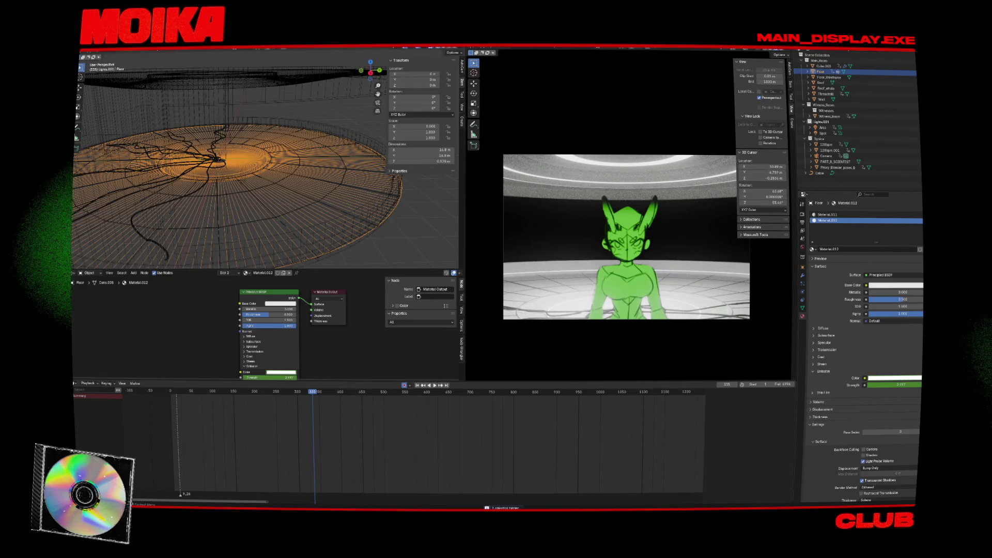
key(i)
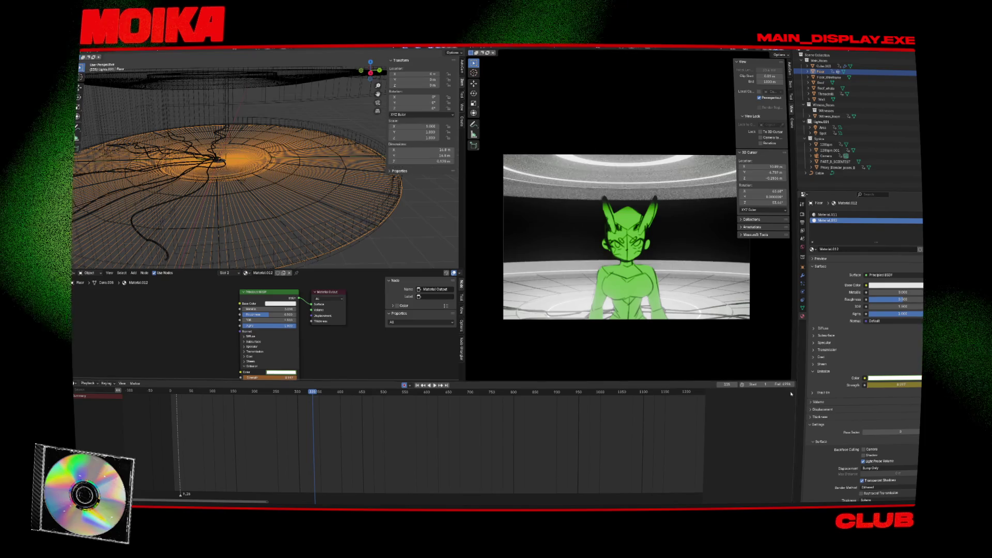
key(ctrl+s)
key(space)
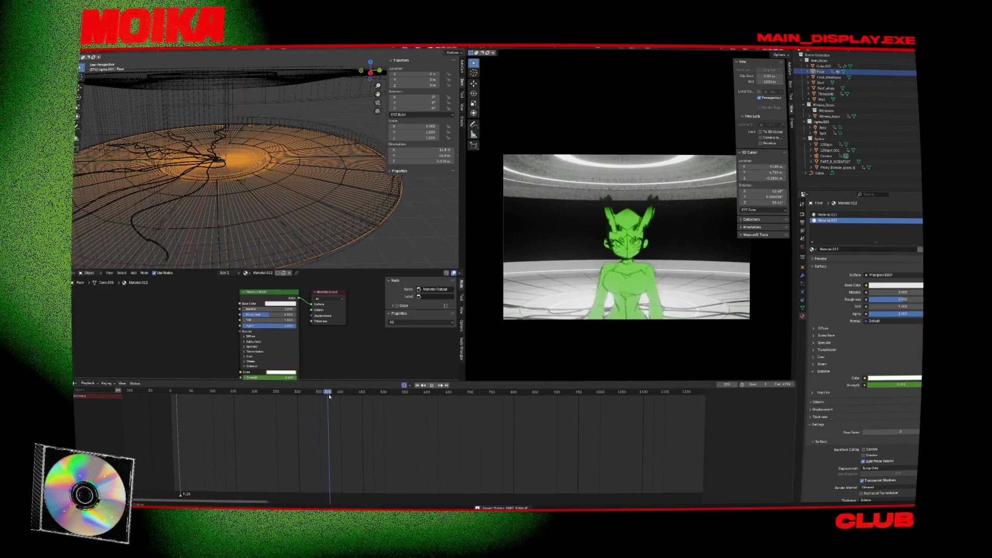
key(space)
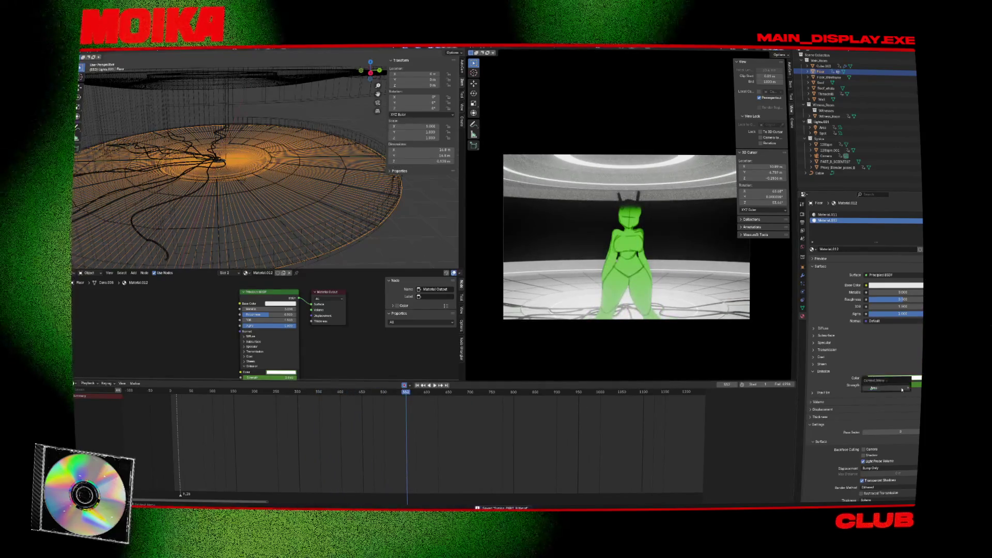
Step: Reset the Floor's Emission Strength to its default value and clear its keyframes
right_click(912, 386)
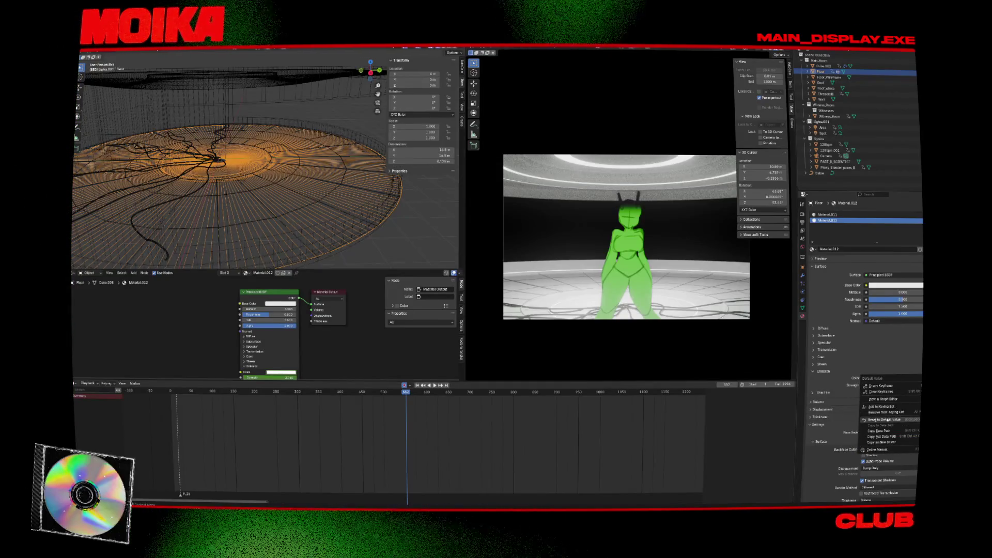
click(888, 419)
right_click(894, 386)
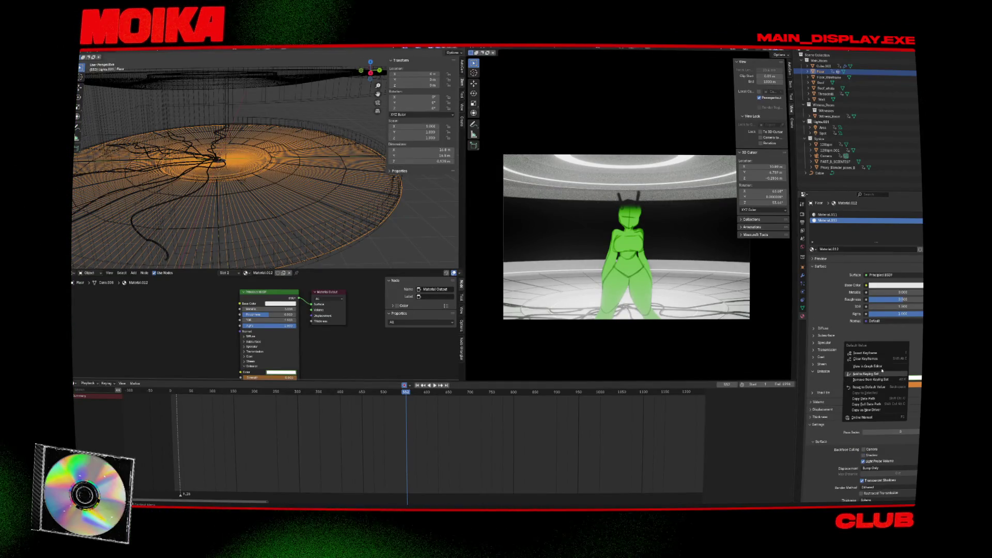
click(881, 359)
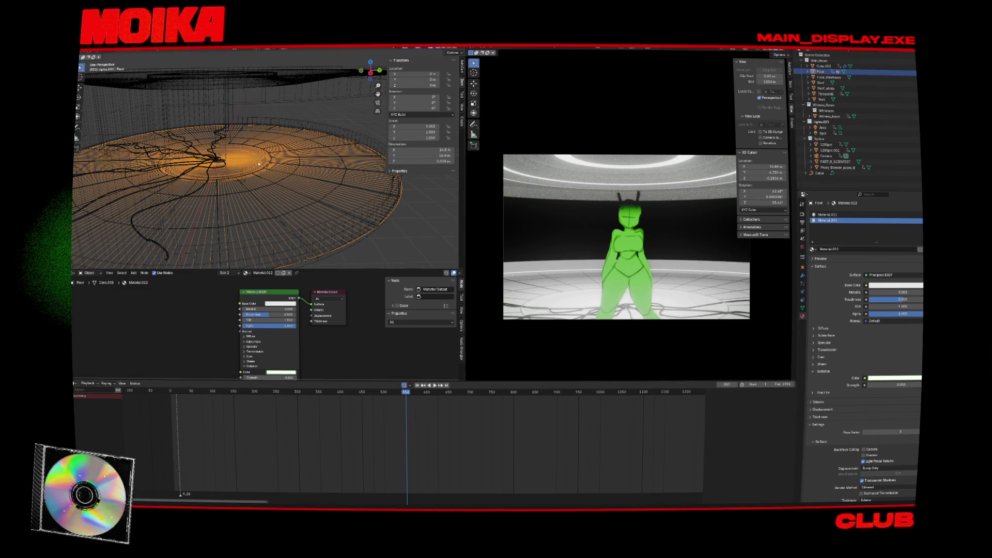
Step: Step back through the Area light's keyframes and reselect the Floor from several angles
mouse_move(253, 203)
middle_down()
mouse_move(258, 176)
mouse_move(245, 185)
middle_up()
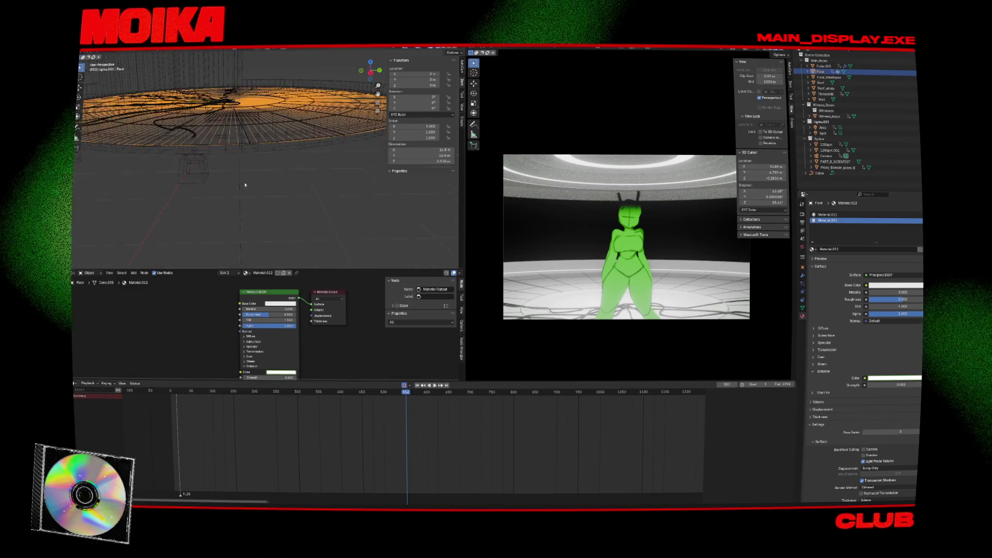
click(245, 185)
key(Down)
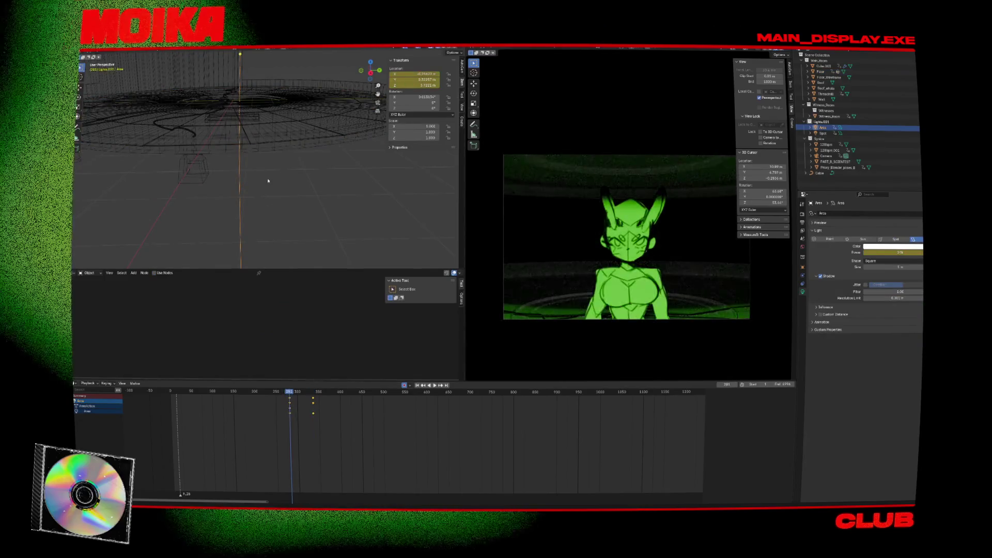
key(Down)
click(245, 111)
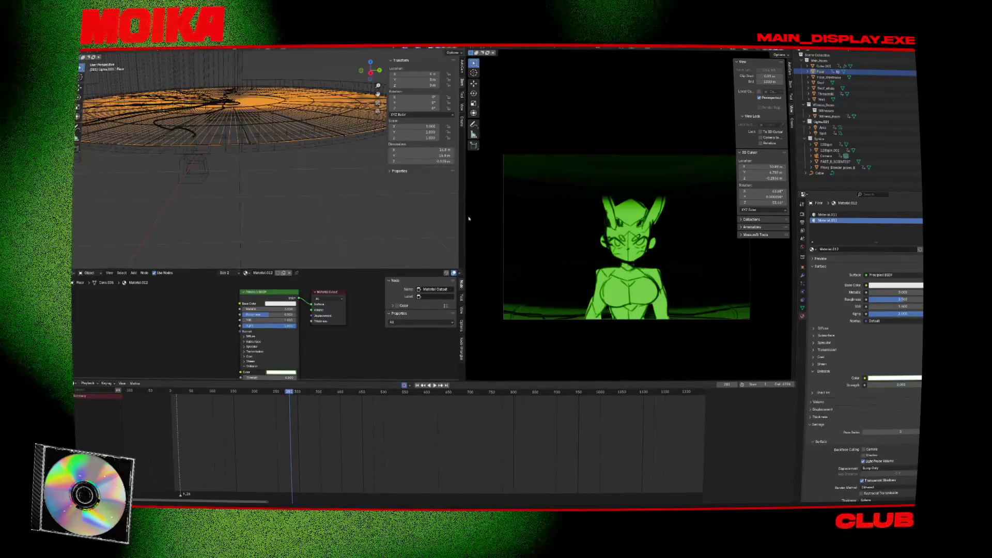
middle_drag(347, 120, 311, 150)
click(310, 149)
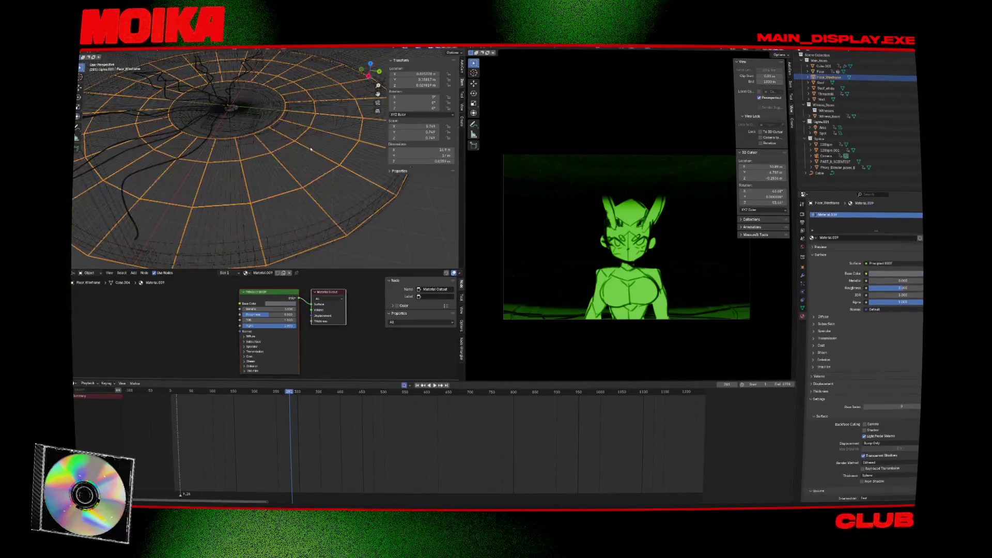
click(304, 152)
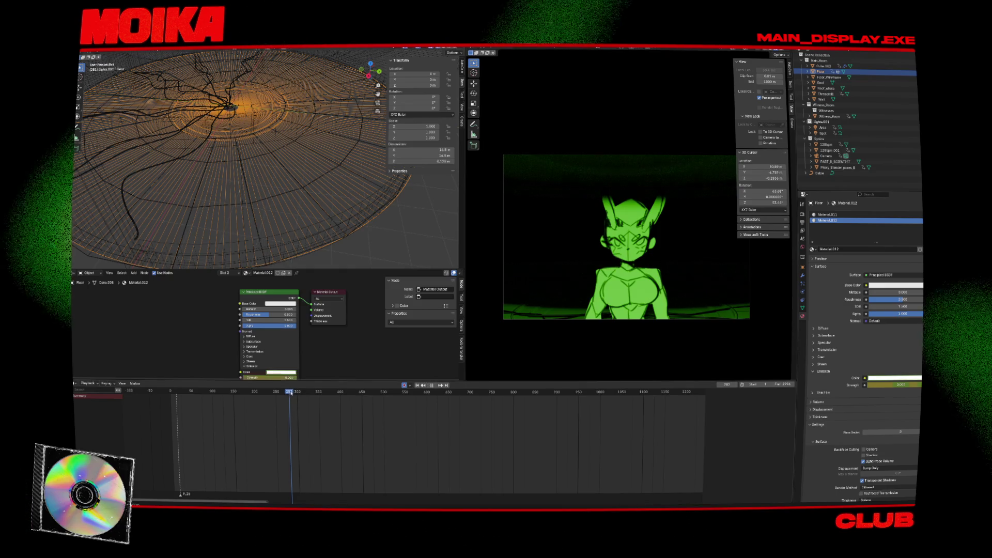
mouse_move(291, 198)
middle_down()
mouse_move(243, 176)
mouse_move(282, 147)
middle_up()
click(240, 179)
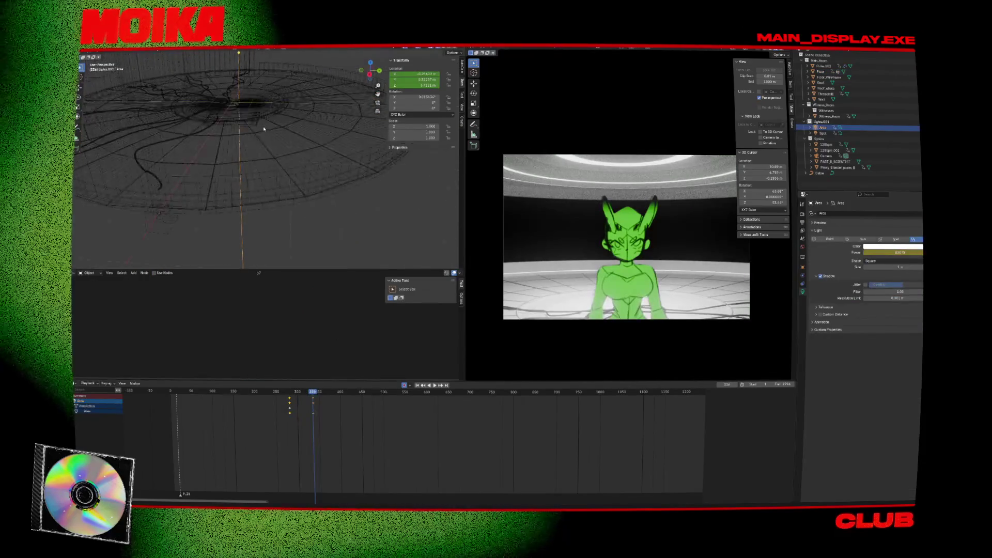
click(285, 145)
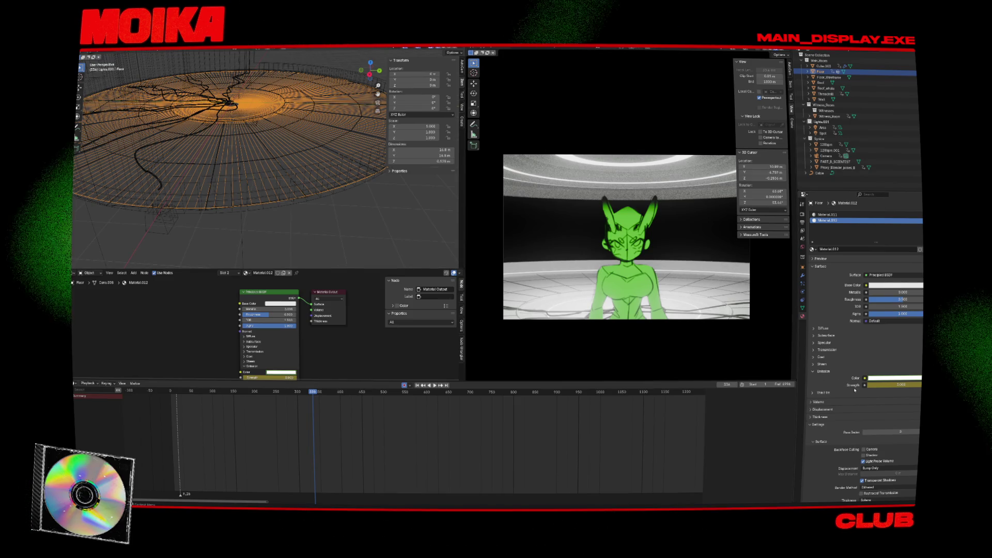
Step: Play the light animation from about frame 262, then return to the right side view
scroll(345, 480, up, 2)
scroll(345, 479, down, 5)
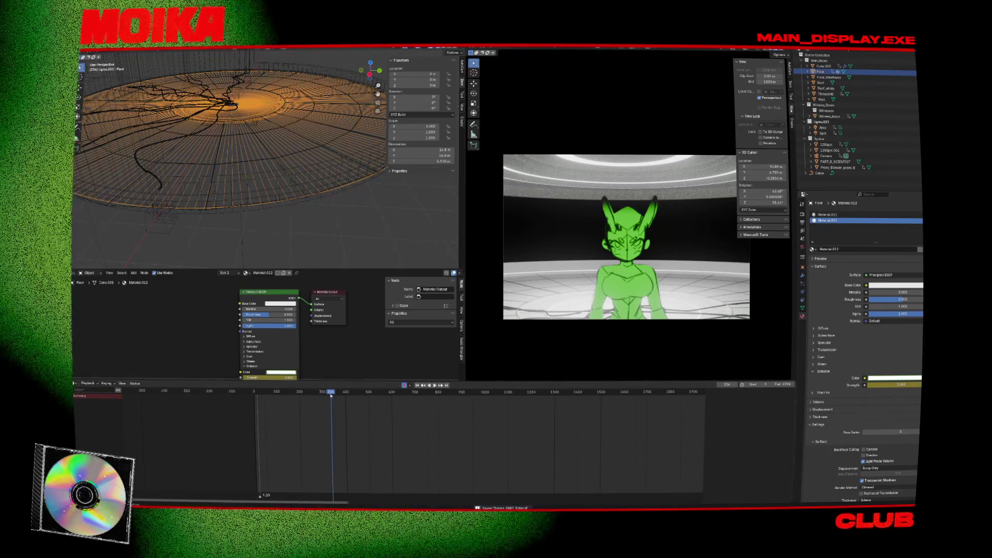
drag(330, 395, 315, 395)
key(space)
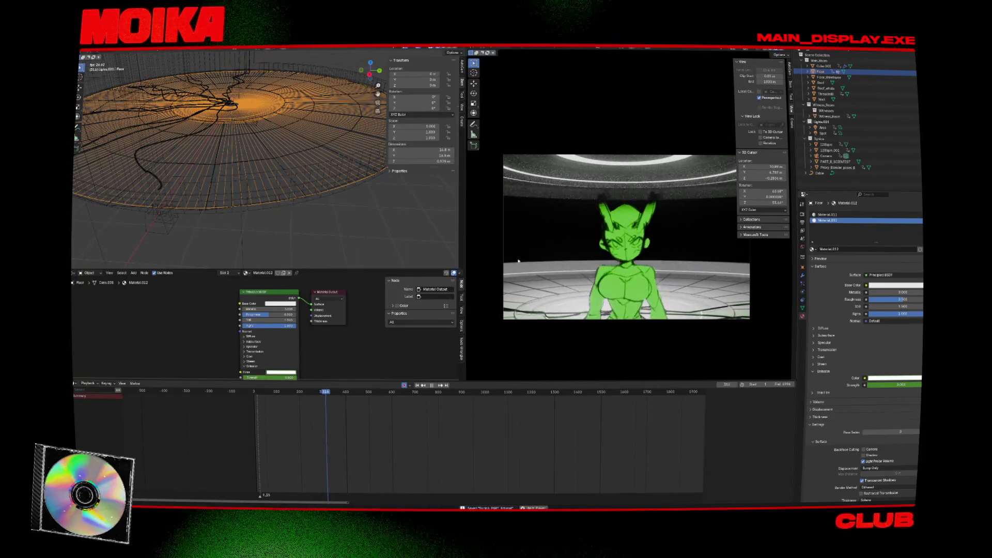
key(space)
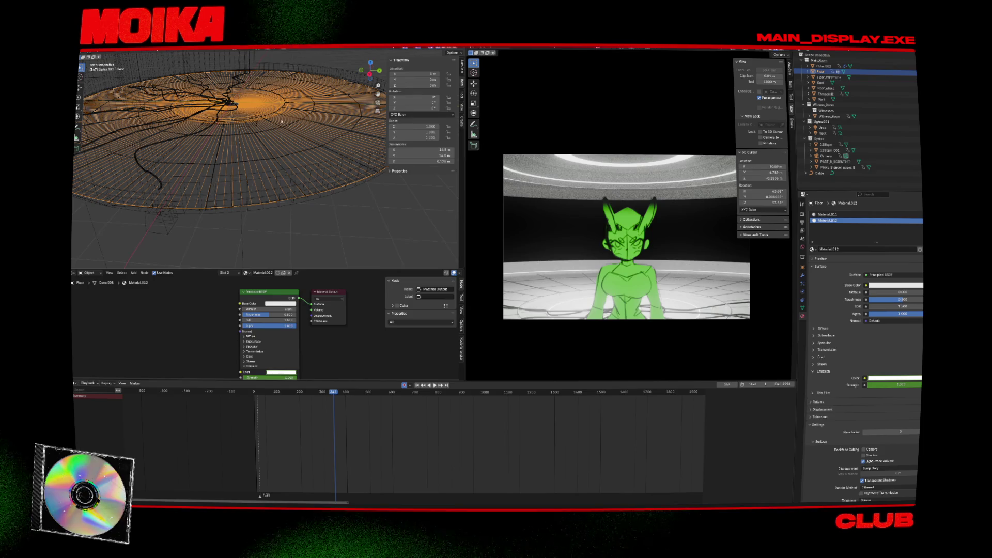
scroll(251, 90, down, 5)
click(265, 81)
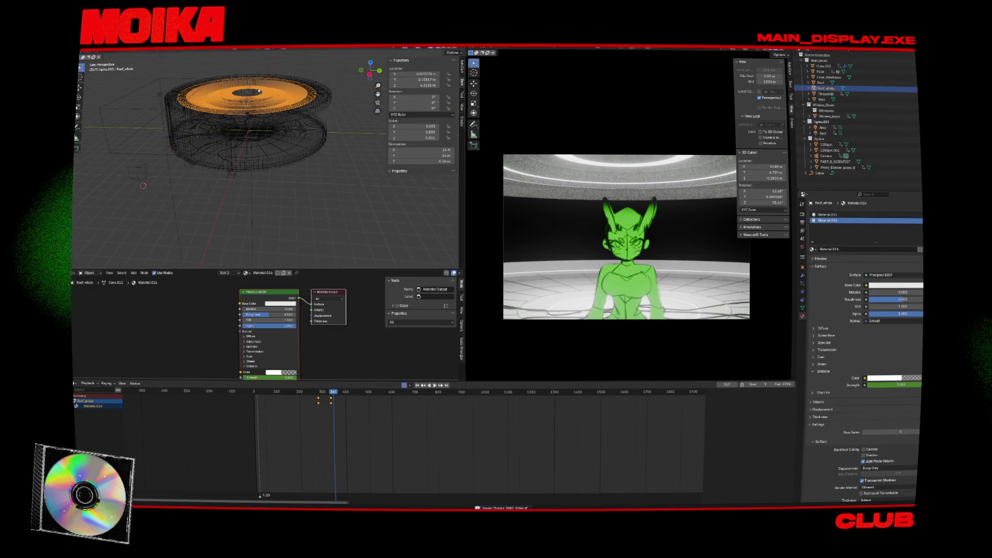
key(KP_3)
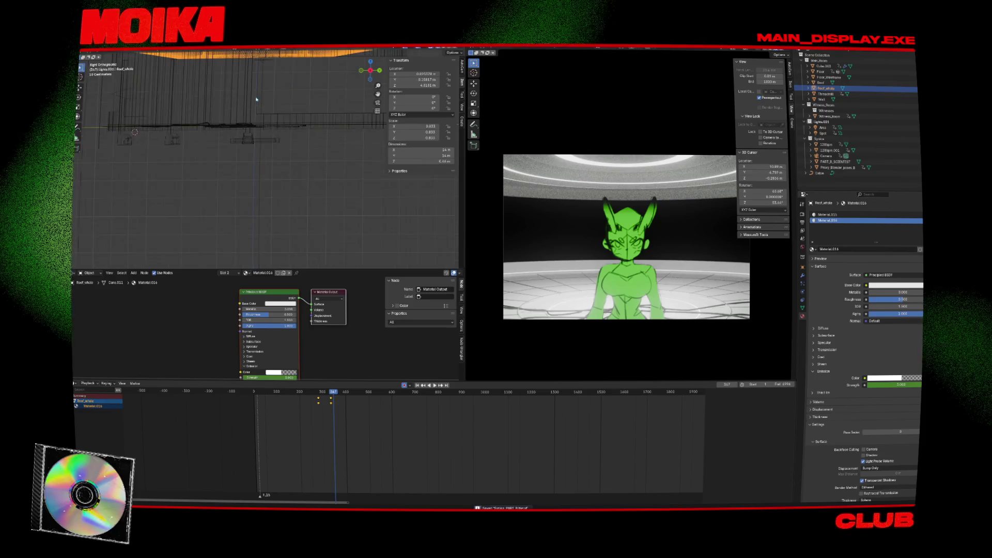
click(260, 95)
Step: Shift the Area light's keyframe column later in the timeline and save
shift+middle_drag(260, 96, 257, 122)
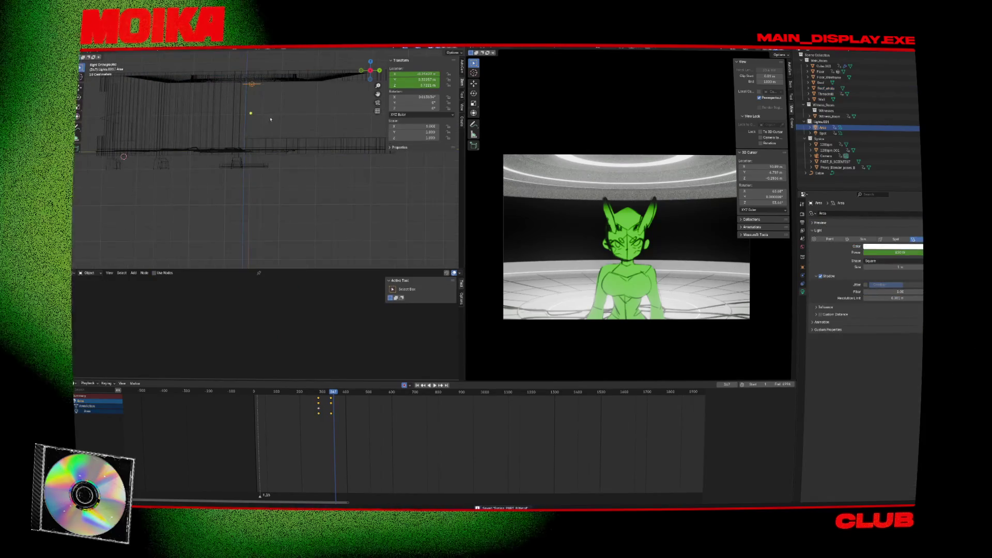
drag(333, 402, 334, 402)
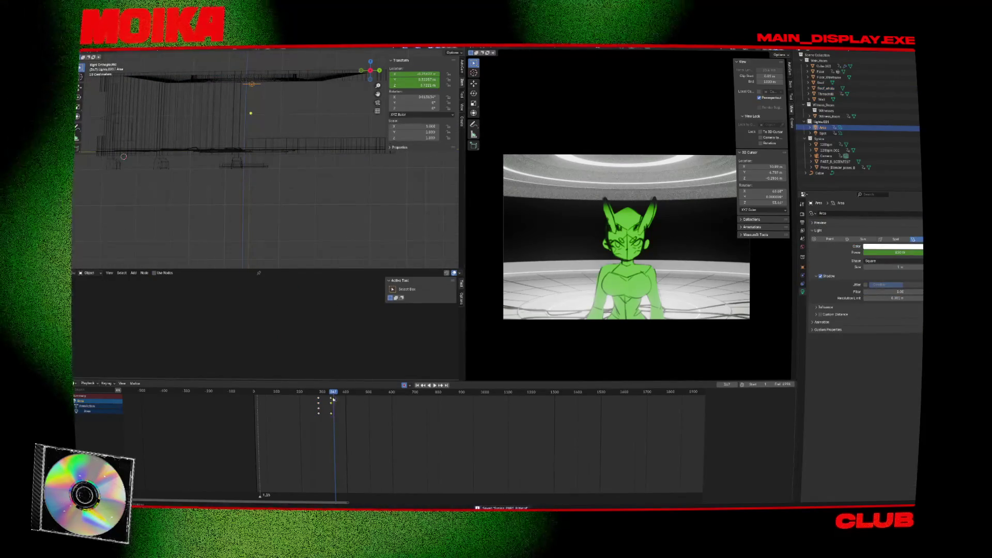
key(g)
click(358, 400)
key(ctrl+s)
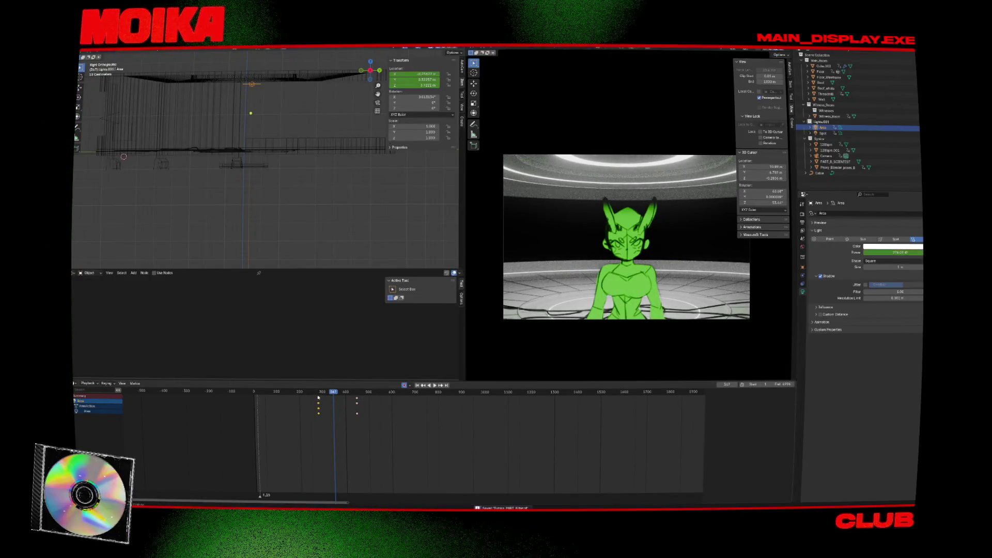
Step: Fine-tune the keyframe column's timing with playback checks and save again
key(g)
click(322, 394)
key(space)
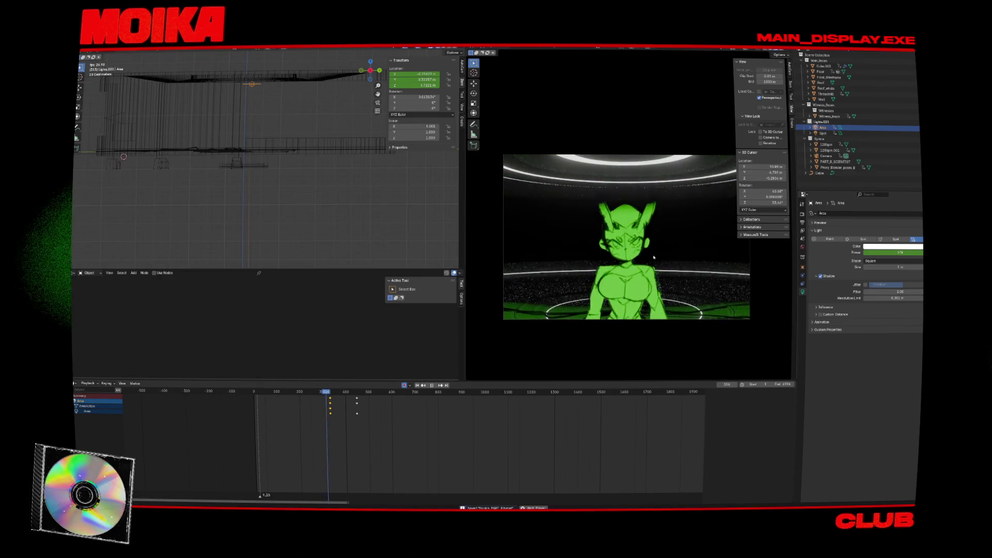
click(313, 395)
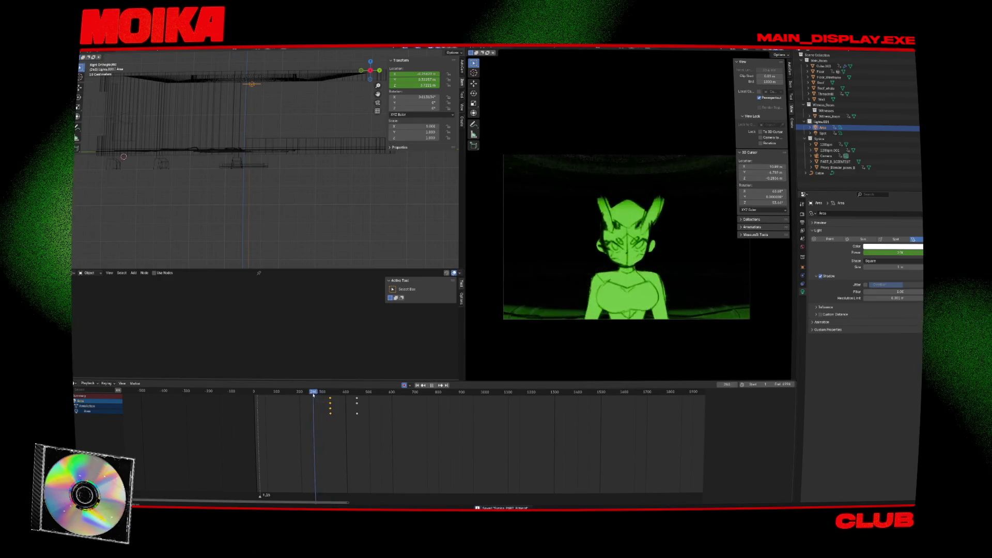
key(space)
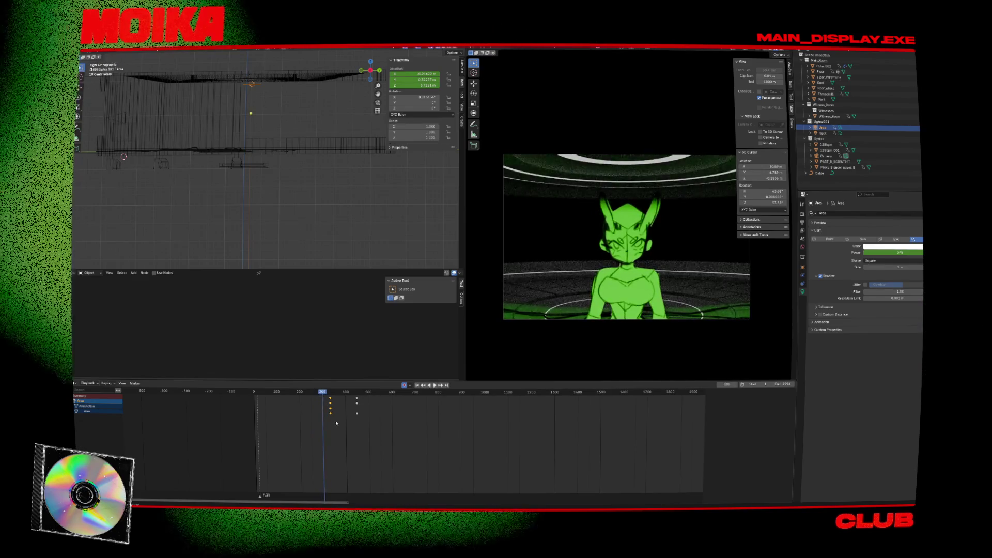
key(space)
drag(329, 406, 322, 406)
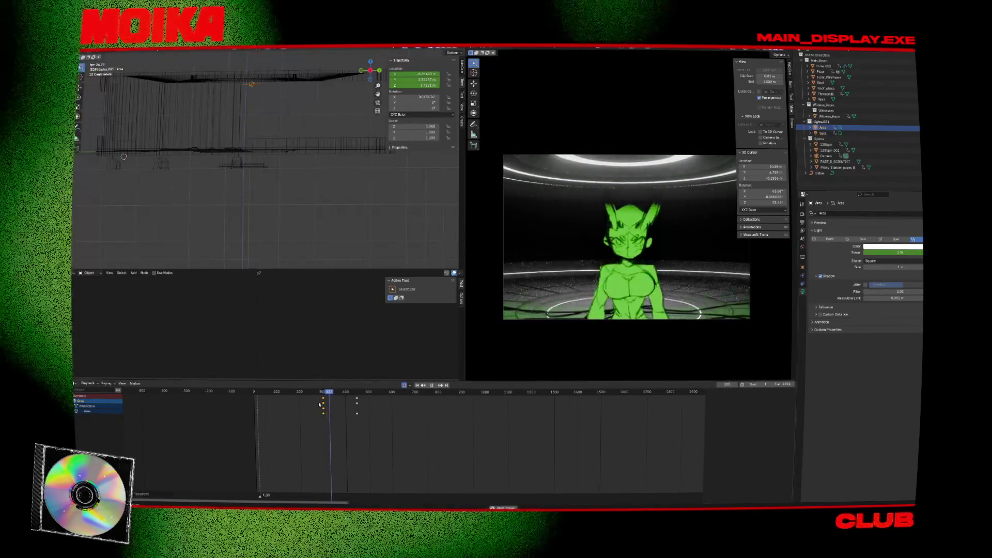
key(space)
key(ctrl+s)
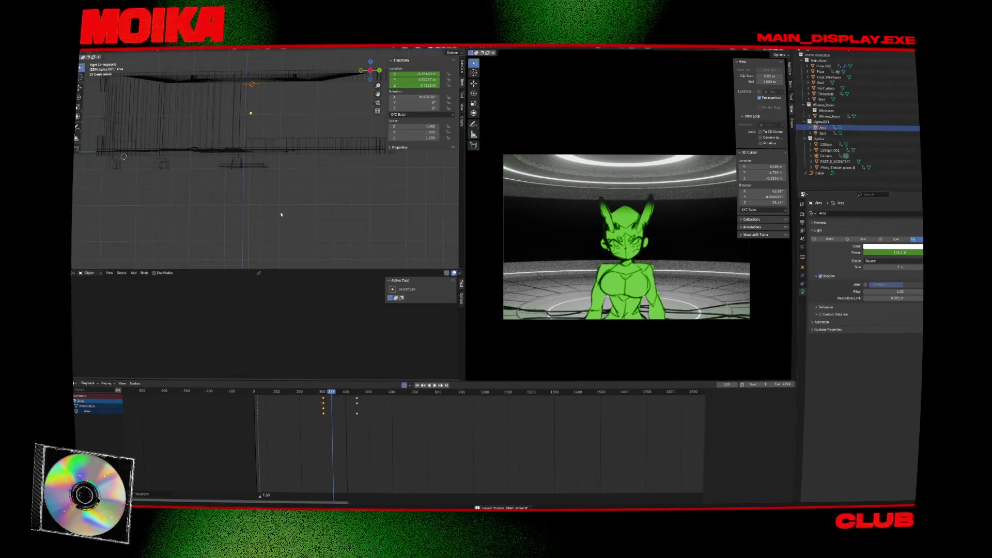
Step: Key the Spot light's power at frame 302 from the orthographic side view
key(Down)
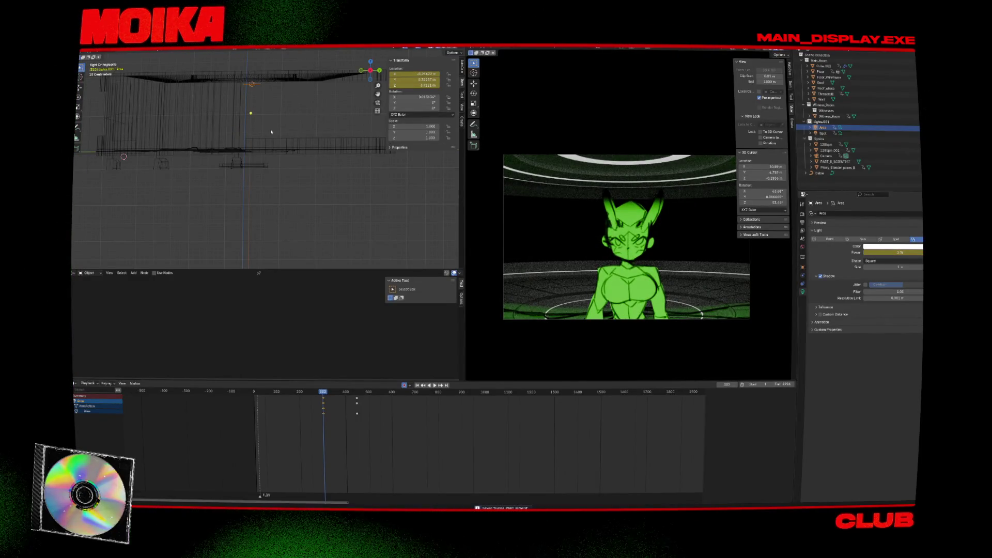
scroll(272, 132, down, 2)
middle_drag(271, 133, 162, 132)
key(KP_3)
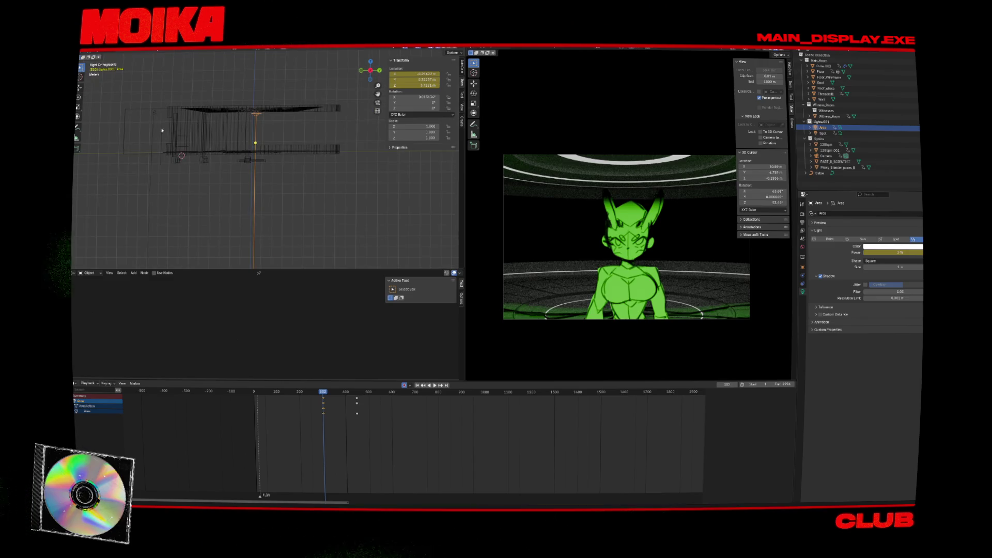
click(154, 113)
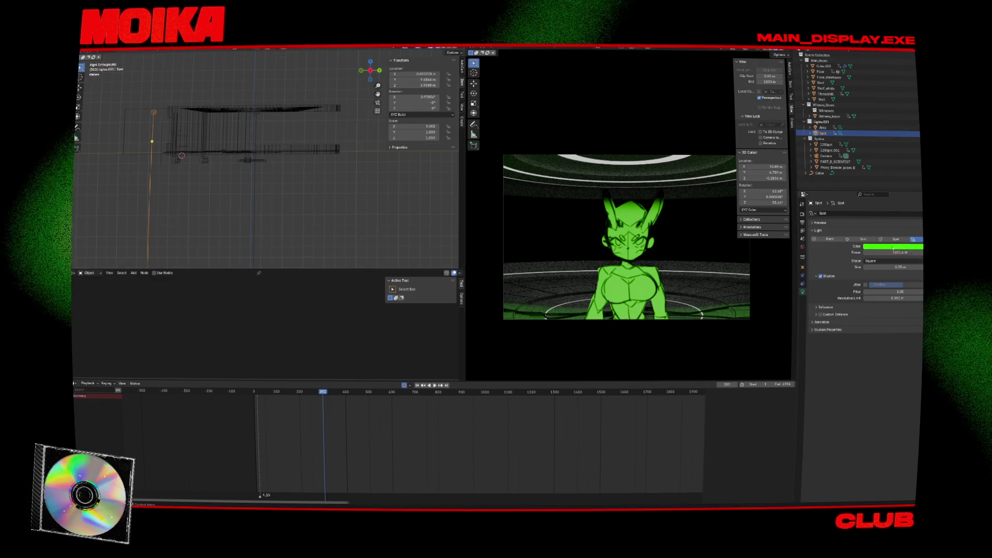
key(i)
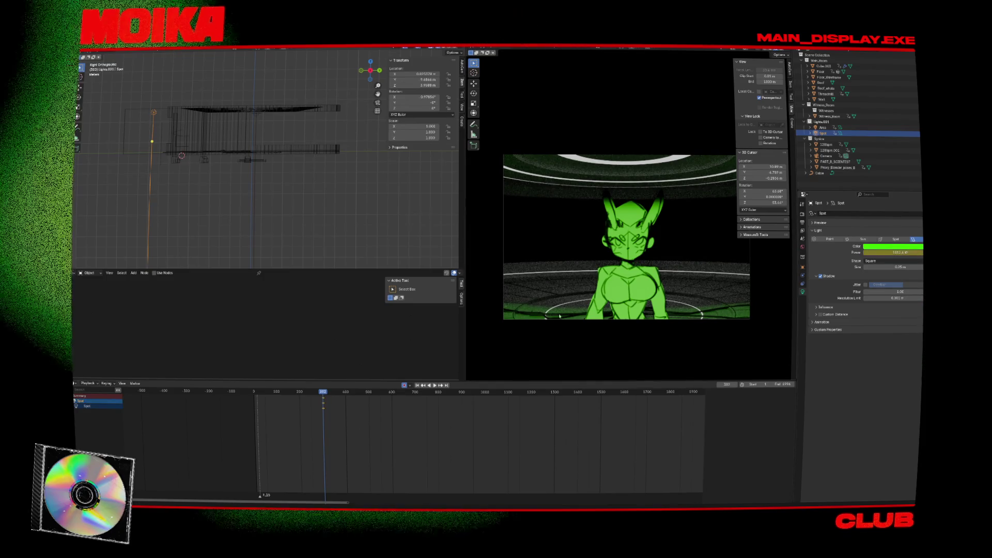
Step: Lower the Spot light's power to 962 W
click(254, 177)
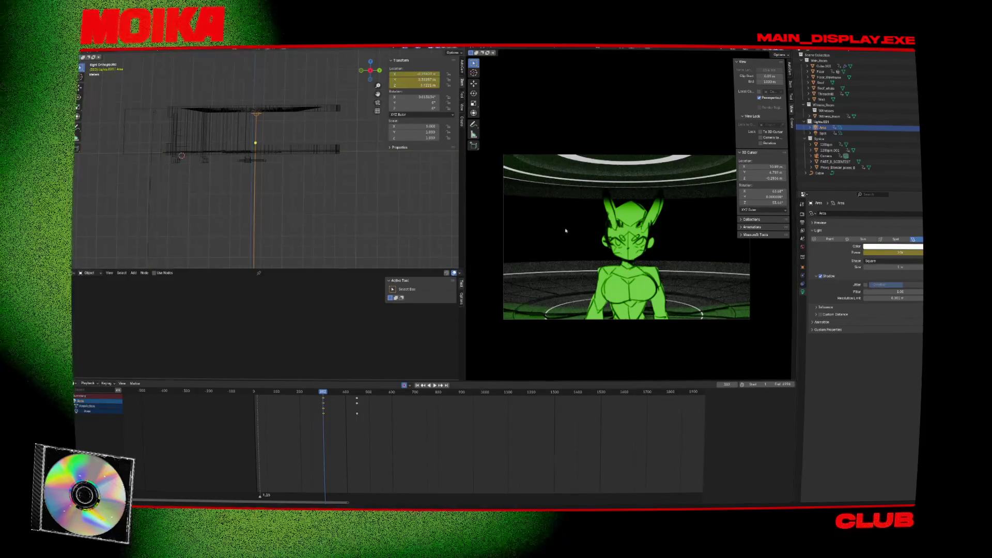
key(Up)
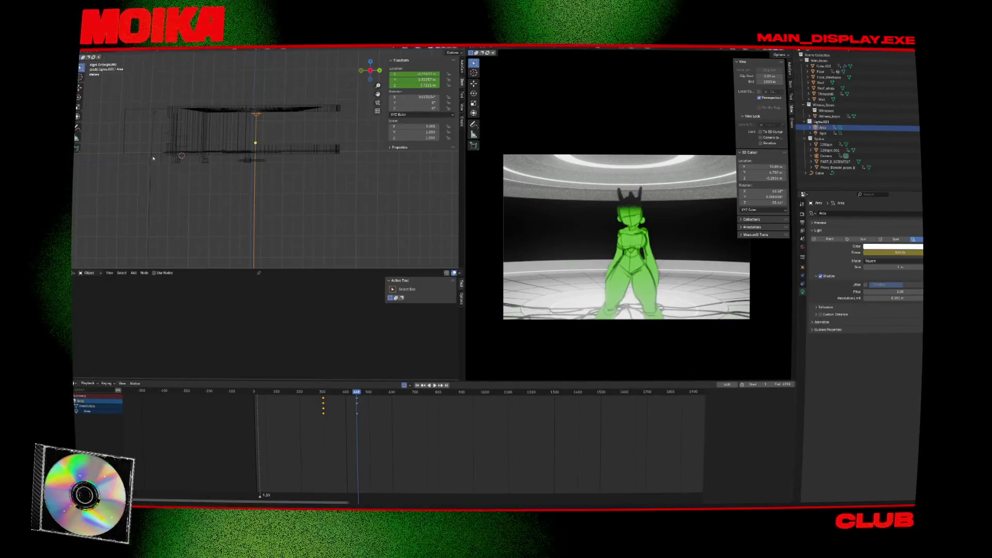
click(154, 159)
drag(897, 251, 888, 253)
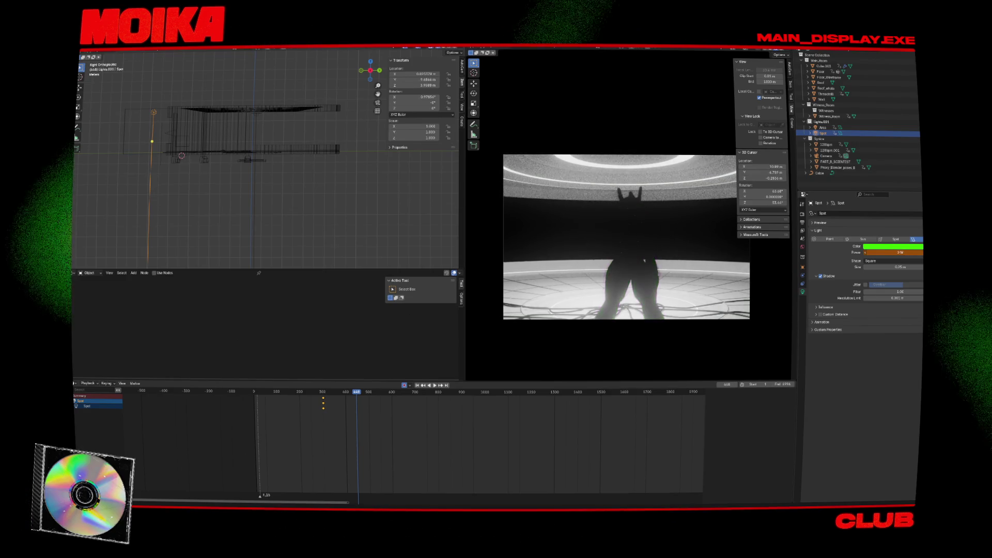
Step: From about frame 295, begin moving the Area light along global Y
click(321, 394)
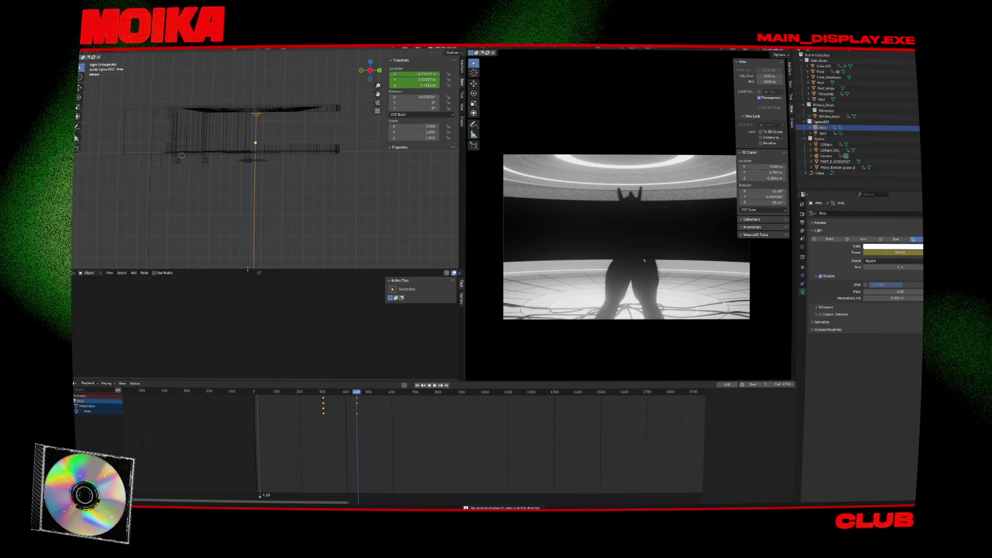
key(g)
key(y)
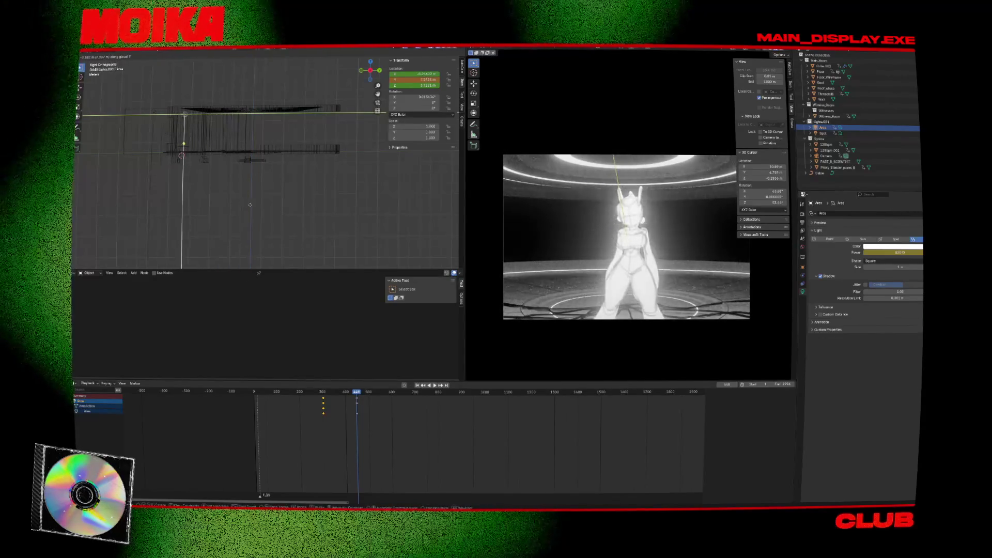
Step: Place the light and change it from Area to Point type
click(260, 211)
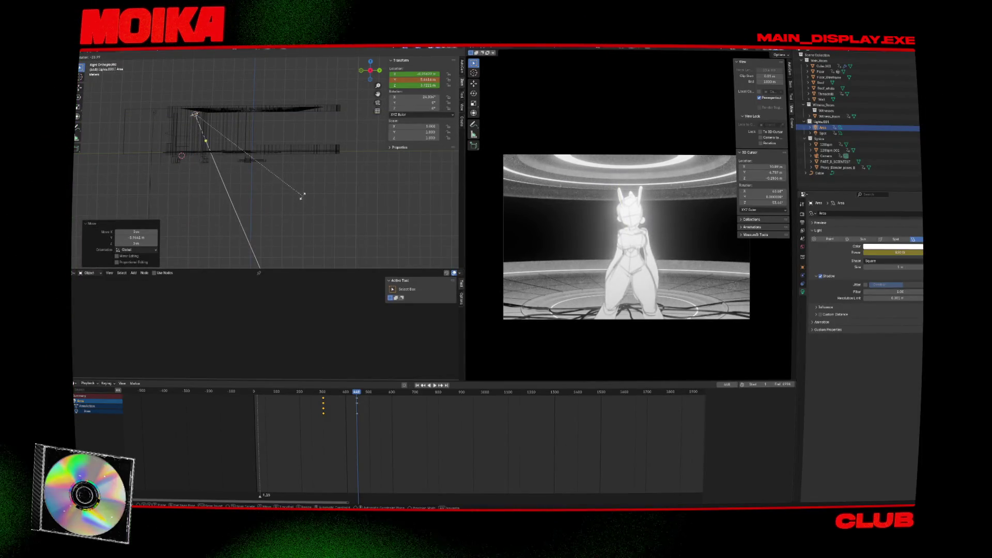
click(836, 240)
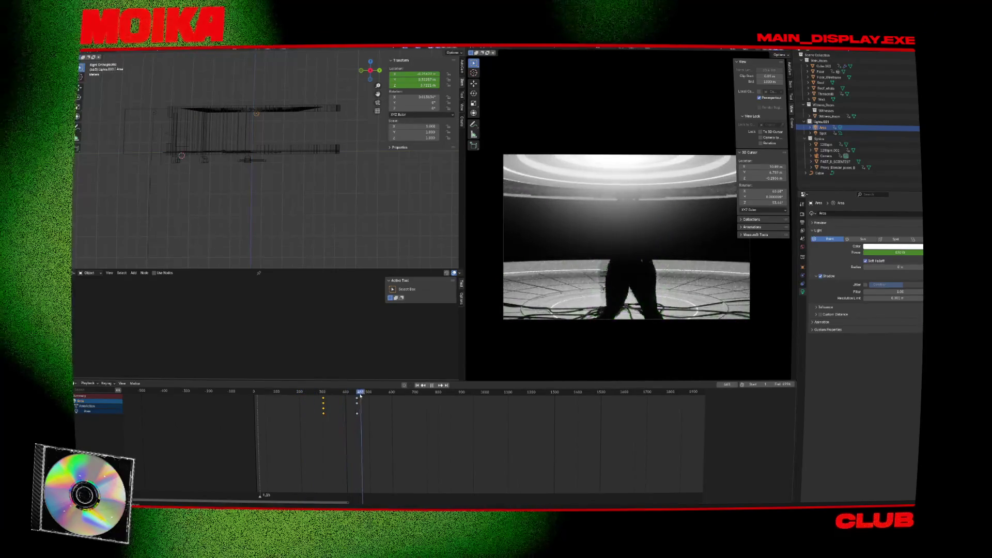
key(space)
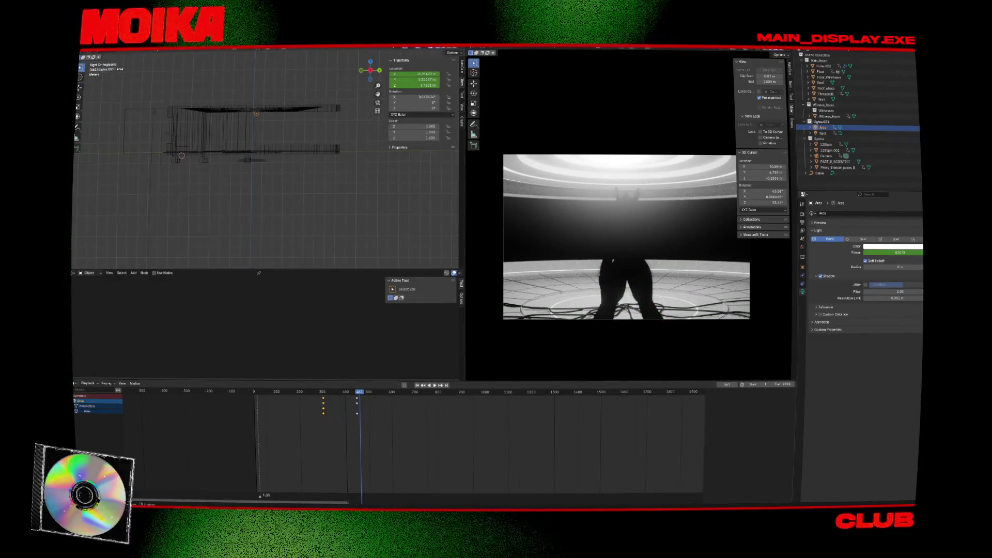
Step: Key the light at frame 441 with only Y Location kept, adjust Y, and save
key(i)
key(x)
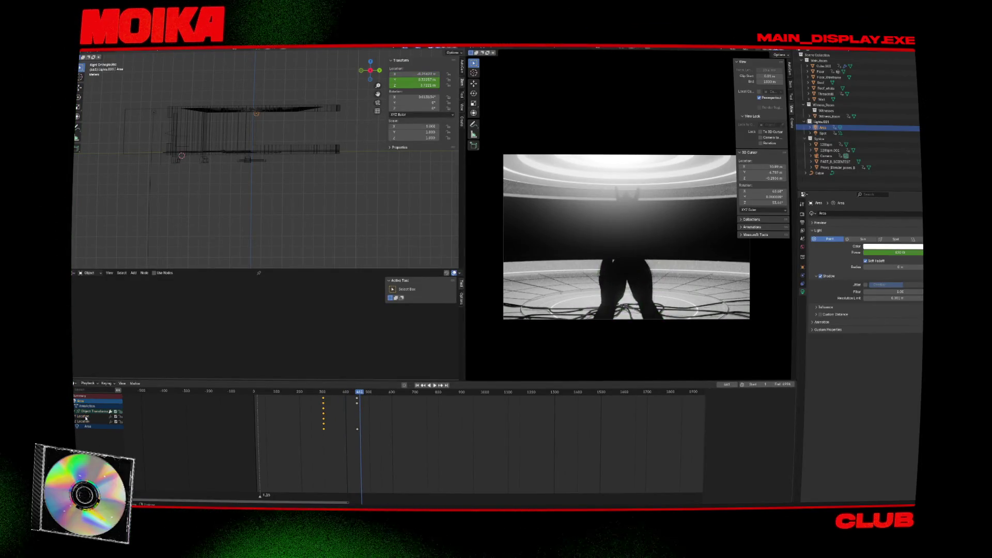
key(x)
key(g)
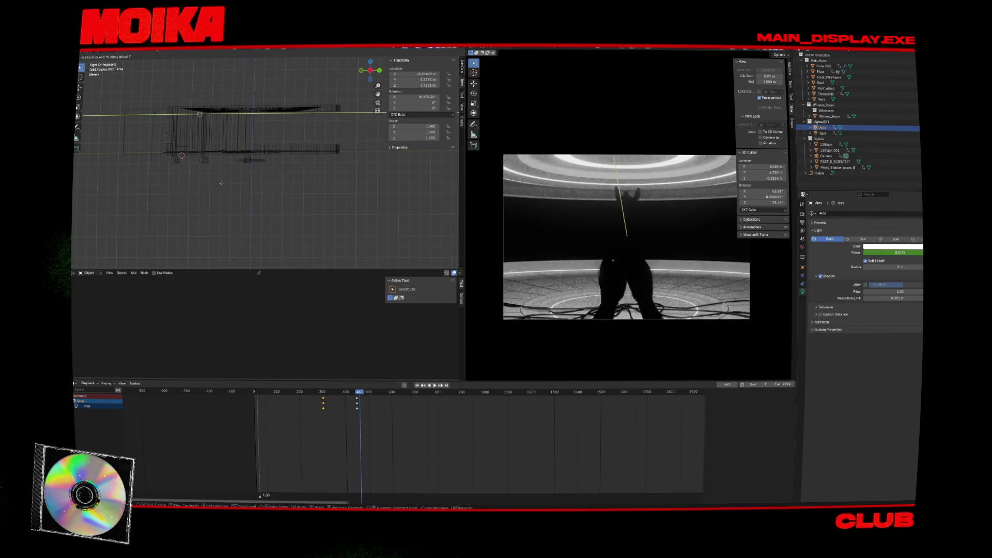
click(383, 255)
key(space)
key(ctrl+s)
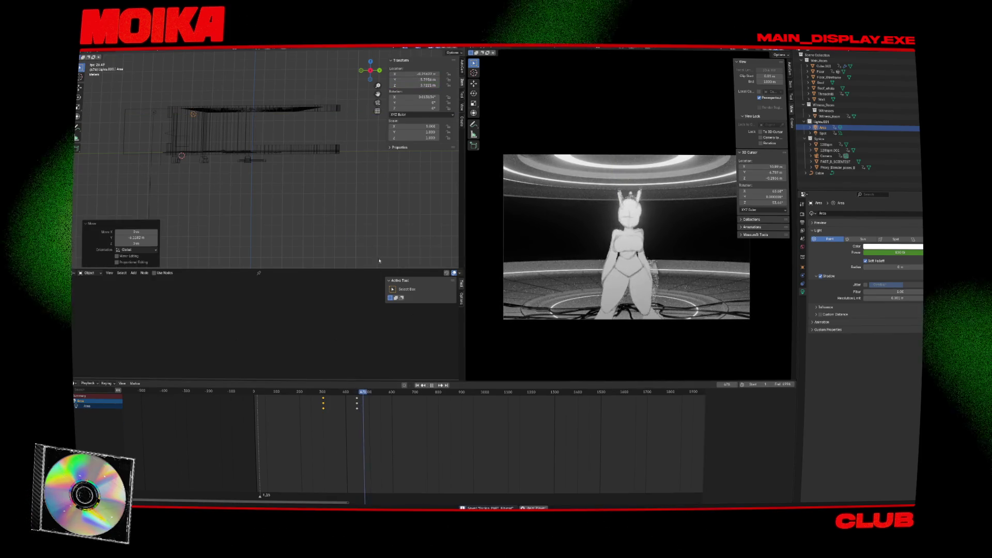
Step: Replay the animation, then select the Spot light at frame 302
key(Escape)
key(space)
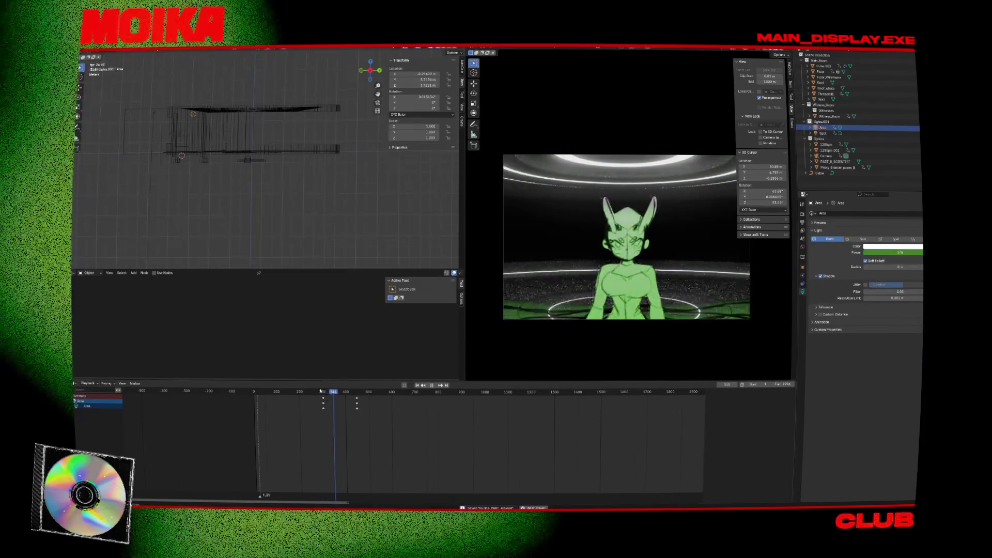
key(space)
click(156, 113)
click(324, 394)
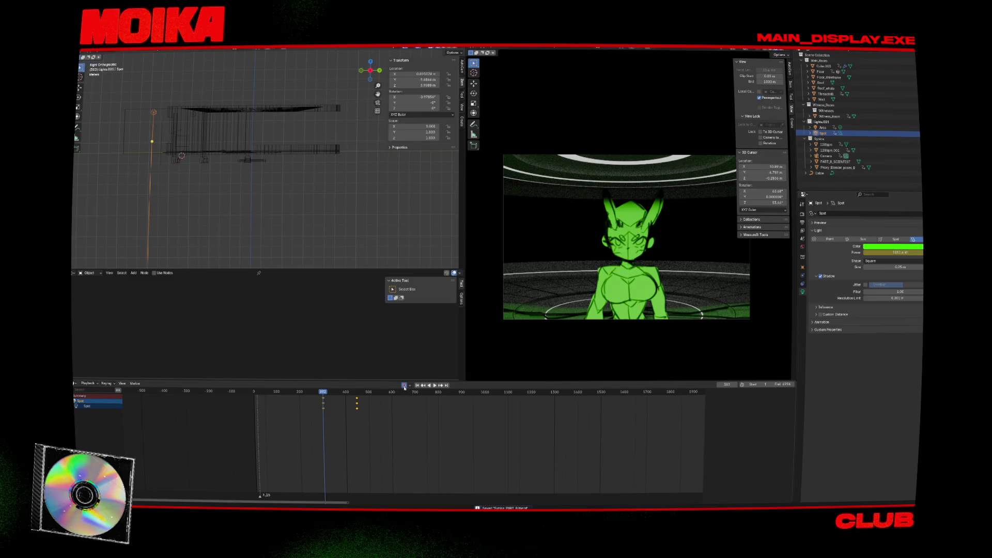
Step: Key the spot light's location at frame 302, then move it to a new position at frame 448
key(g)
click(191, 156)
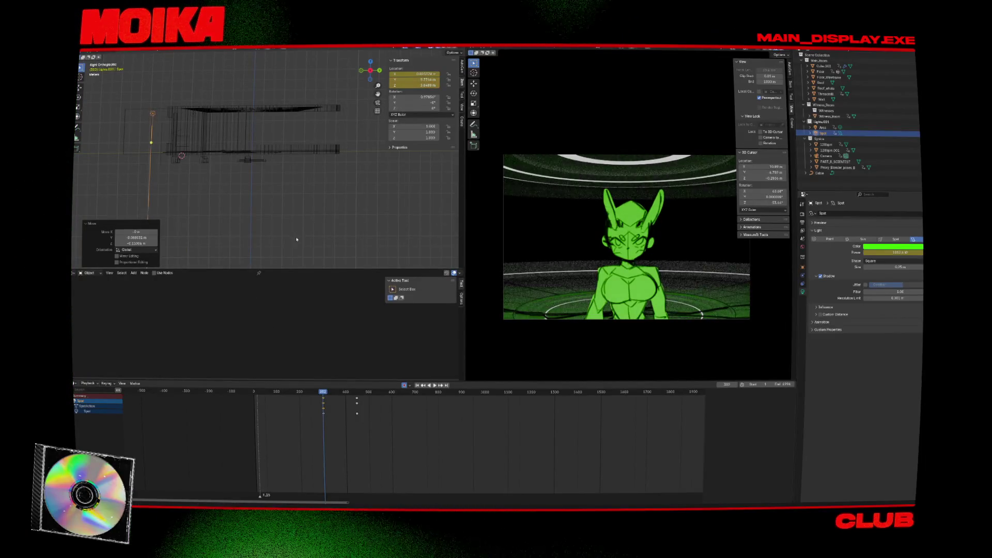
key(Up)
key(g)
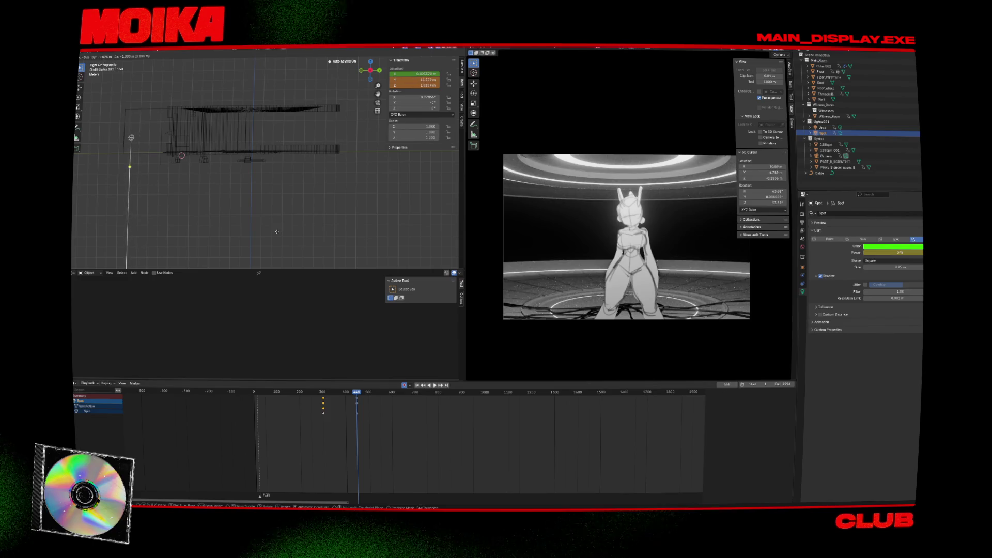
click(323, 344)
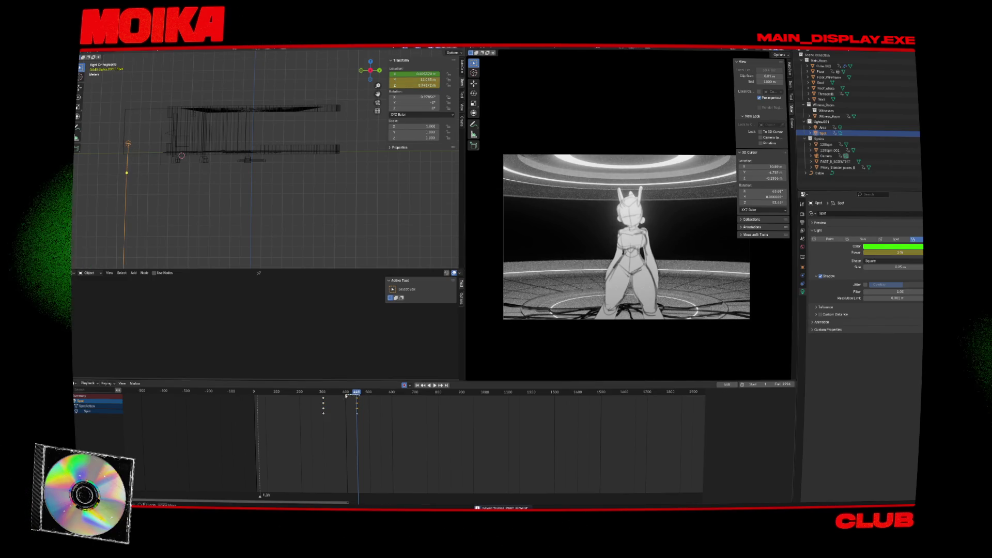
Step: Preview the light move from frame 286, then raise the spot light higher
drag(346, 395, 319, 392)
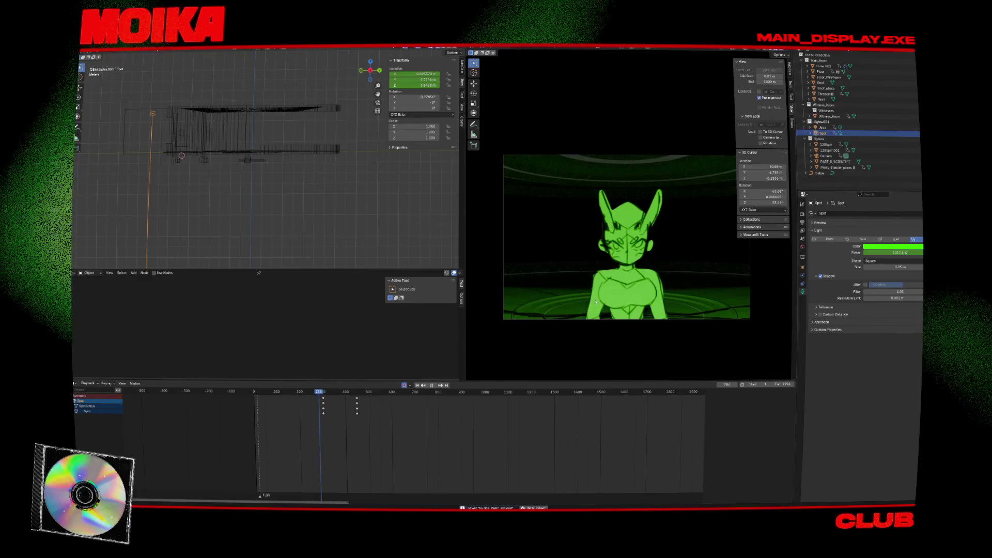
key(space)
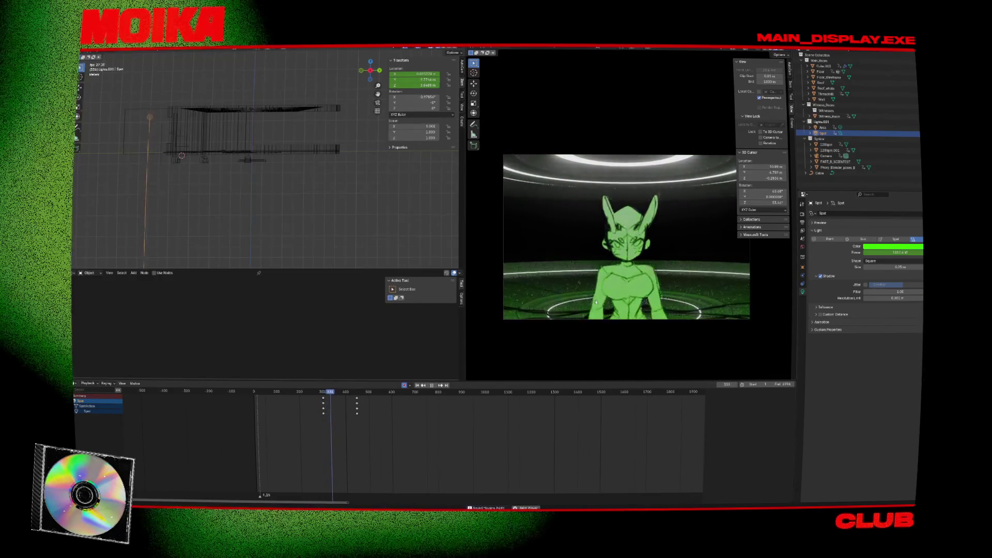
key(space)
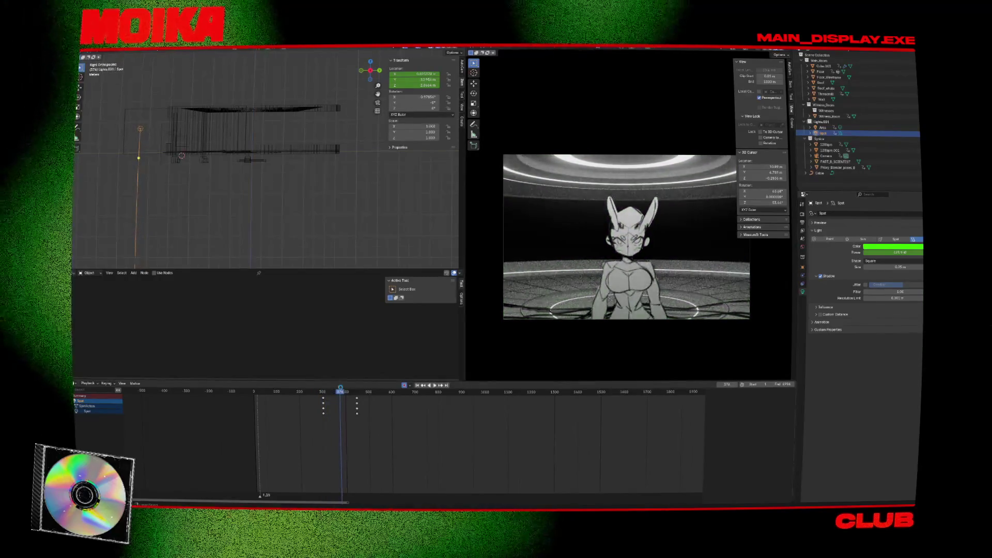
key(g)
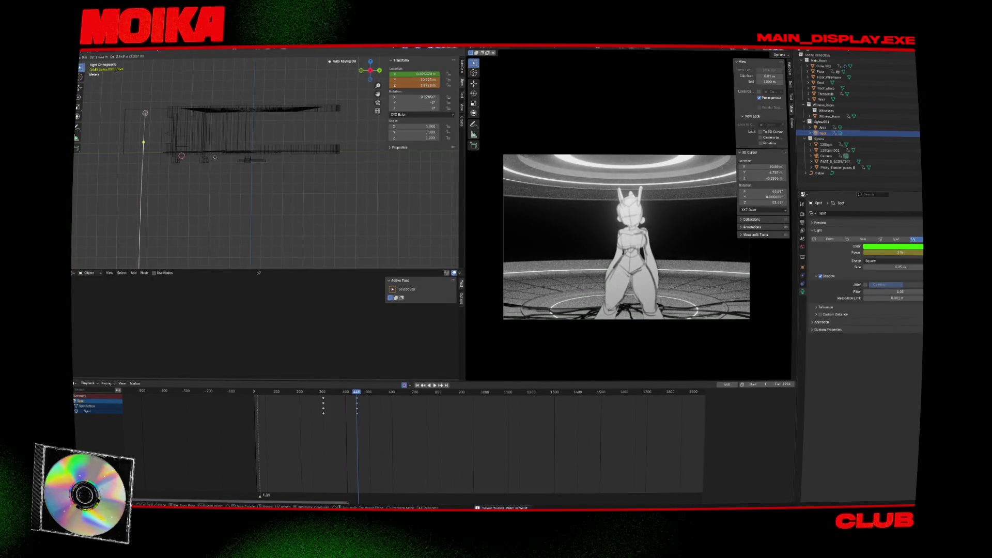
click(230, 154)
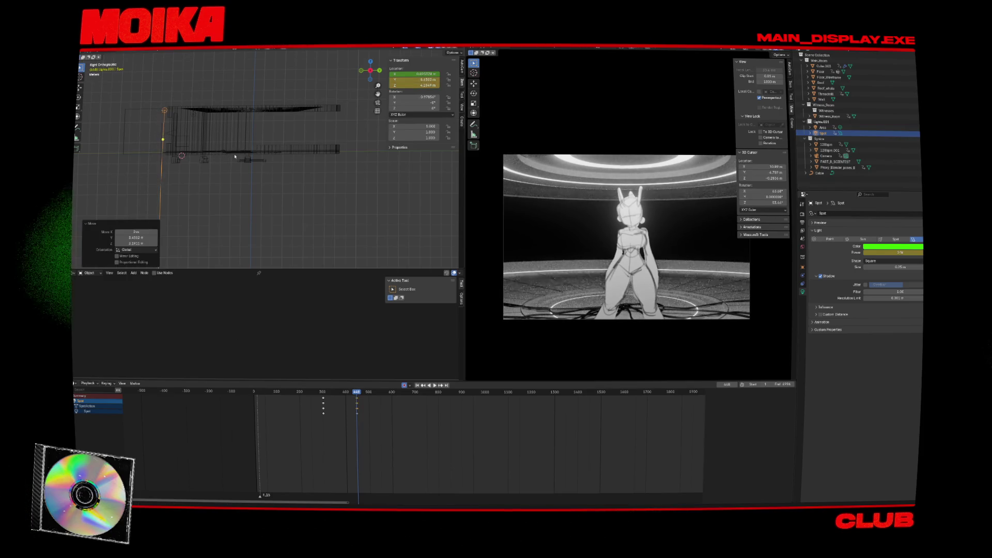
Step: Shift all of the spot light's keyframes 71 frames earlier in the dope sheet
click(348, 392)
key(space)
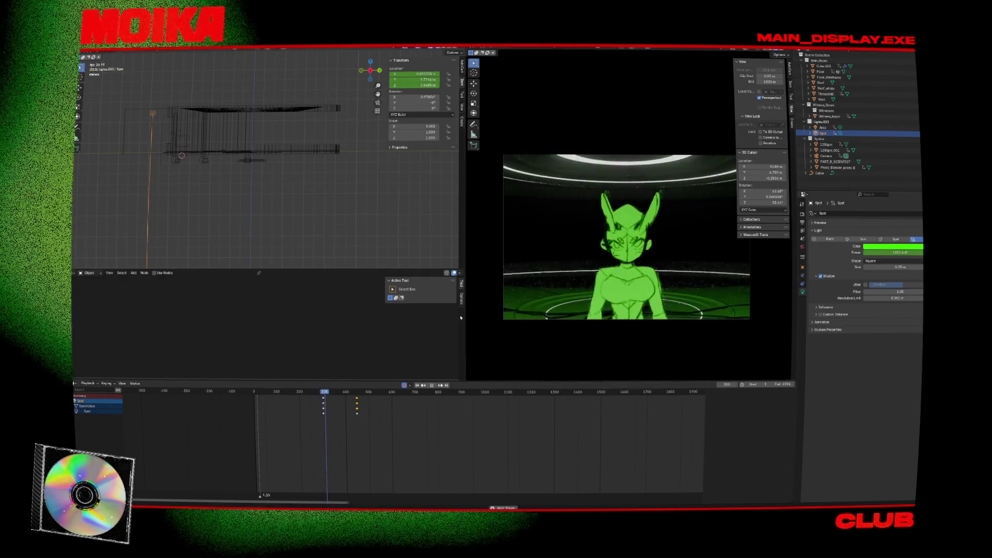
key(a)
key(g)
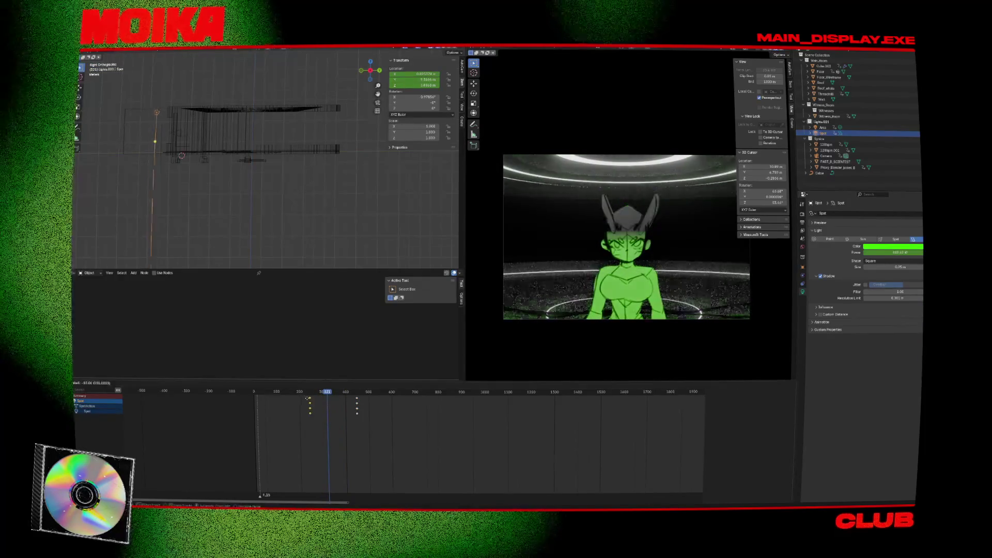
click(334, 398)
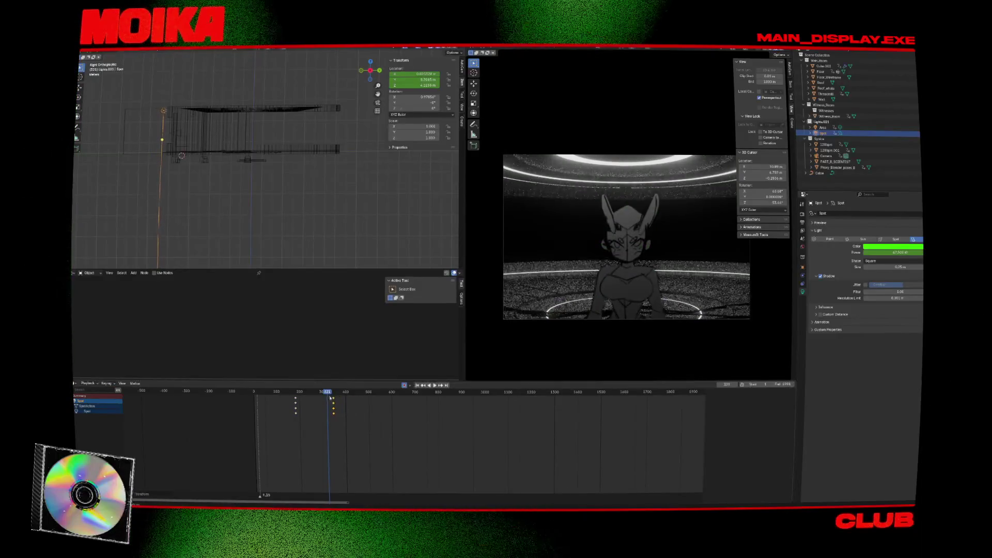
Step: Replay the lighting from frames 237 and 175, then select Proxy_Blender_poses_B
click(306, 394)
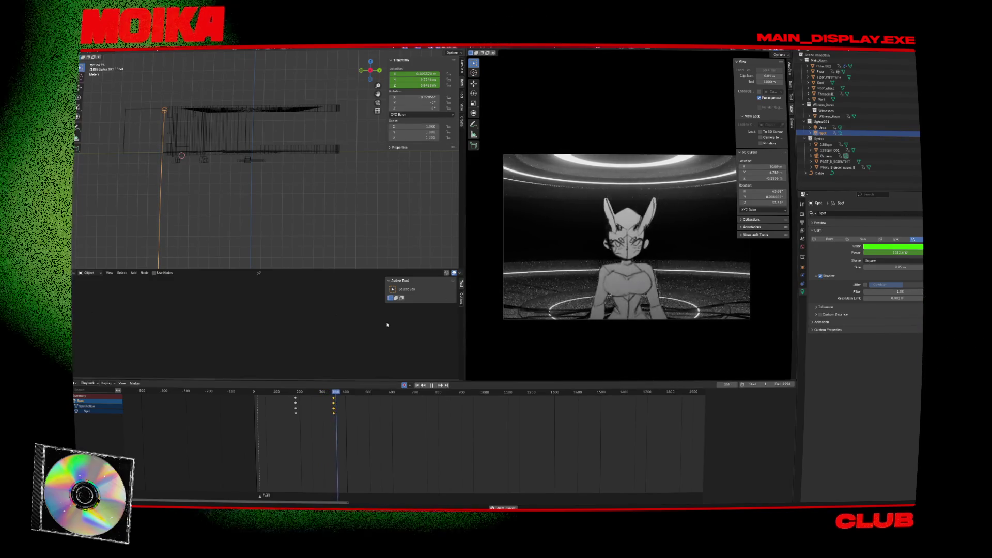
key(space)
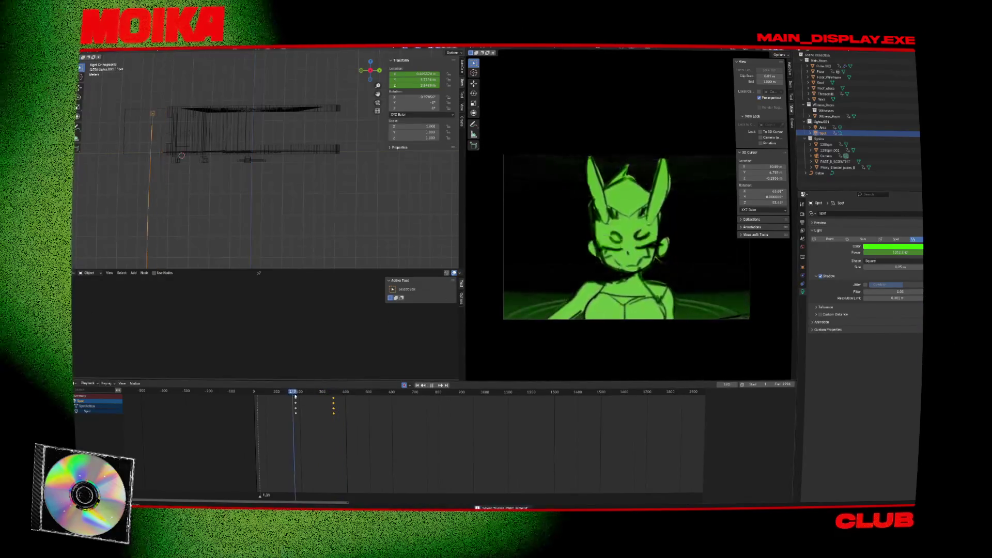
click(294, 394)
key(space)
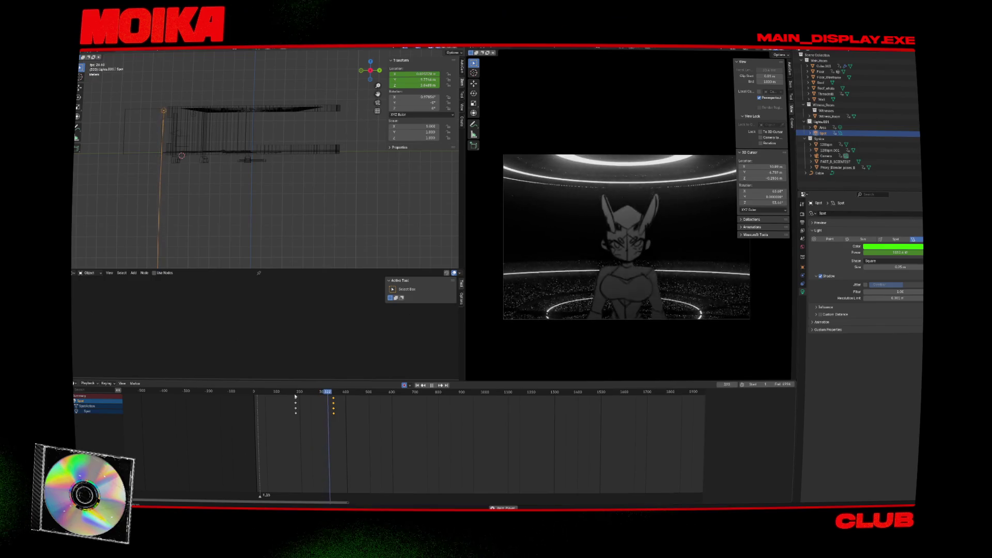
click(202, 139)
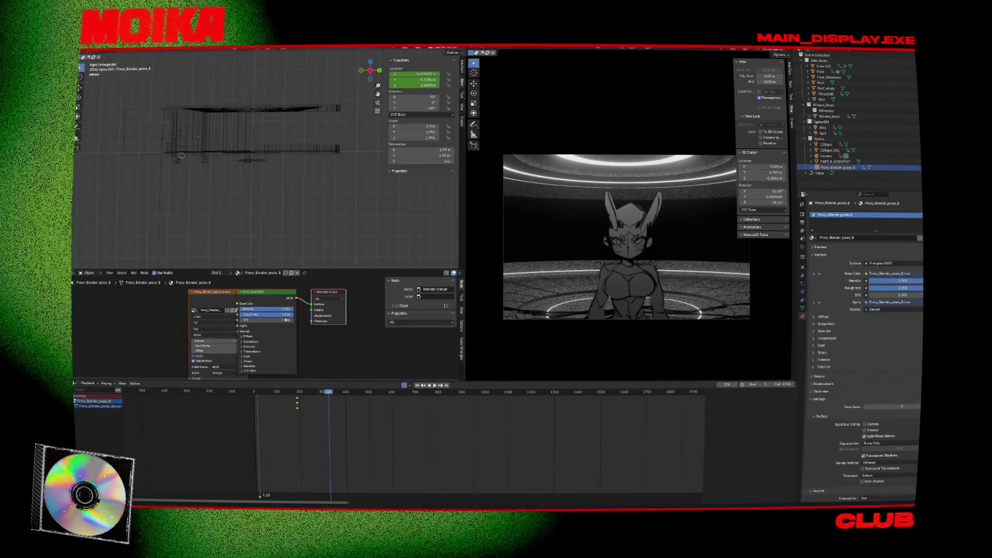
Step: Move the character proxy nearer the camera and save the project
key(g)
click(300, 156)
key(ctrl+s)
key(space)
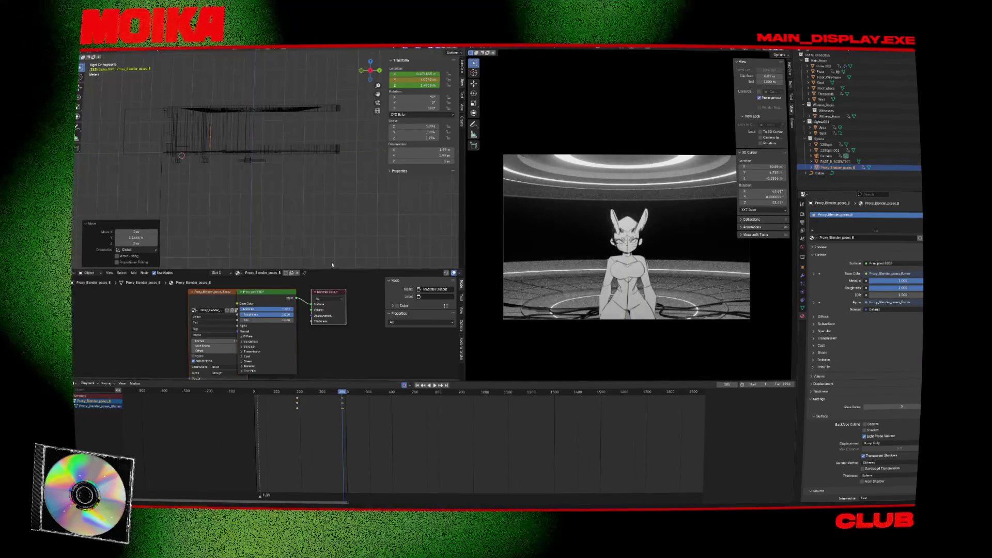
click(313, 207)
Step: Advance one frame and shift the proxy along the Y axis
key(Right)
key(g)
key(y)
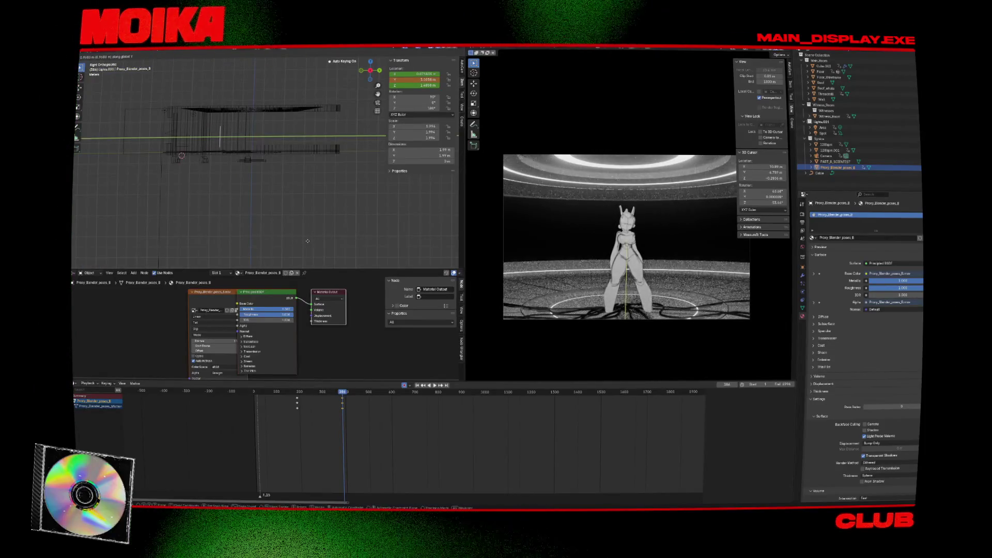
click(309, 213)
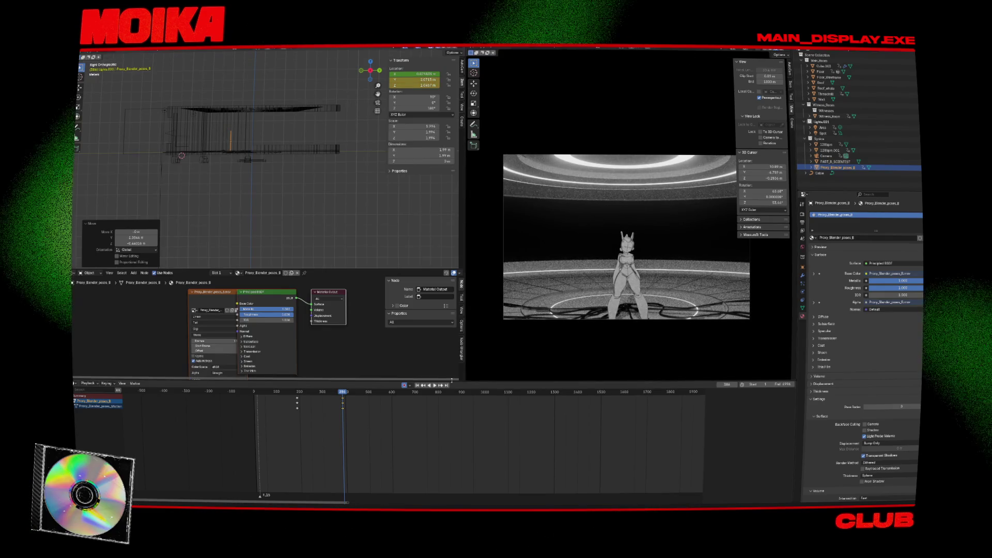
click(383, 430)
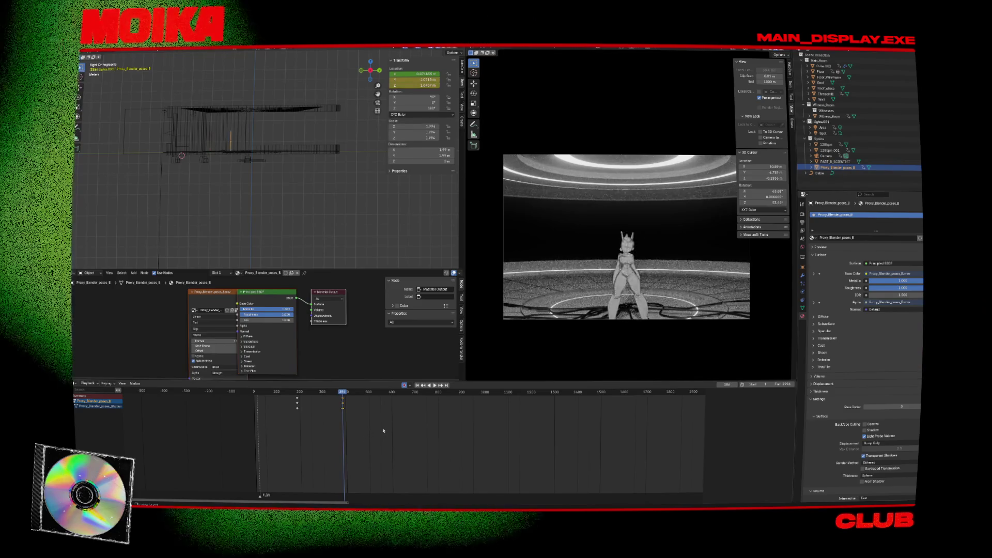
Step: Undo the last move, rewind to frame 189, and jump to the keyframe at frame 385
key(ctrl+z)
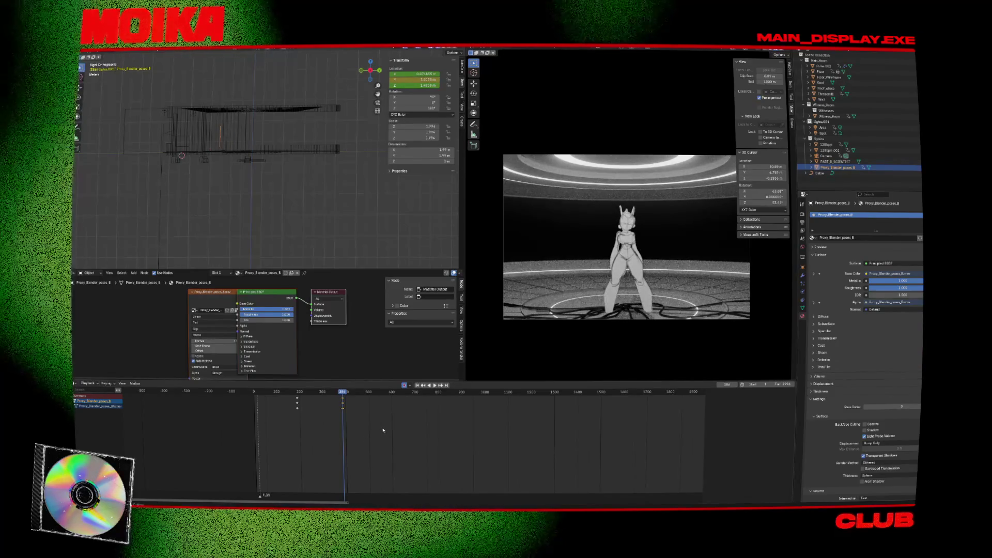
key(Left)
drag(341, 398, 297, 399)
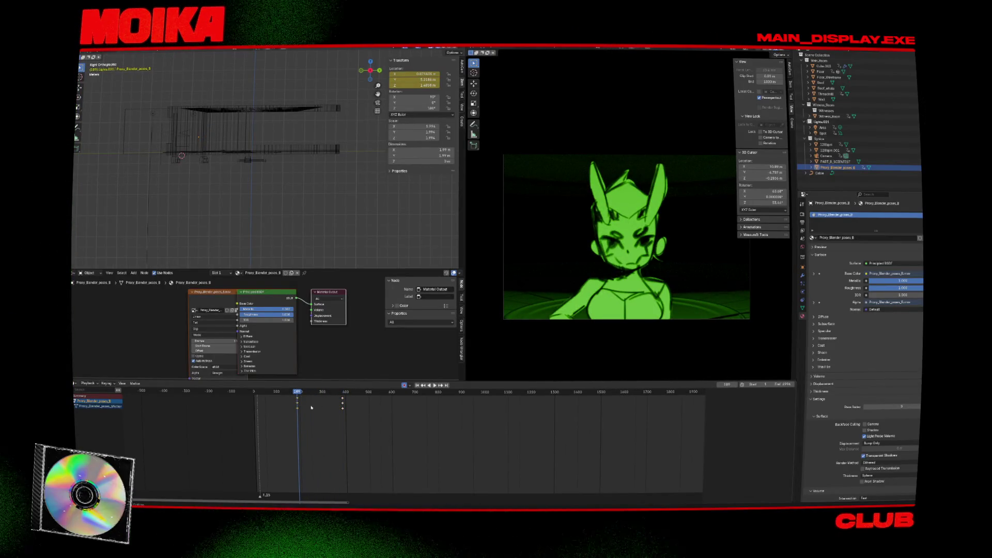
key(Up)
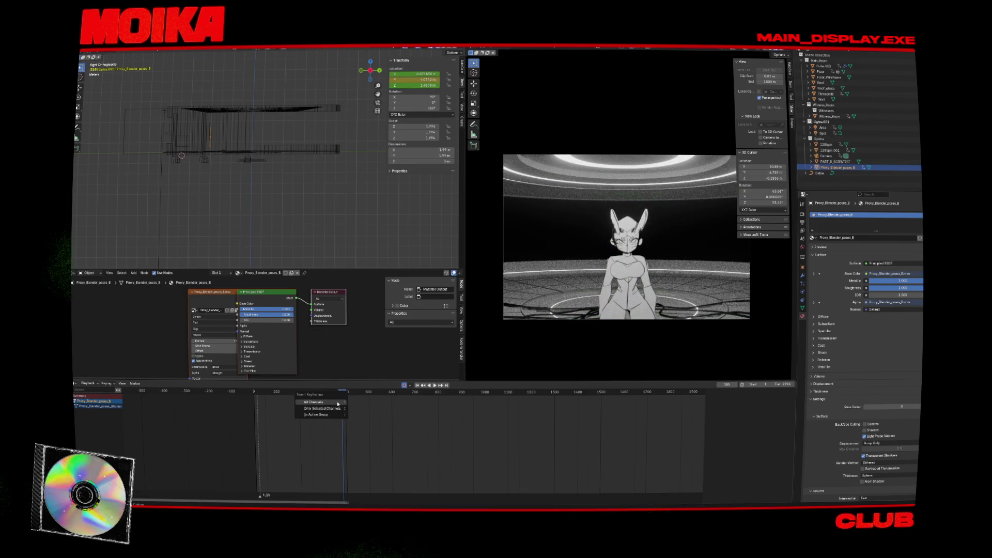
Step: Insert keyframes on all of the proxy's channels, including its rotation and scale
click(77, 406)
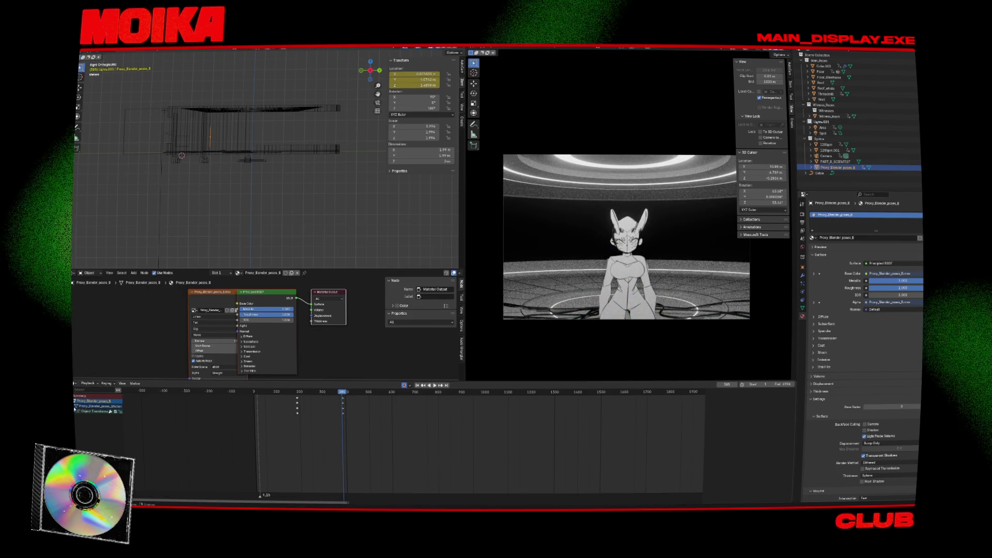
click(77, 412)
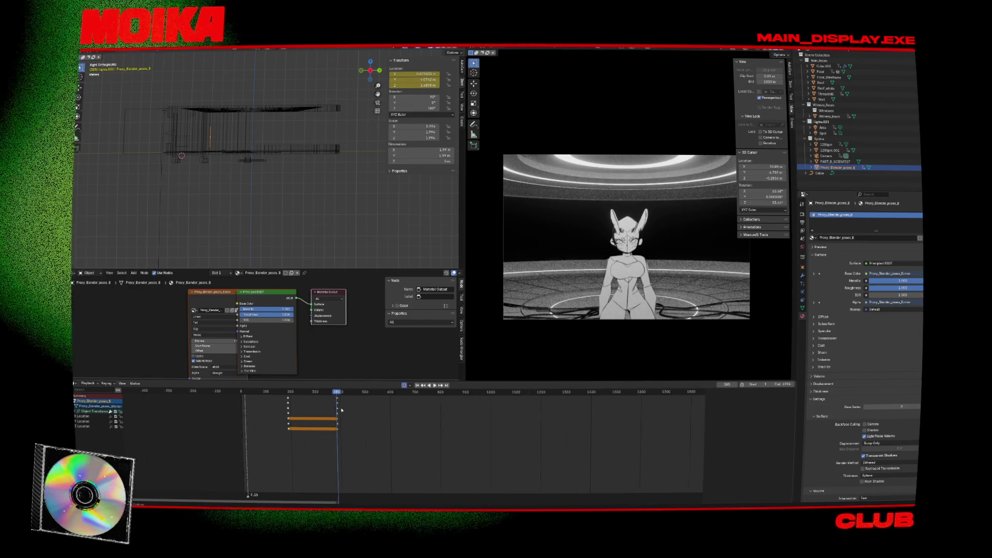
scroll(306, 406, up, 2)
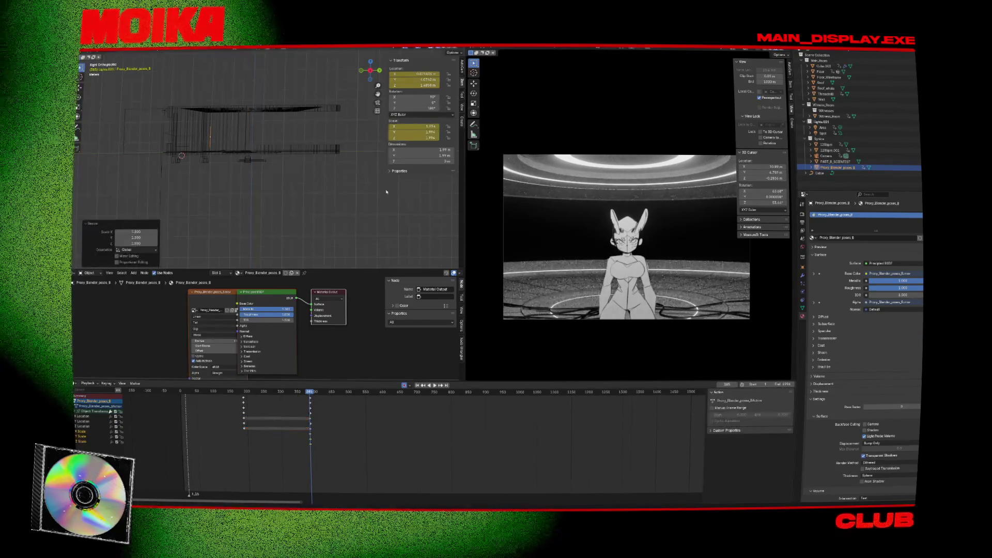
key(r)
key(Return)
key(i)
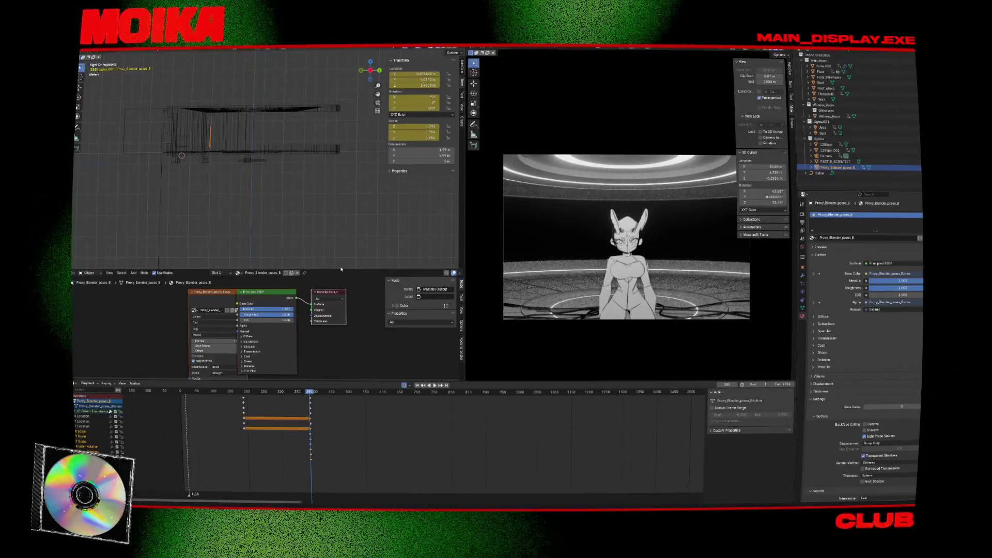
Step: Reselect the character proxy and return to the keyframe at frame 386
key(alt+a)
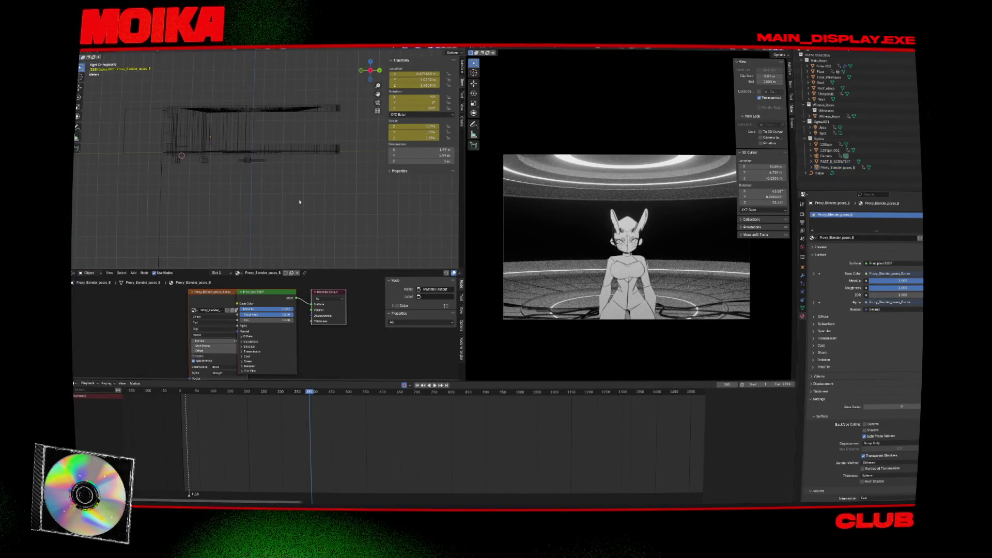
key(ctrl+z)
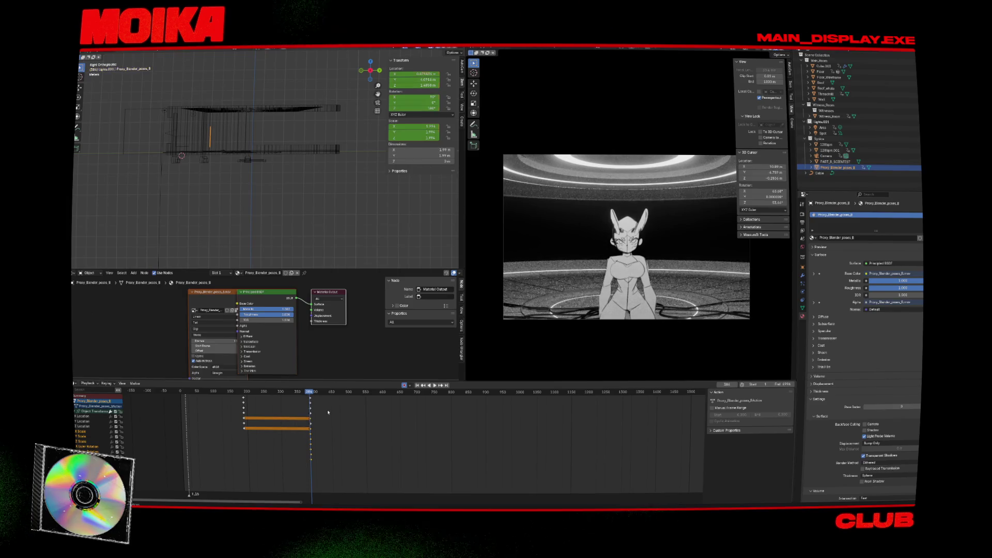
key(Down)
key(Up)
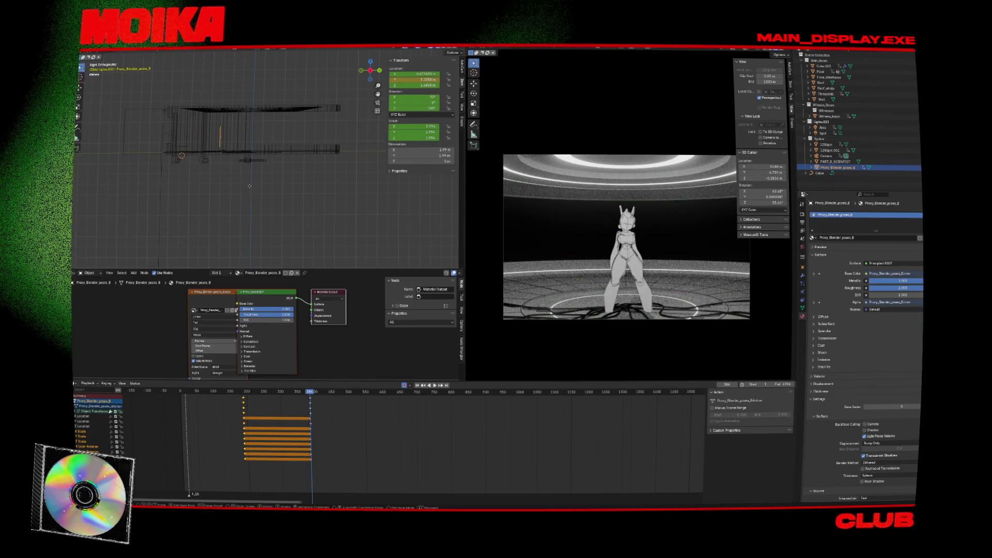
Step: Move the proxy, scale it up to 1.398, and reposition it
key(g)
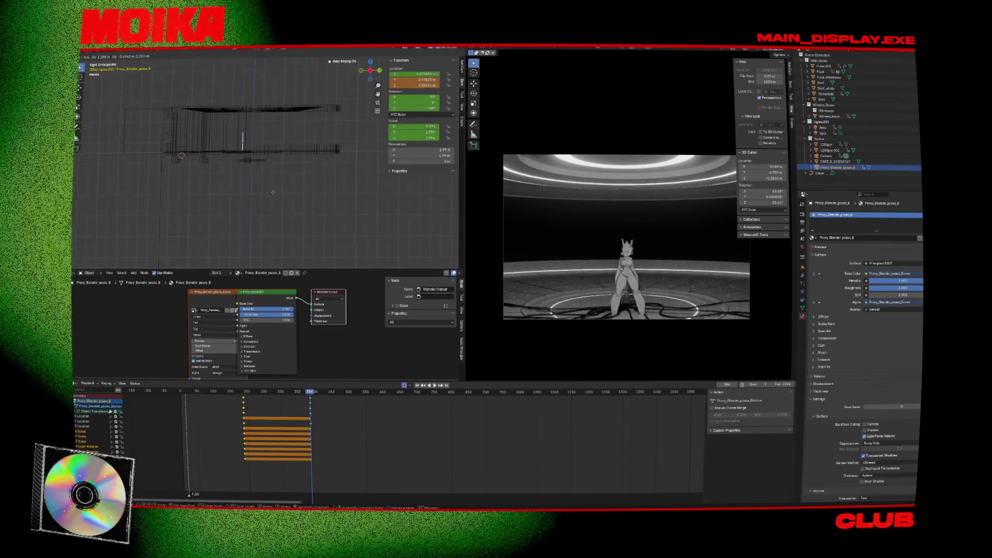
click(274, 191)
key(s)
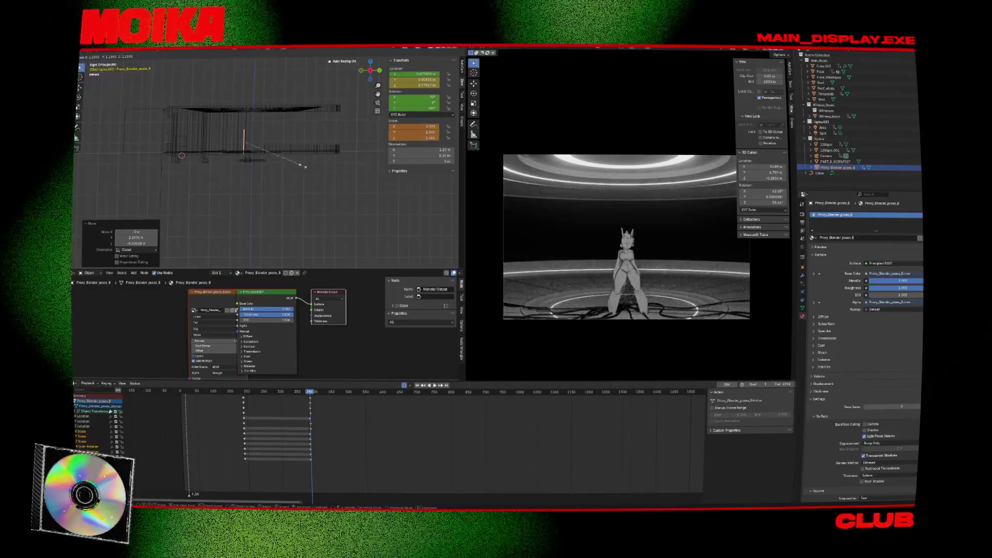
click(315, 170)
key(g)
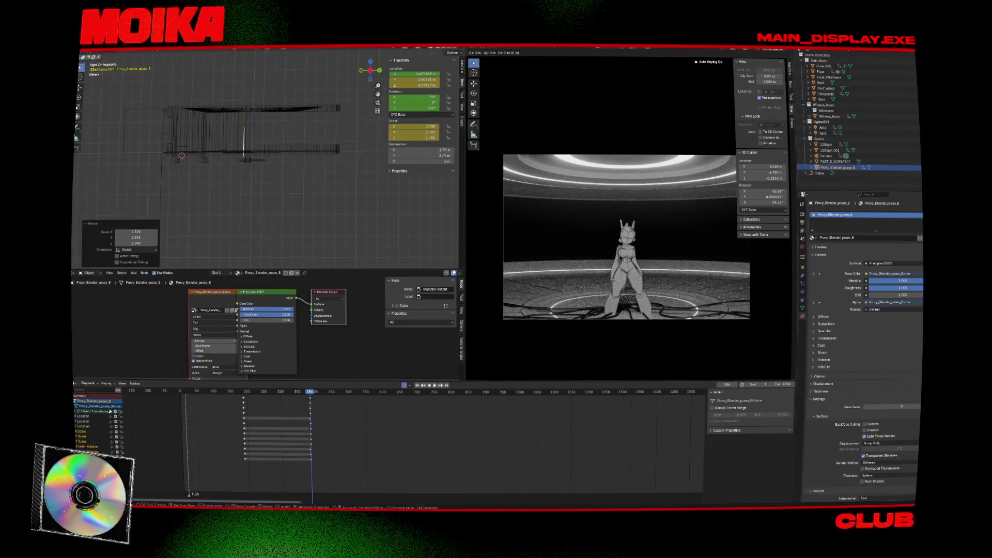
click(617, 269)
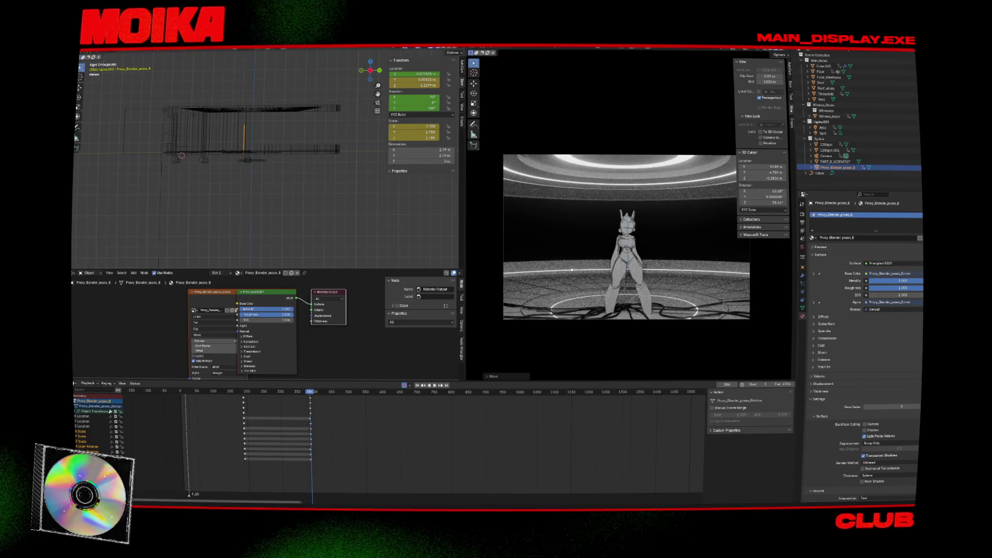
Step: Lower the proxy 0.066 m along Z and save the blend file
key(g)
key(z)
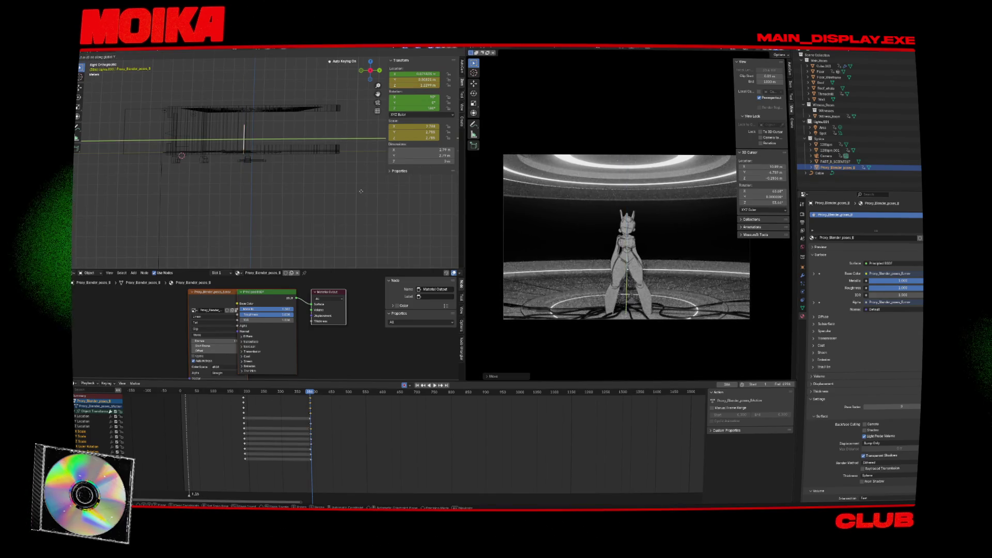
click(355, 192)
key(g)
key(z)
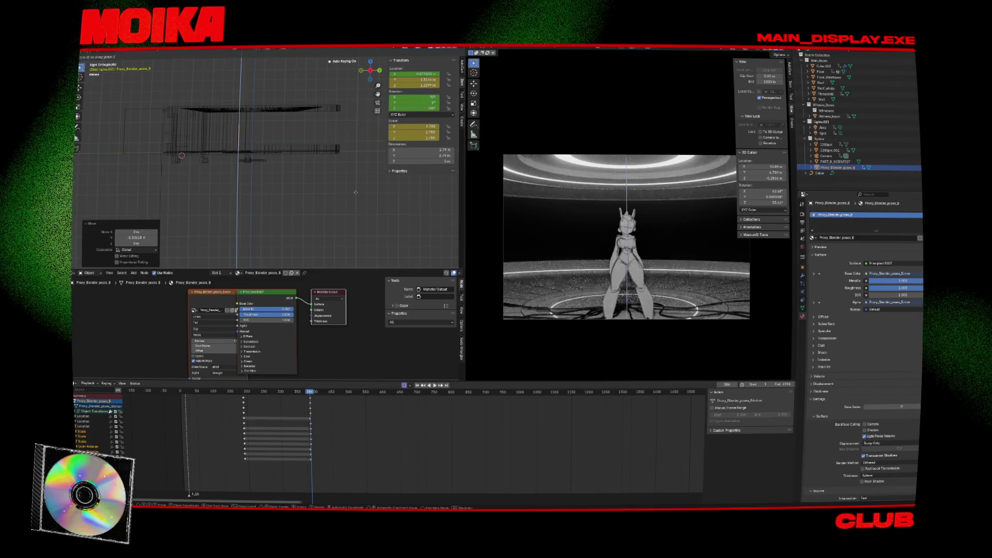
click(355, 196)
key(ctrl+s)
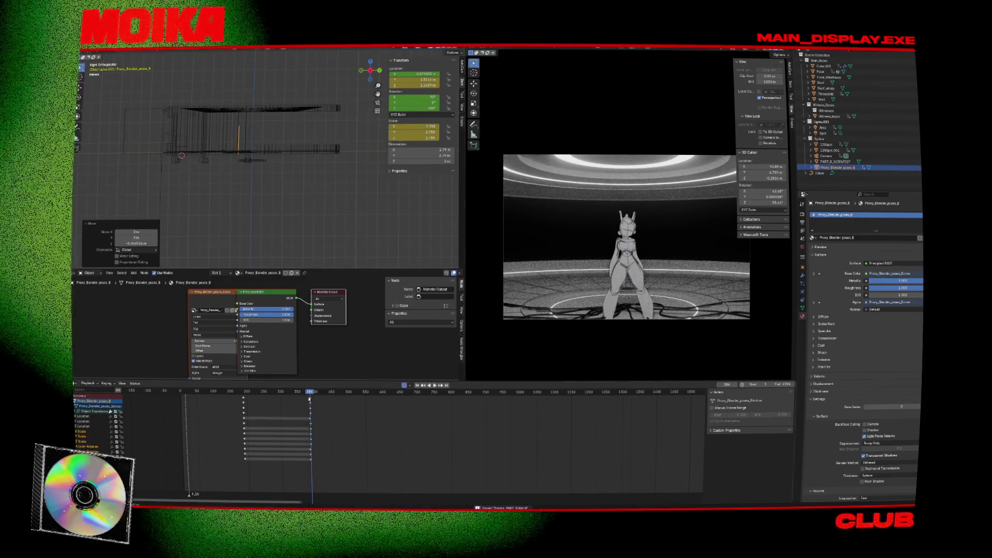
Step: Stop playback at frame 402 and select the Camera
key(space)
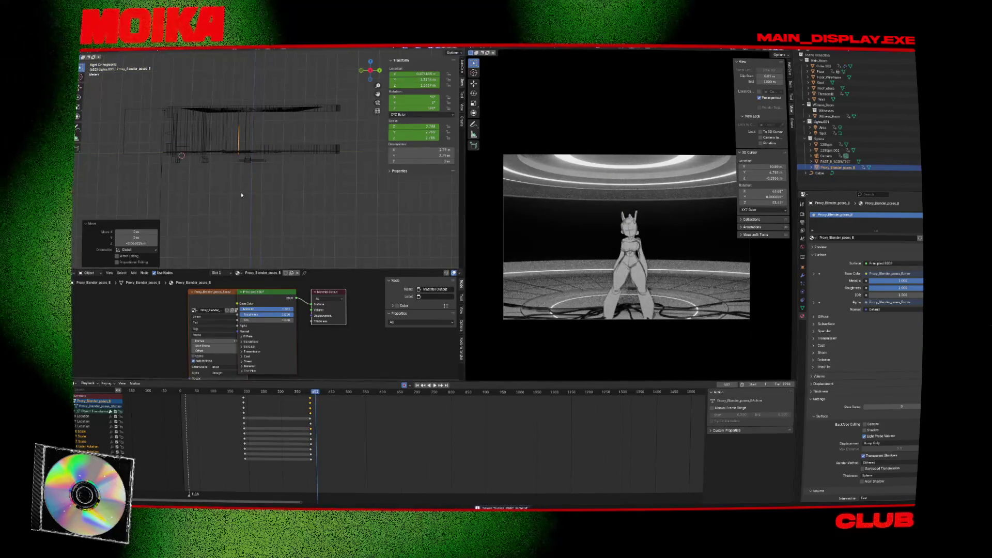
click(171, 139)
click(171, 138)
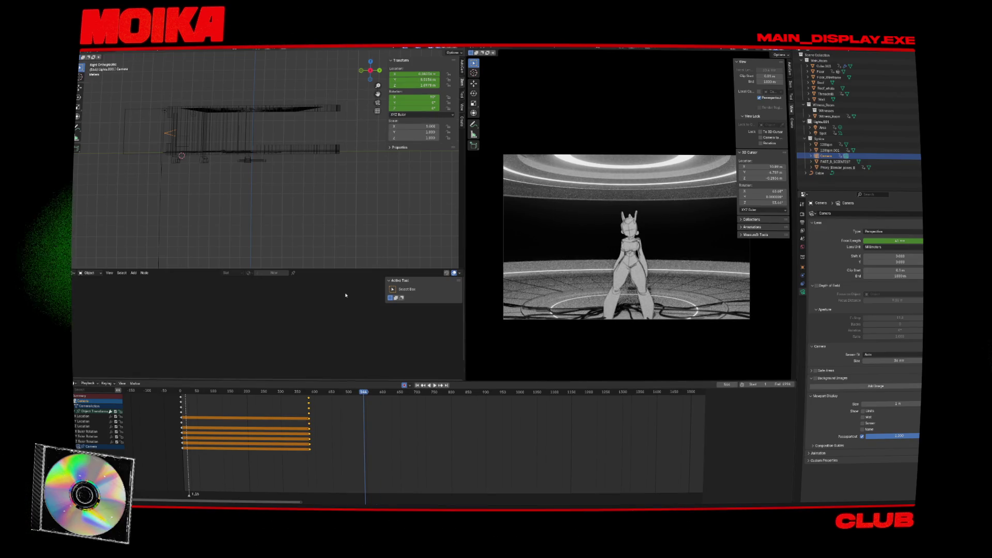
Step: Move the camera along Y, keyframe it, delete stray keys near frame 598, and preview
key(y)
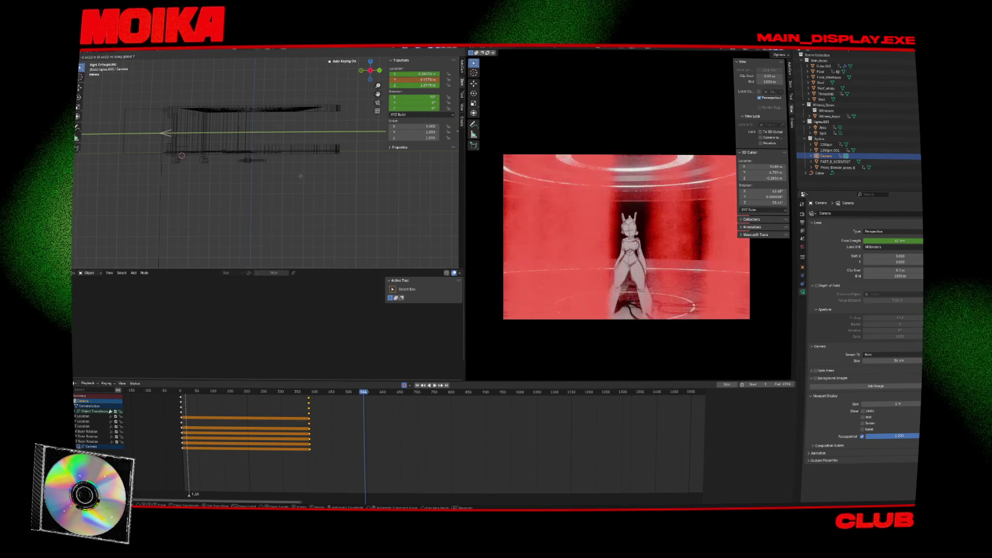
mouse_move(301, 177)
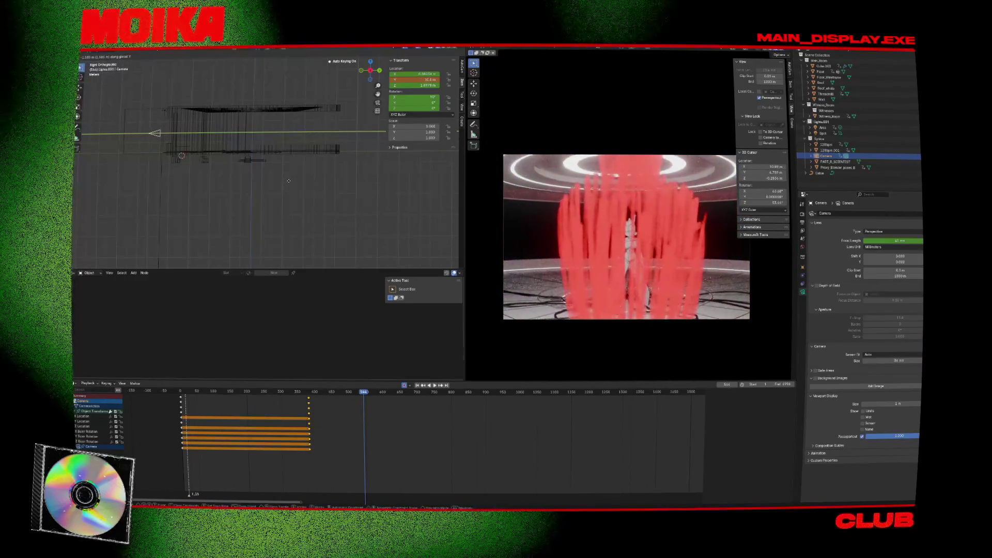
click(283, 184)
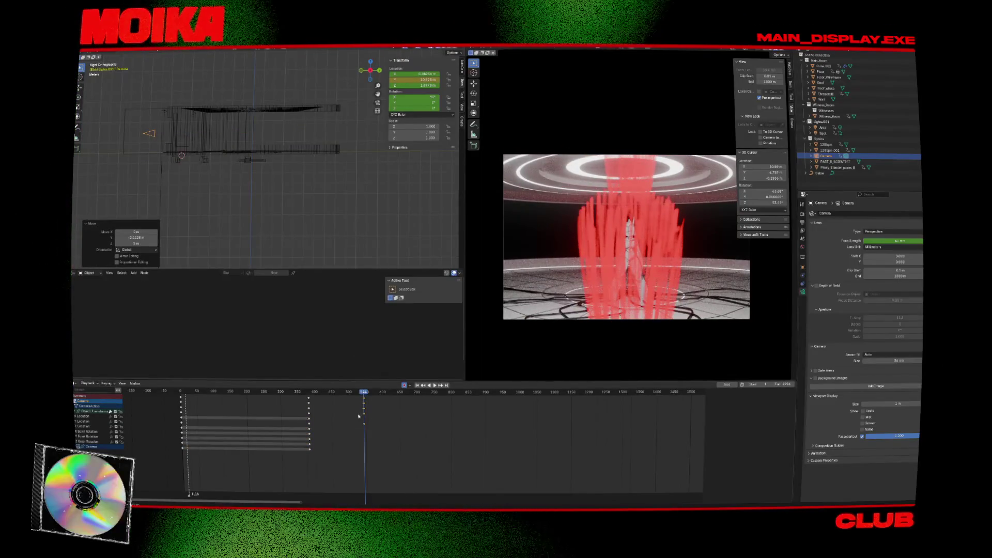
key(i)
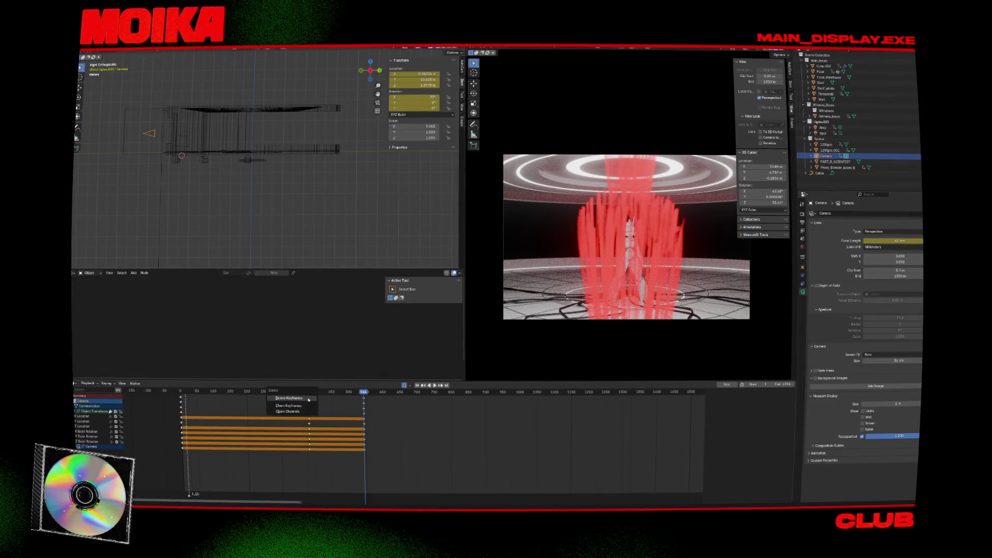
click(308, 399)
click(312, 392)
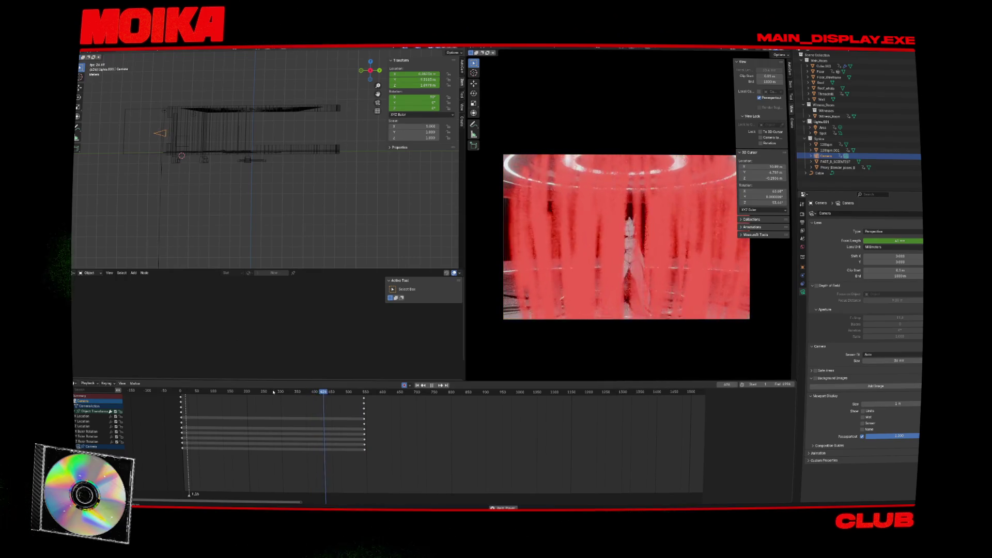
key(shift+ctrl+space)
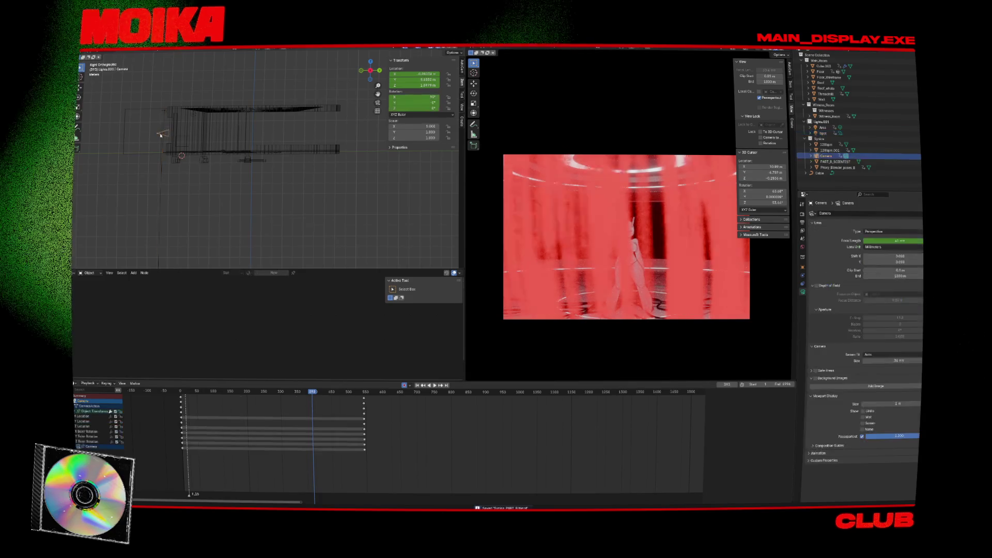
Step: Reframe the camera, key a 32 mm focal length, and replay from the start
key(g)
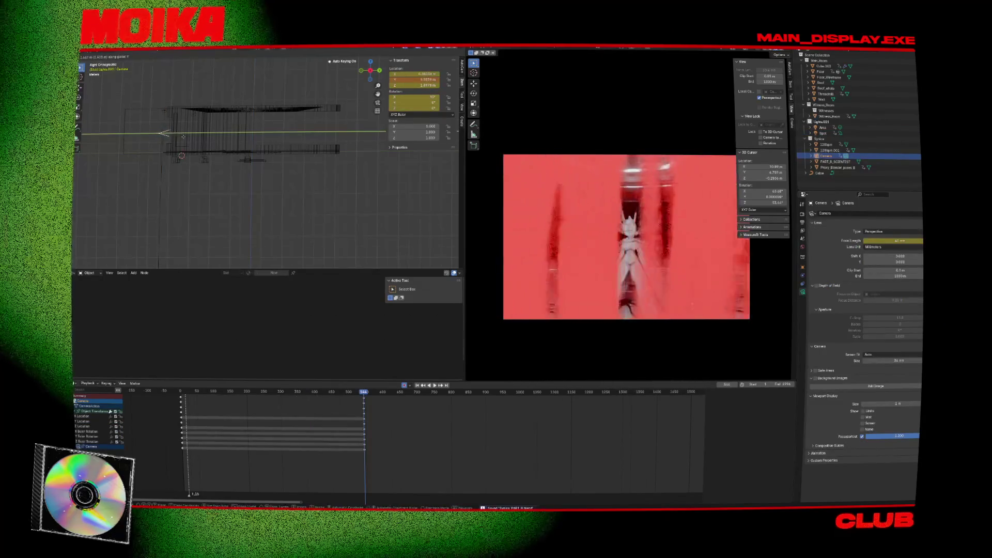
click(667, 273)
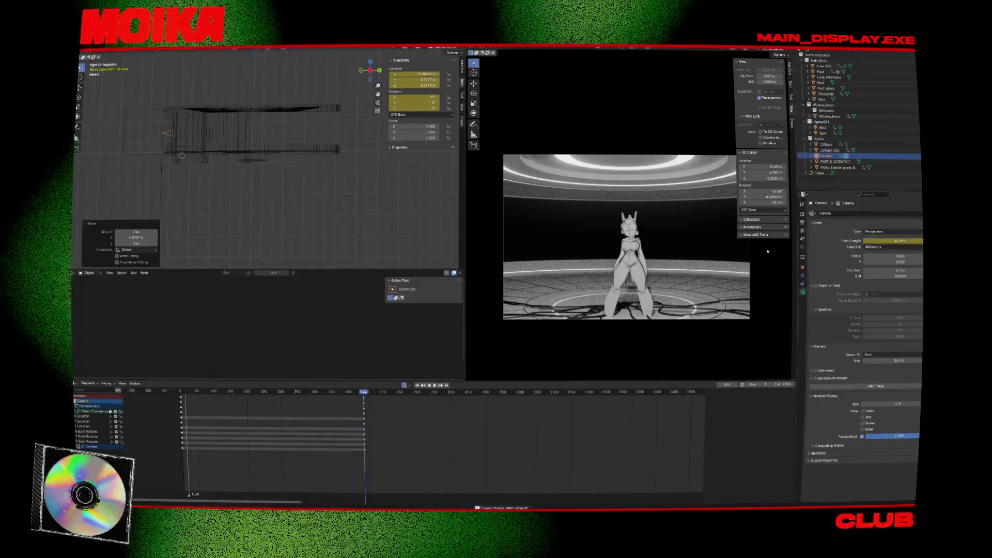
drag(899, 240, 868, 241)
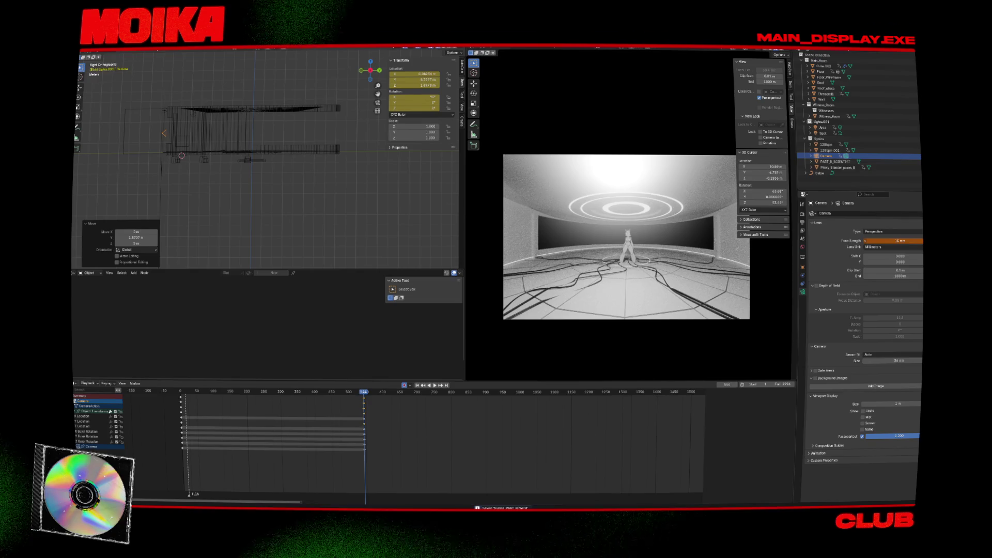
key(i)
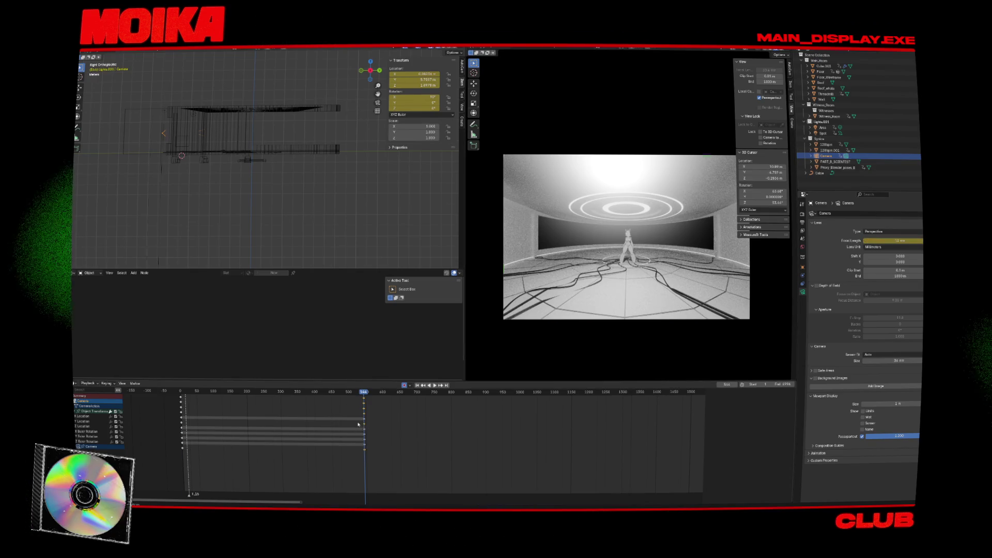
key(shift+Left)
key(space)
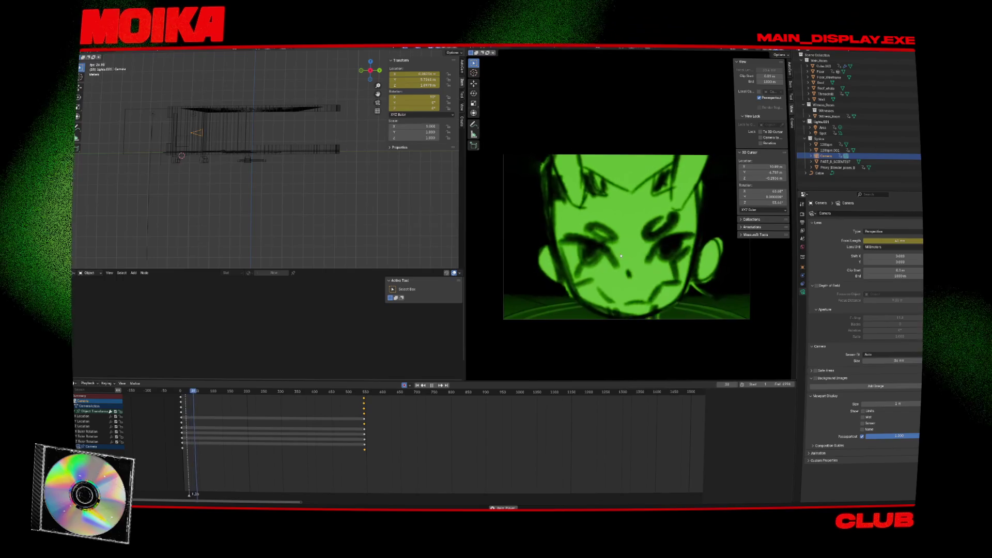
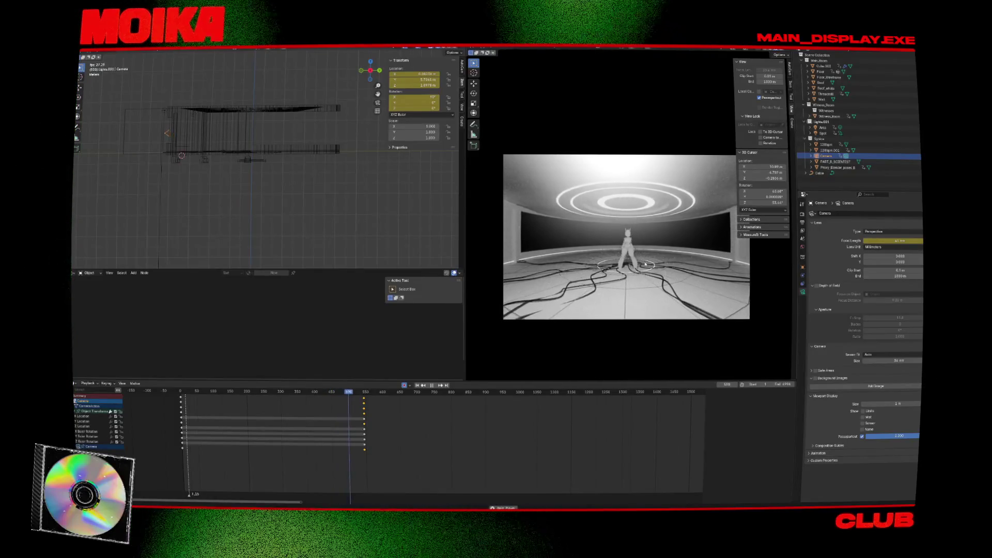
Step: Play the camera animation from the first frame to preview the move
scroll(643, 262, up, 2)
scroll(638, 265, down, 1)
key(Escape)
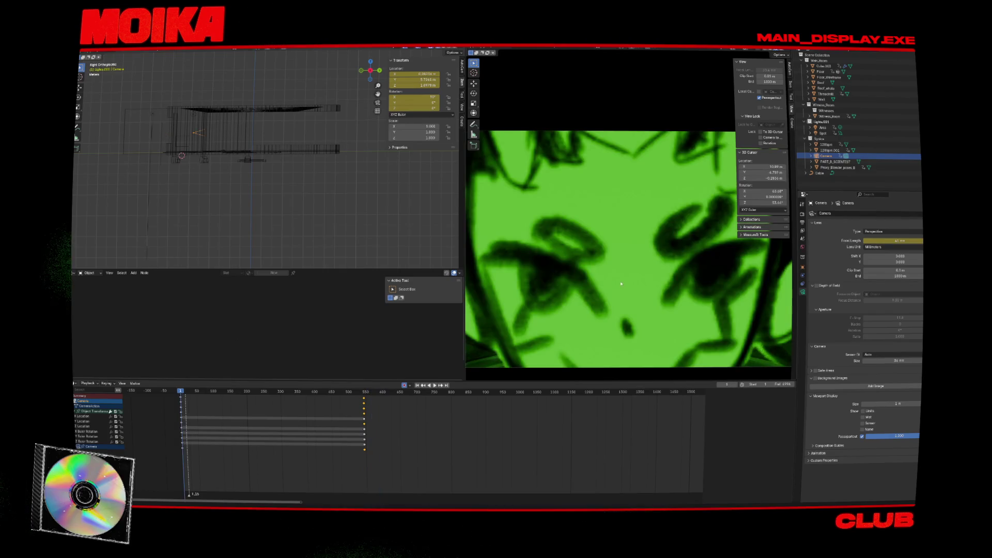
key(space)
click(440, 392)
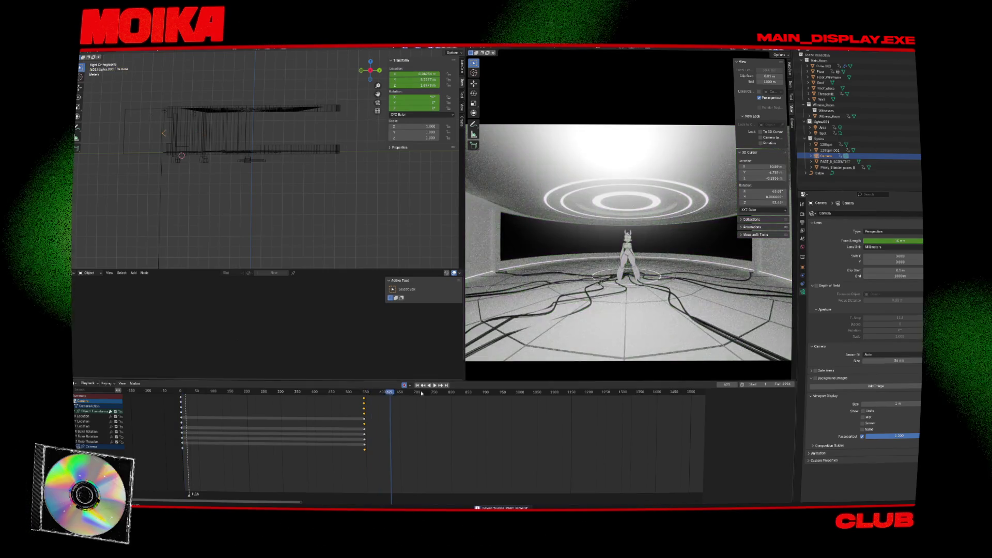
key(space)
Step: Review frames 567–680, then shift the camera's final keyframes 40 frames later
click(409, 398)
drag(416, 398, 402, 398)
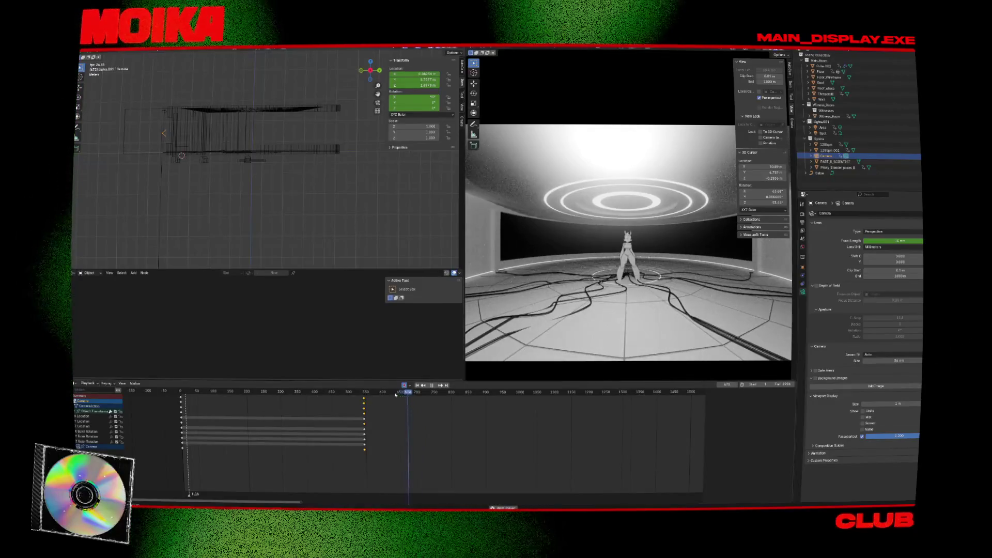
key(space)
click(378, 392)
key(space)
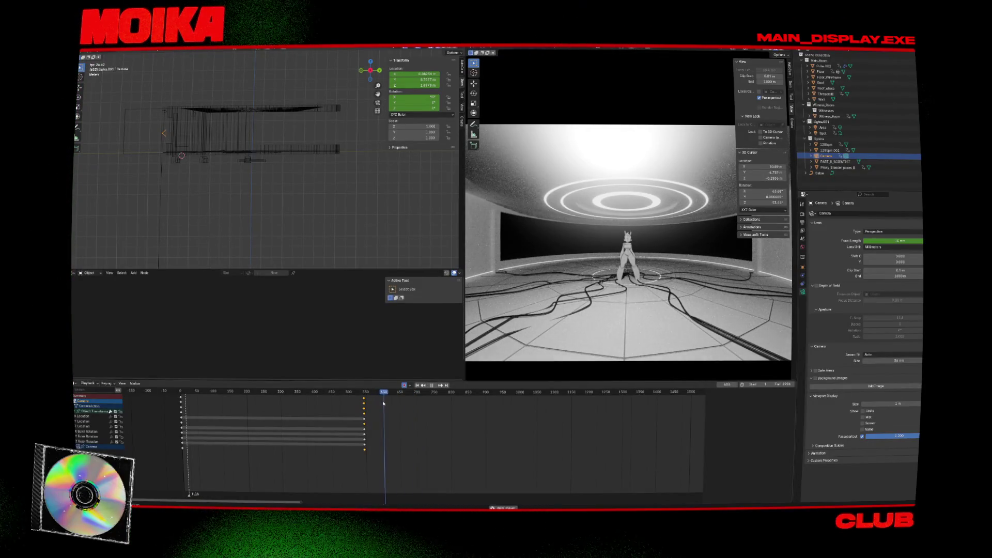
click(369, 394)
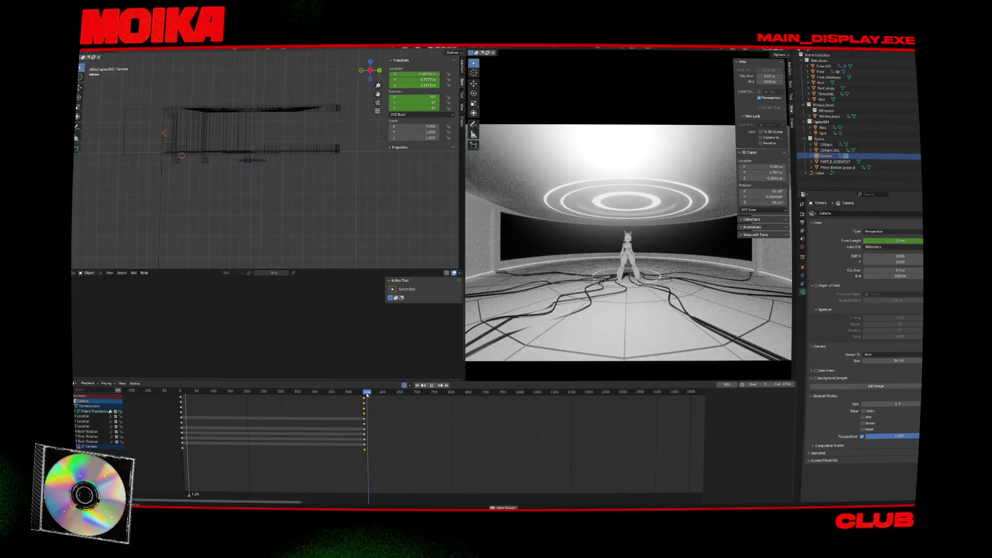
key(Escape)
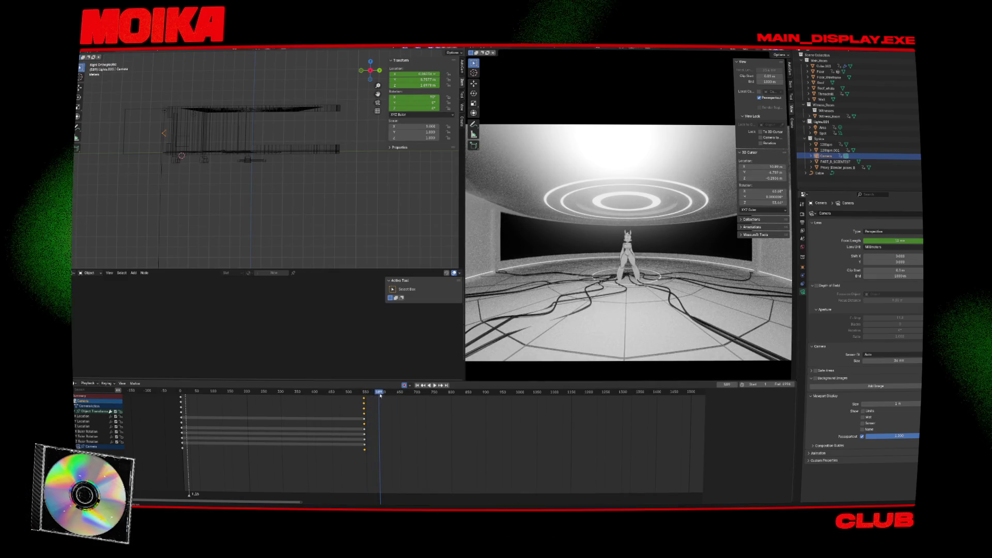
drag(364, 399, 377, 400)
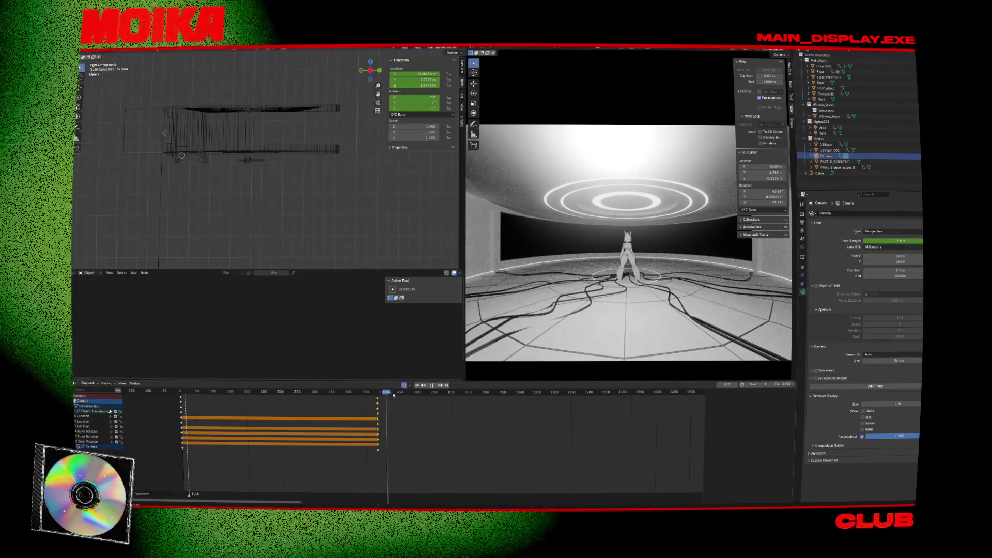
key(KP_7)
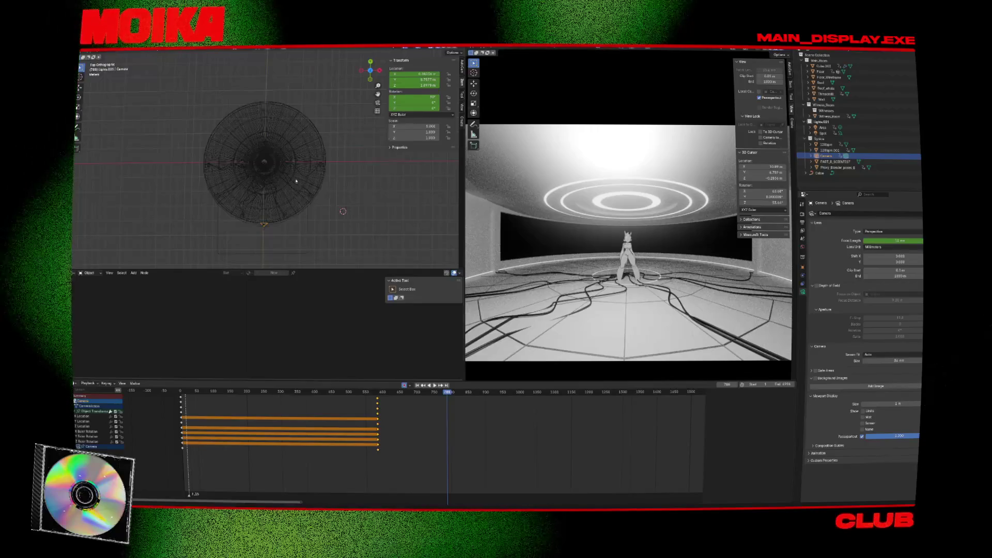
Step: Add a Plain Axes empty at the 3D cursor and save the blend file
click(343, 181)
key(shift+a)
key(Escape)
key(shift+a)
mouse_move(348, 185)
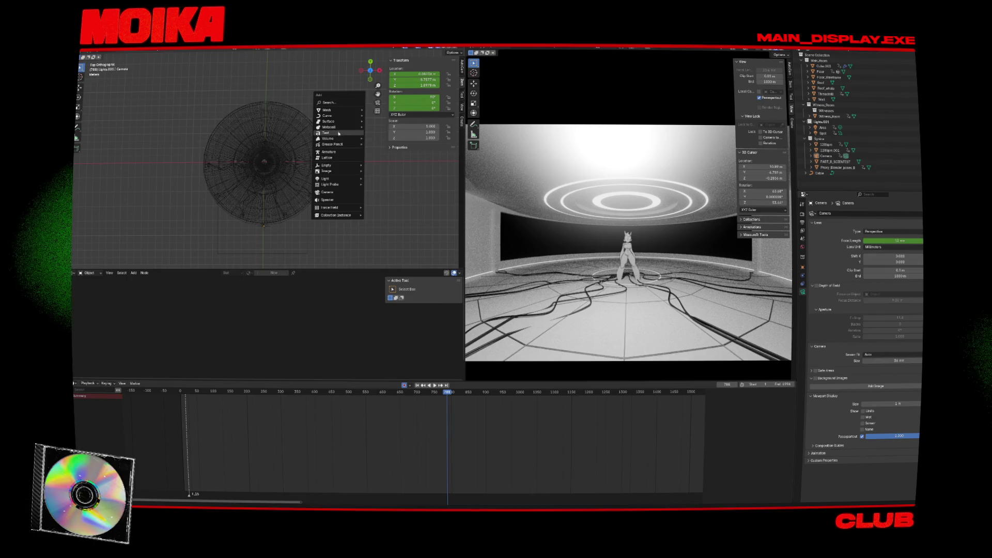
mouse_move(339, 165)
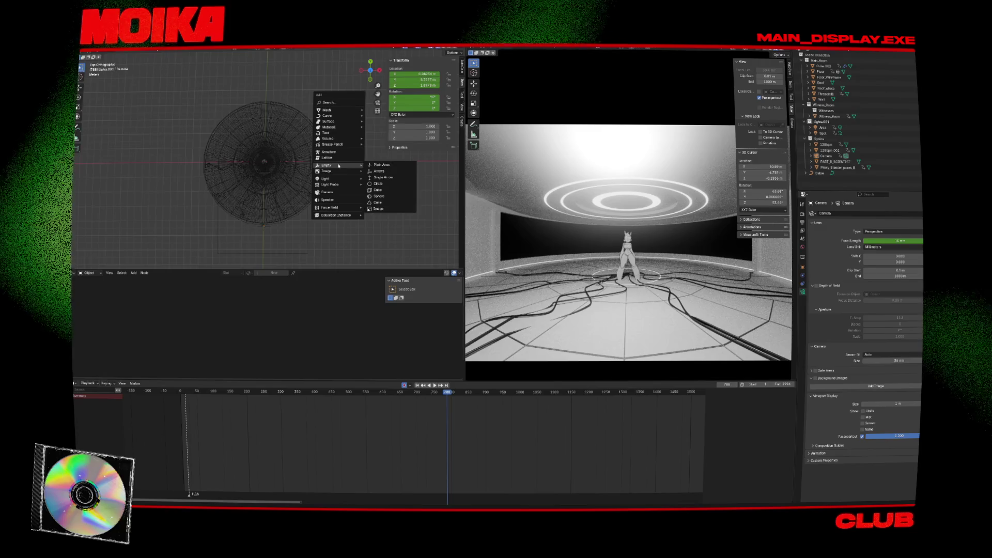
click(382, 164)
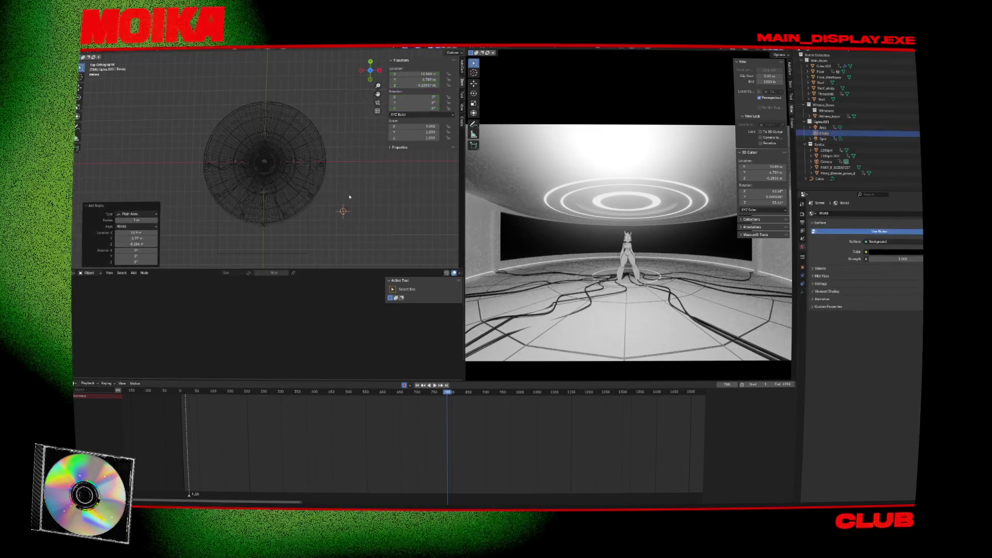
key(ctrl+s)
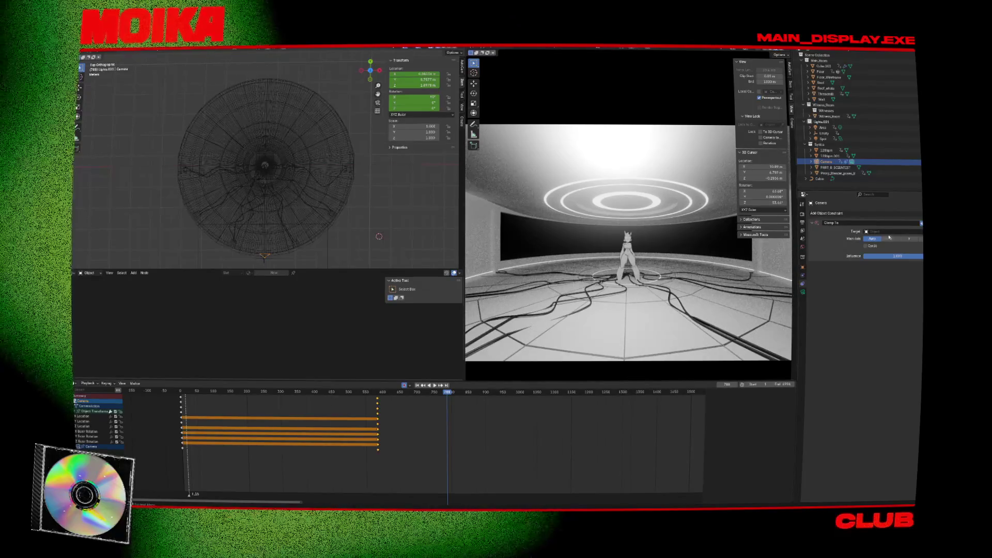
Step: Give the camera a Child Of constraint with the Empty as its target
click(878, 213)
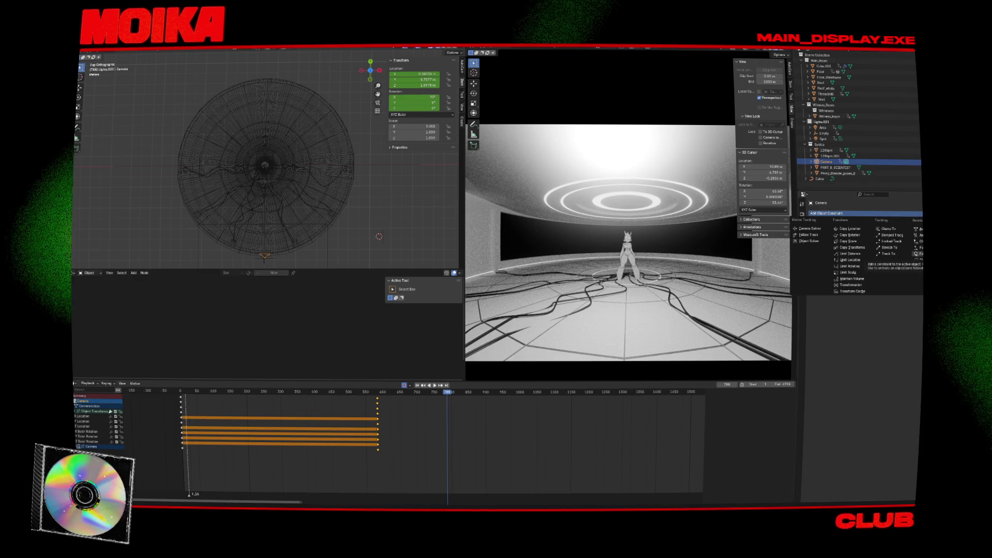
click(917, 254)
click(914, 213)
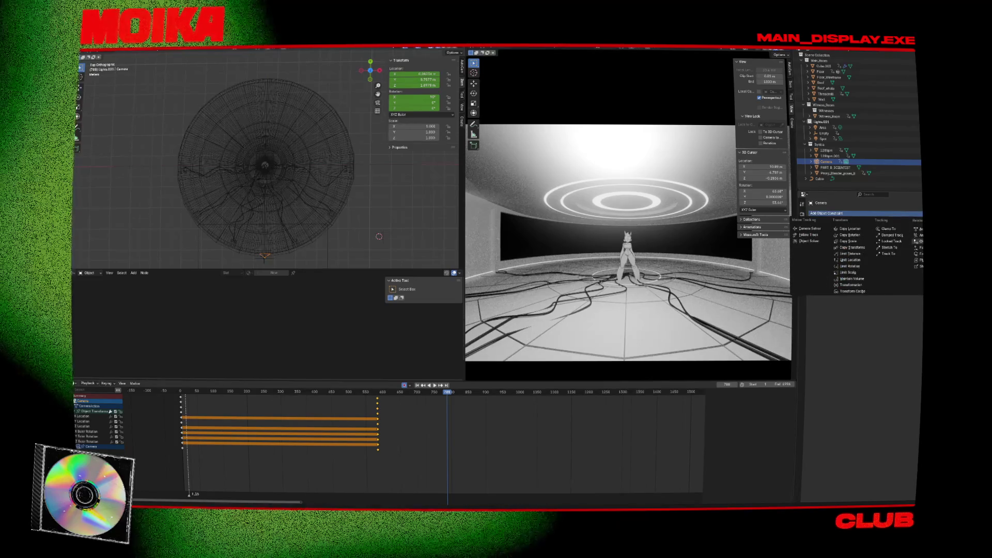
click(917, 241)
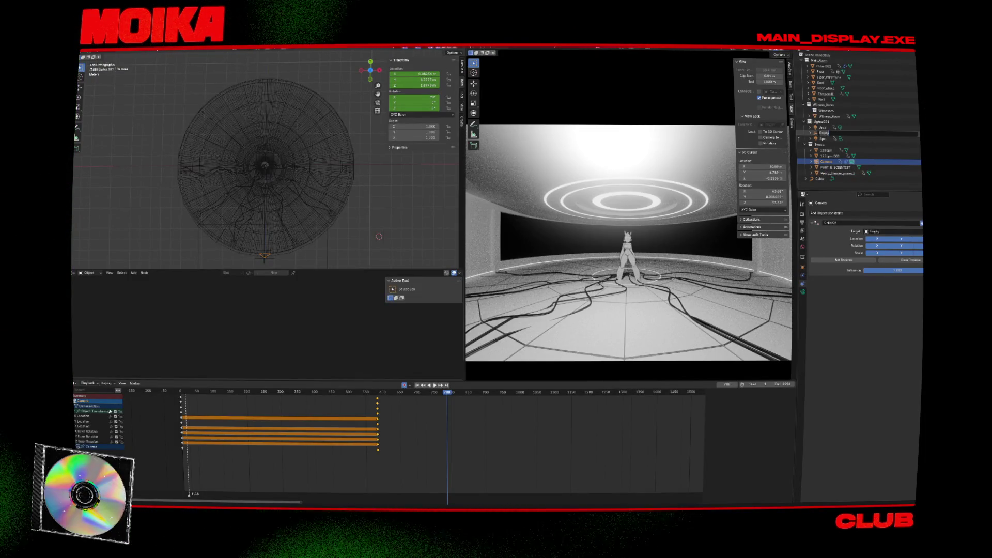
click(822, 133)
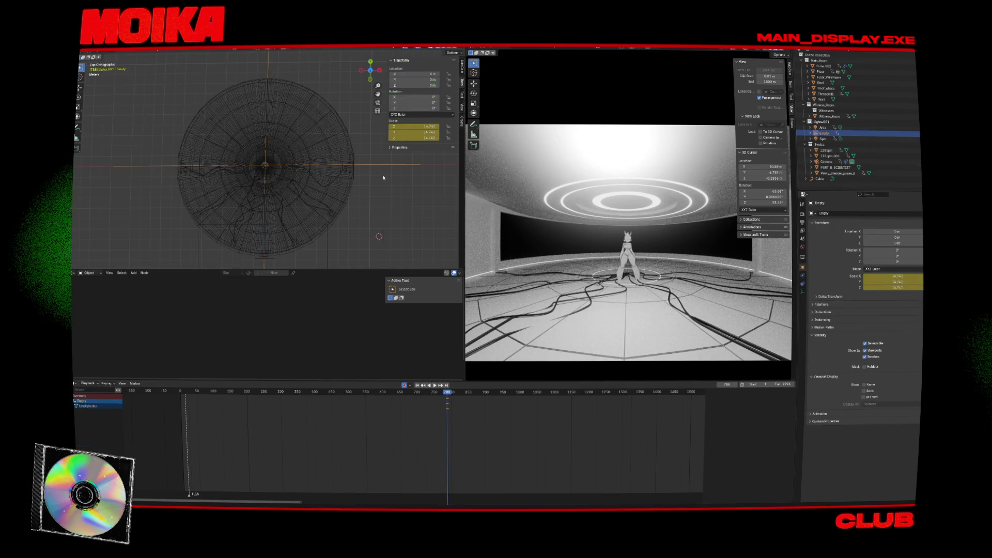
Step: Cancel a stray Empty rotation, then move the camera 0.70425 m along Y
key(r)
key(Escape)
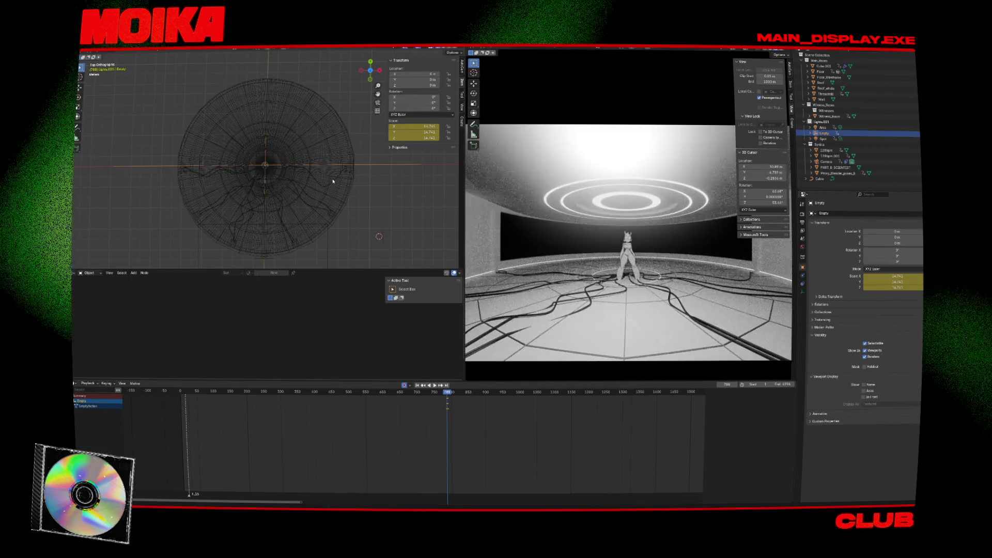
shift+middle_drag(335, 179, 350, 143)
click(281, 222)
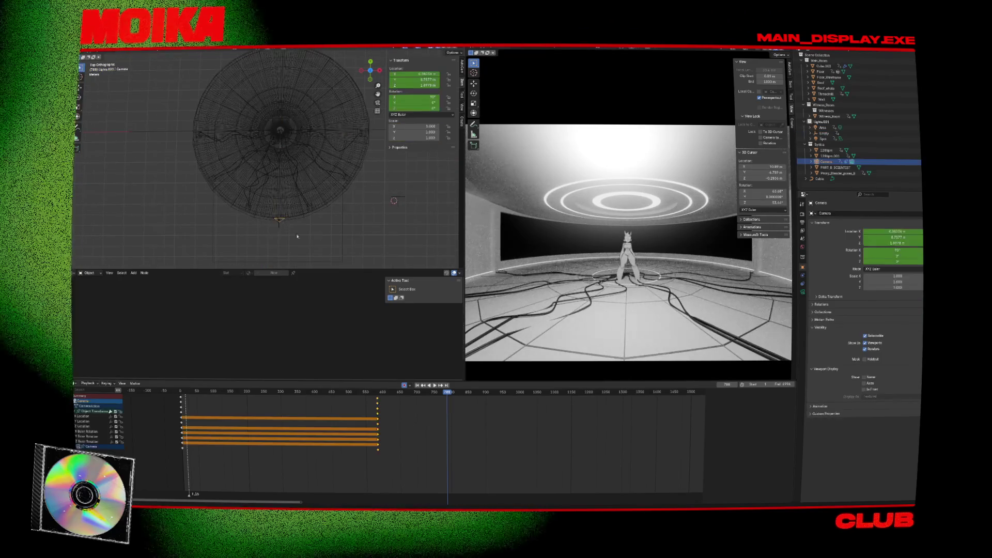
key(g)
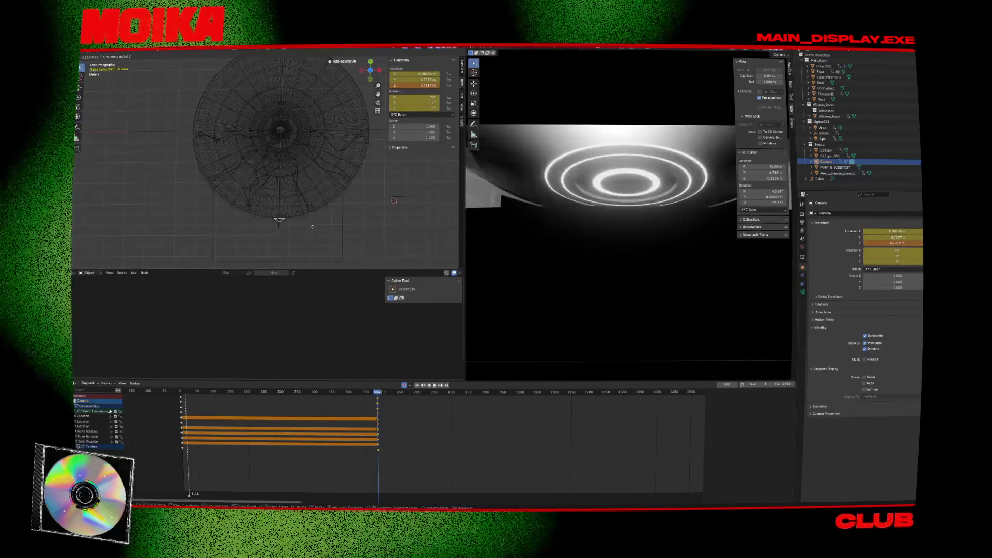
key(y)
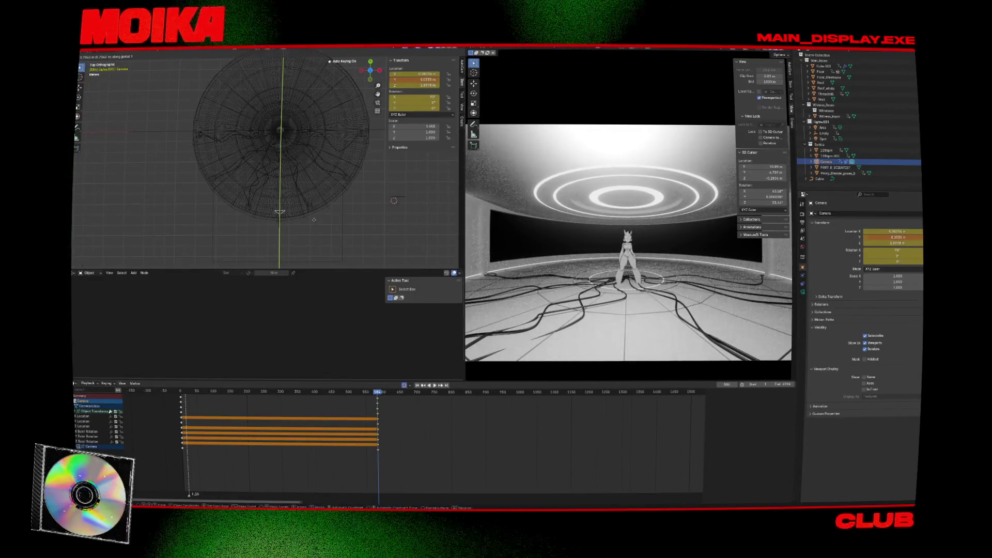
click(312, 219)
Step: Select the Empty and try a Z rotation, then cancel it
click(290, 133)
click(292, 130)
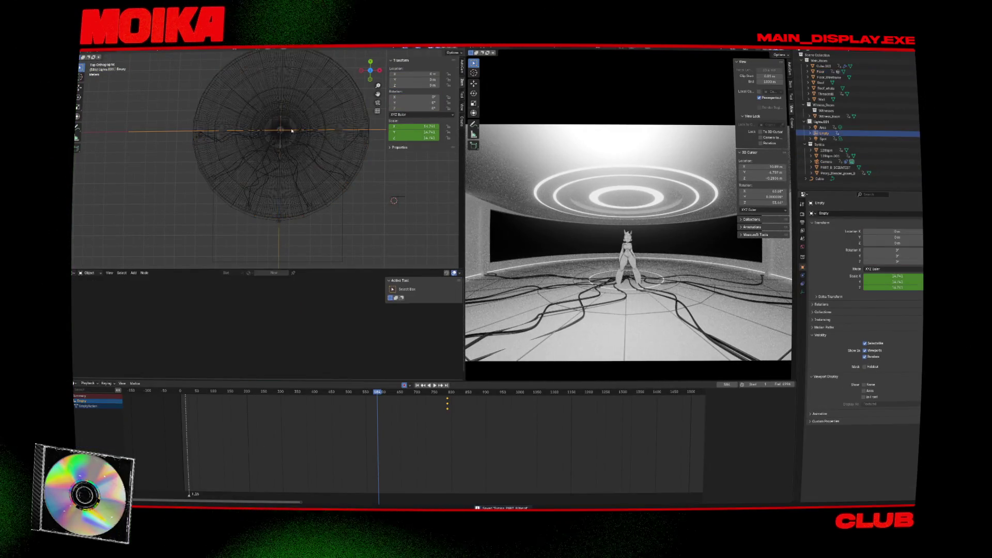
key(r)
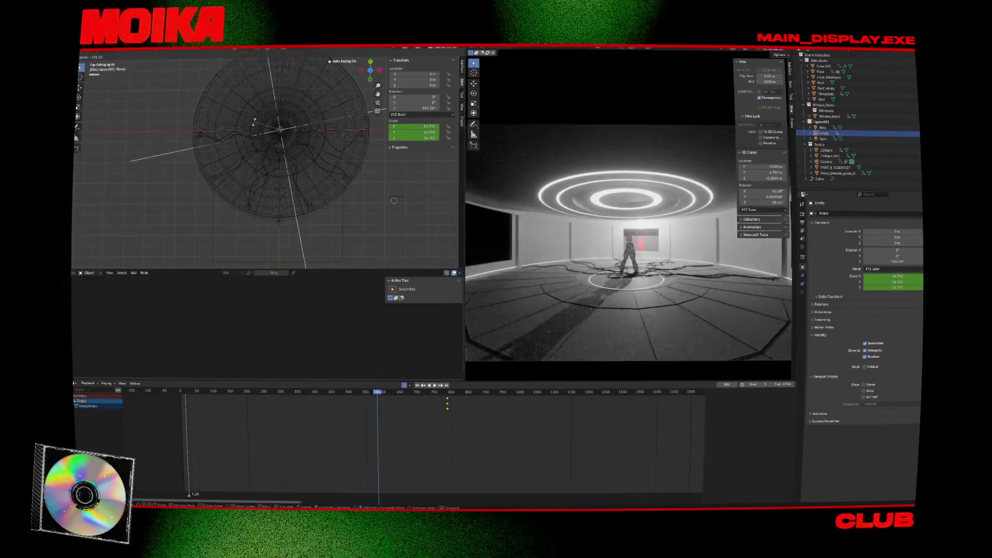
right_click(254, 124)
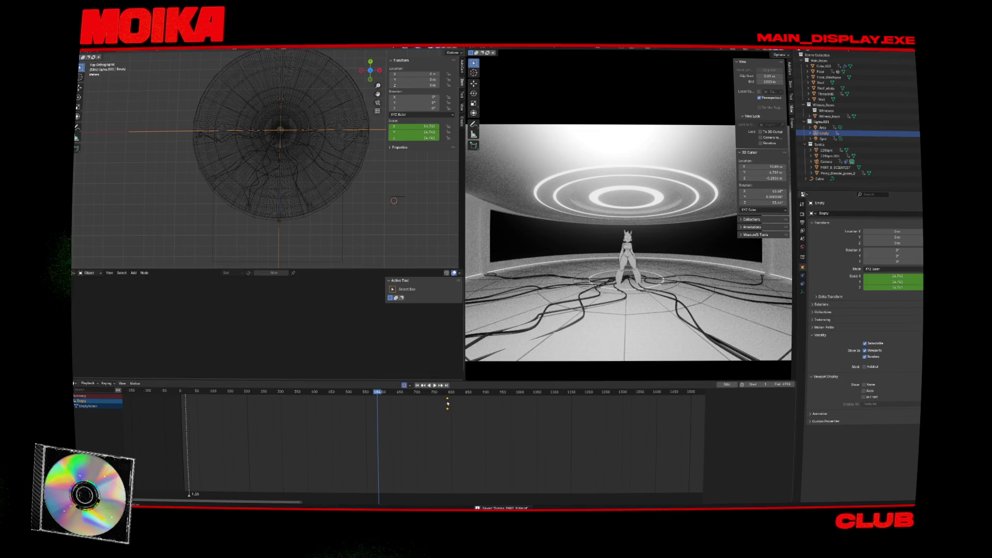
Step: Play back the animation from frames 489 and 420, ending at frame 587
drag(394, 398, 336, 391)
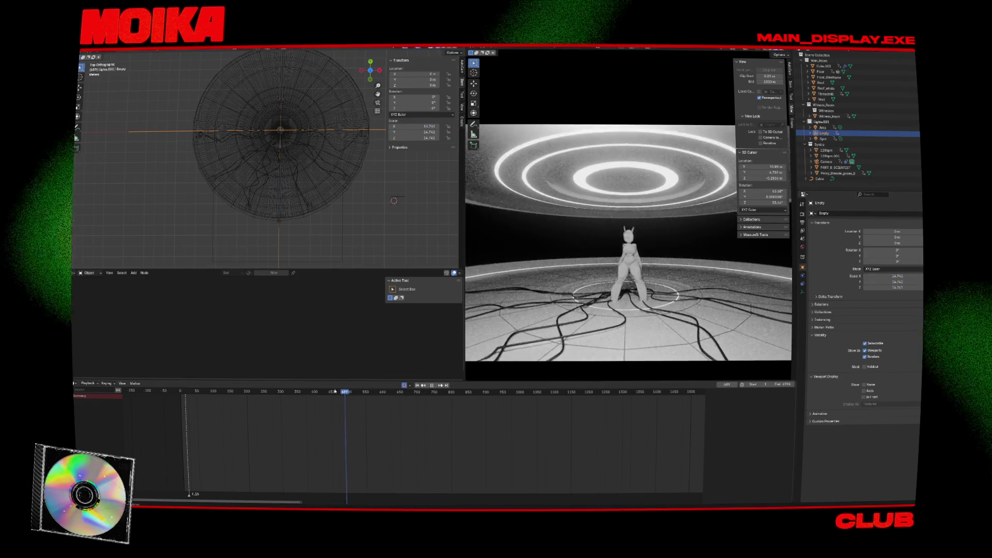
key(space)
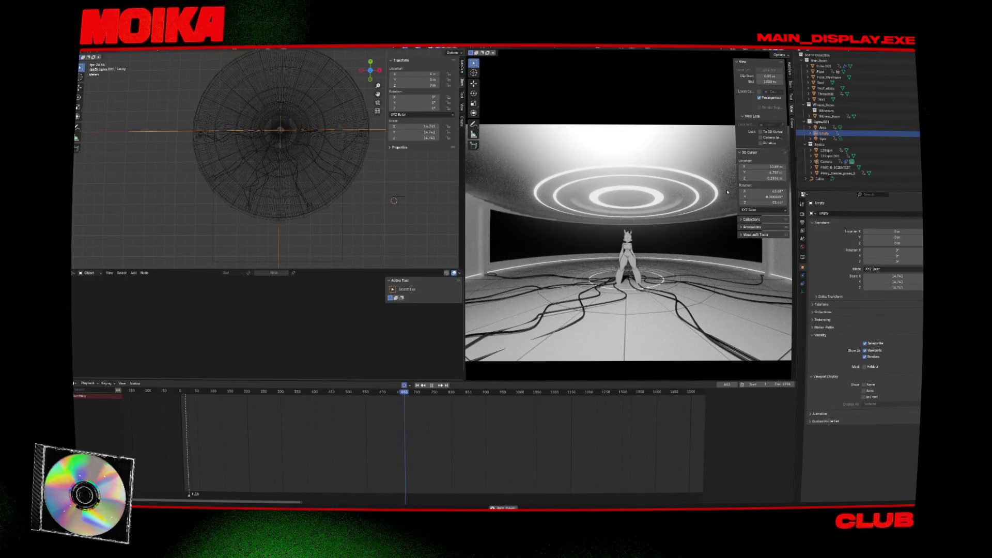
key(space)
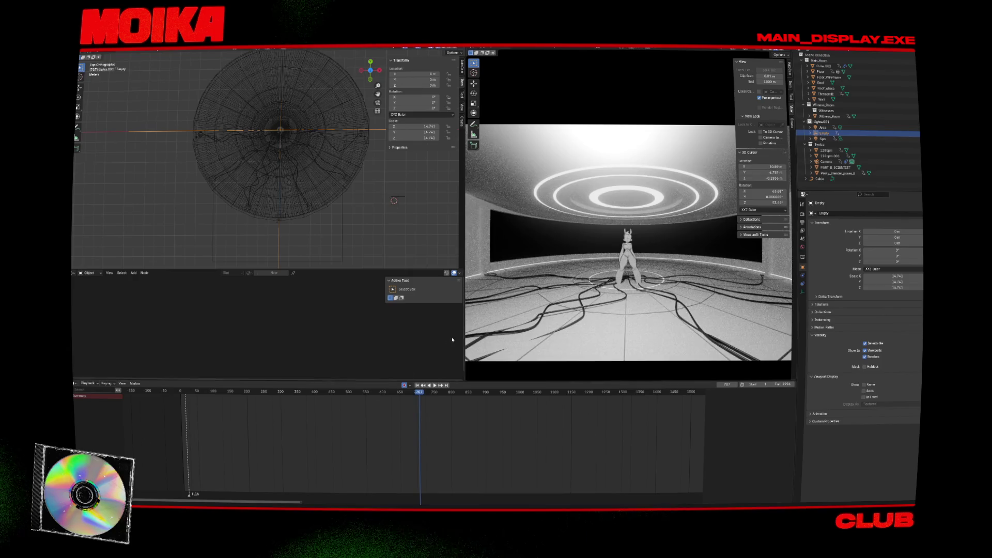
click(321, 391)
key(space)
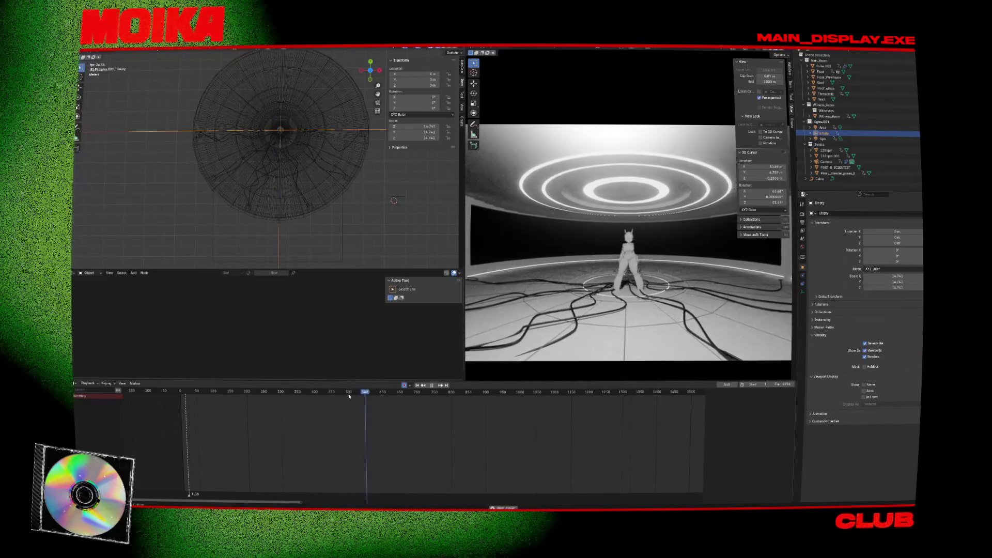
key(space)
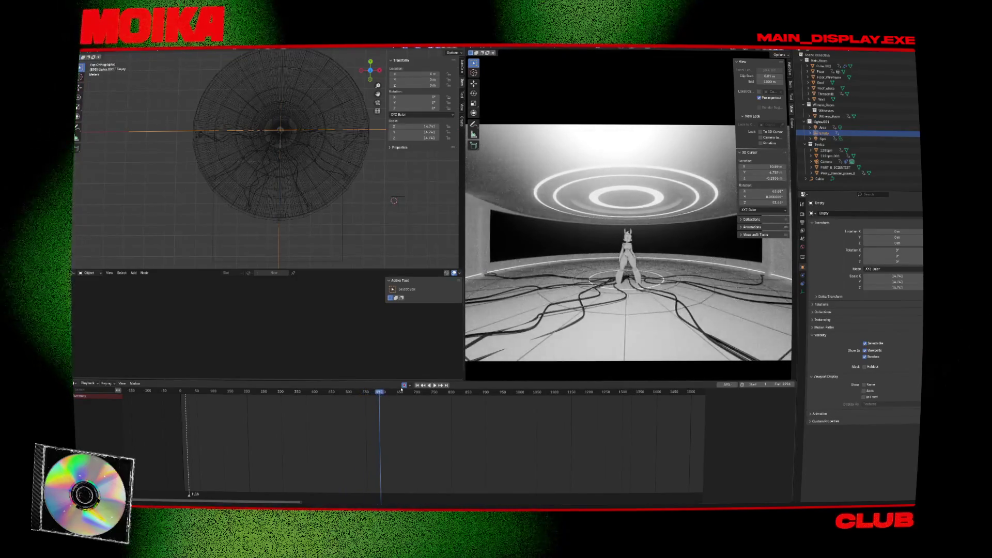
key(Left)
key(Left)
key(Left)
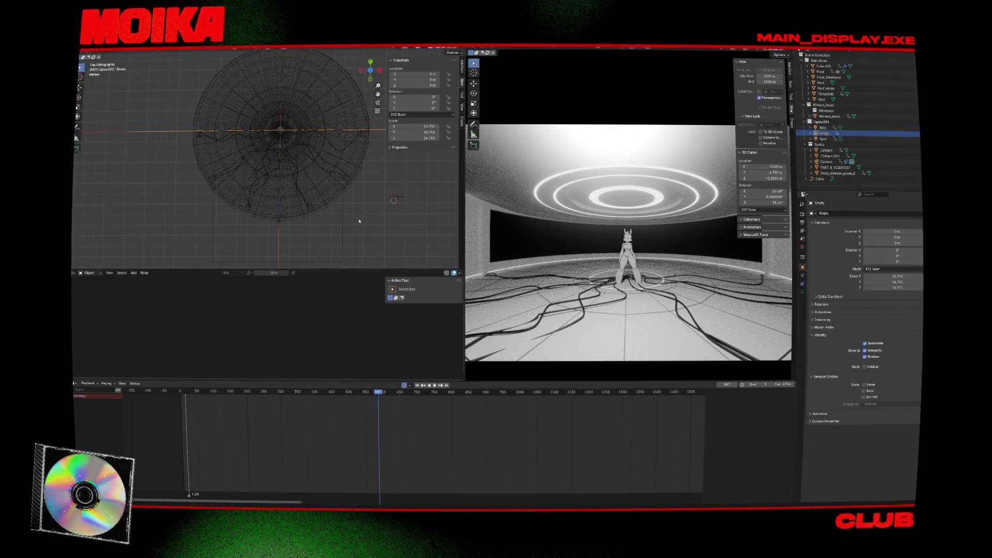
Step: Keyframe the Empty at frame 587 and key its transform at frame 869
key(g)
click(359, 221)
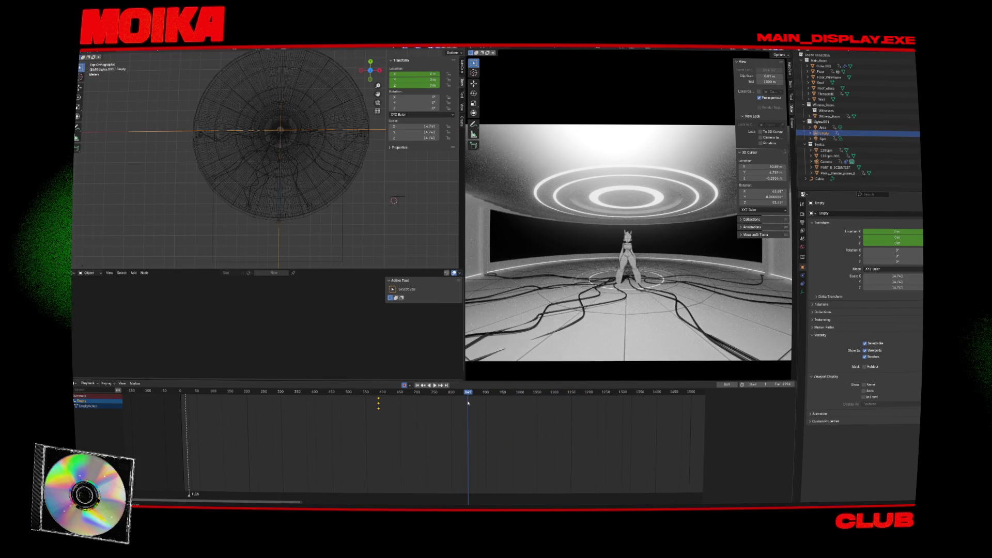
key(r)
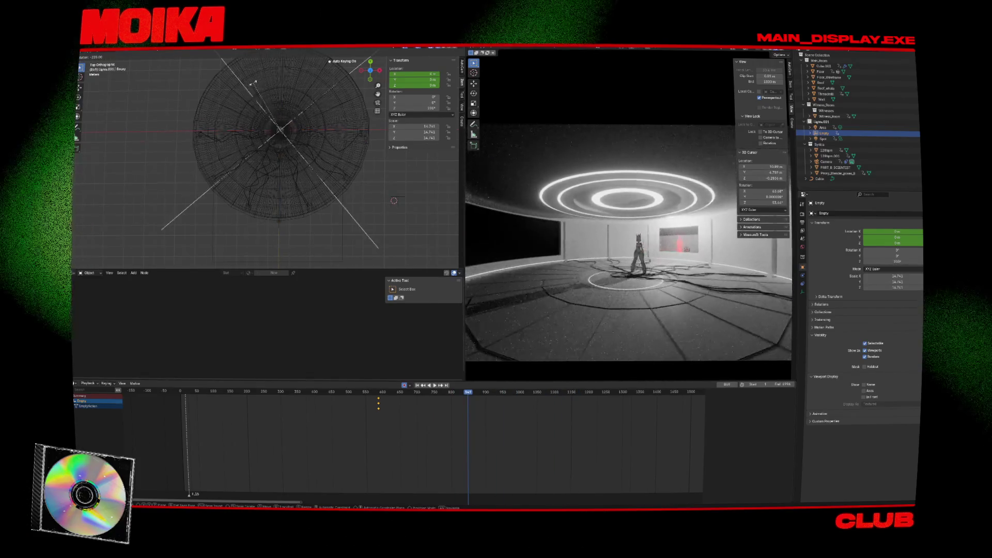
click(331, 289)
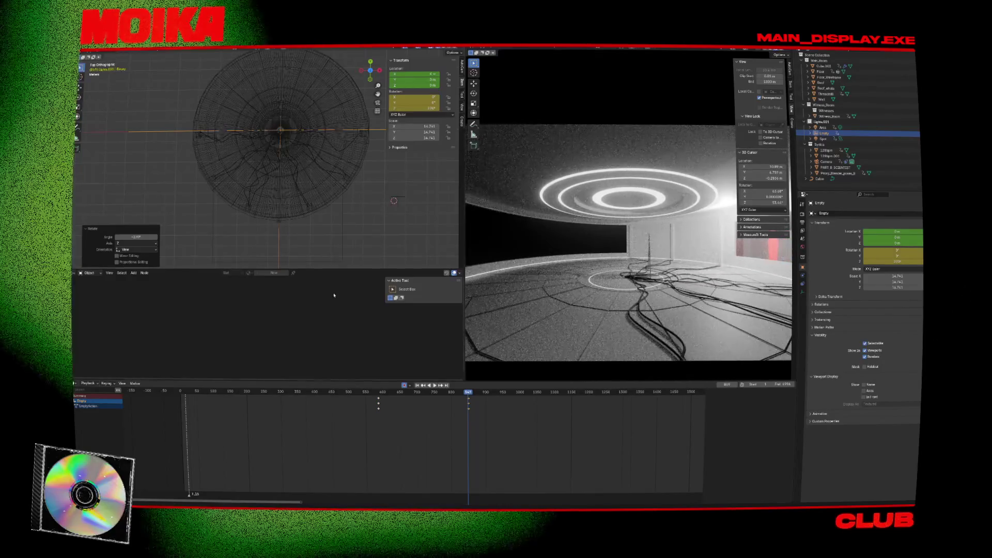
click(384, 395)
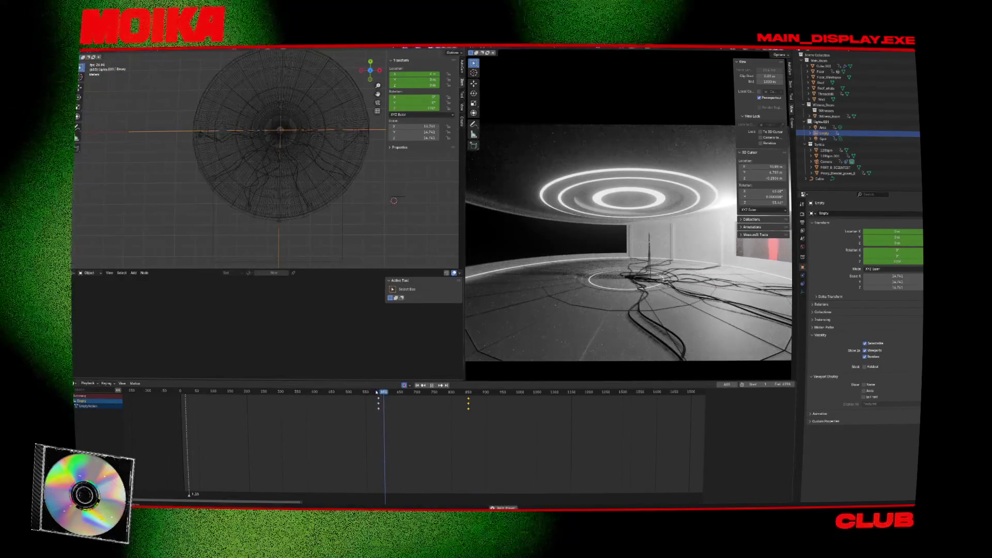
key(Up)
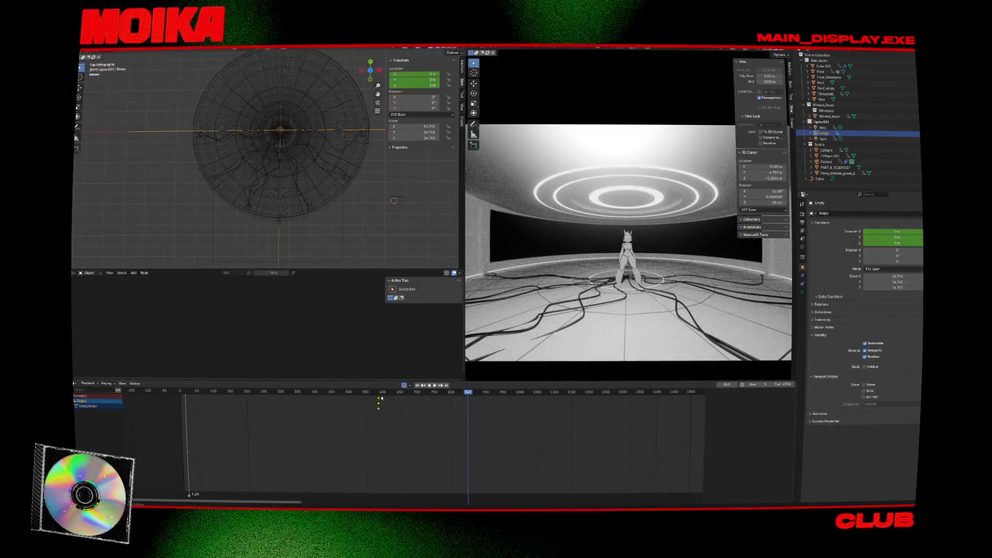
key(r)
click(341, 236)
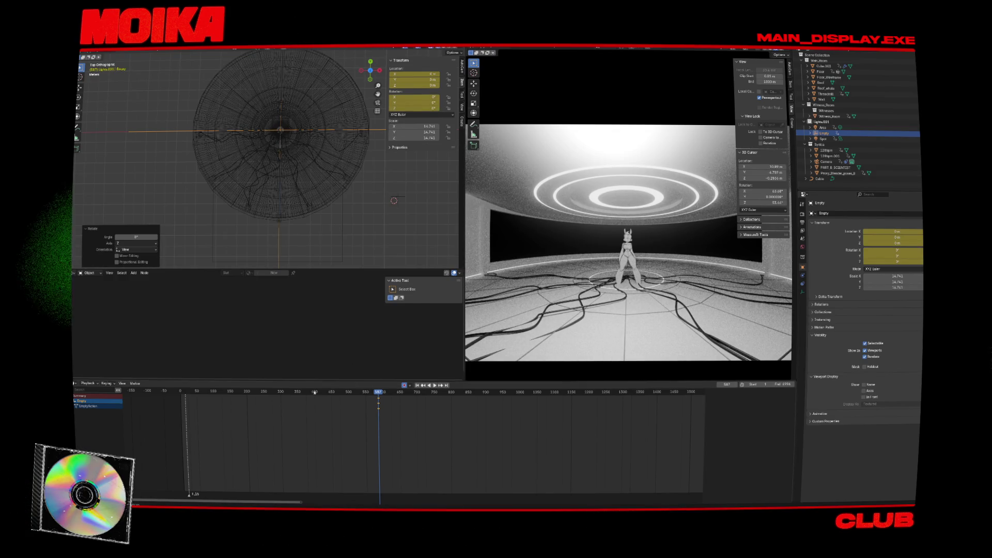
key(i)
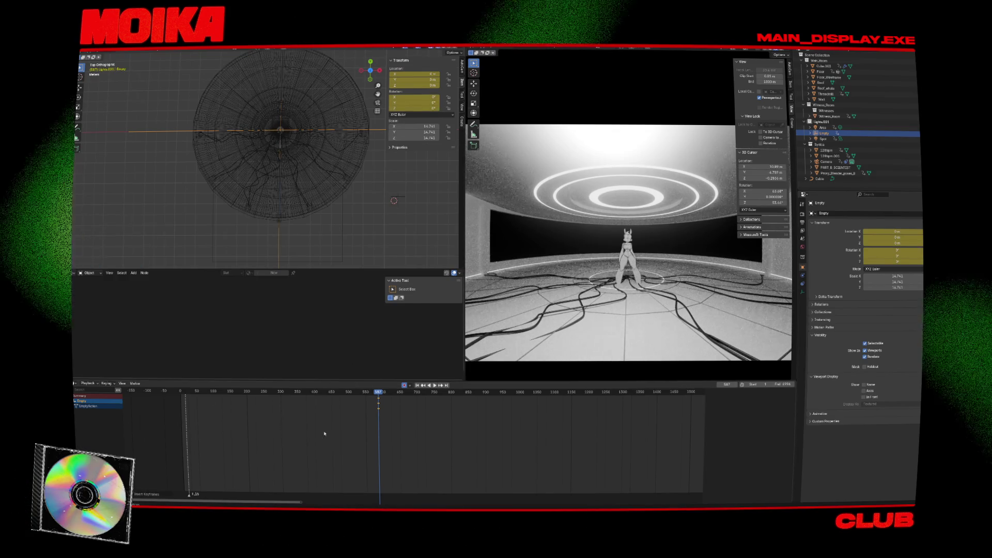
Step: Rotate the Empty -220° around Z near frame 948 and preview the sweep
click(501, 392)
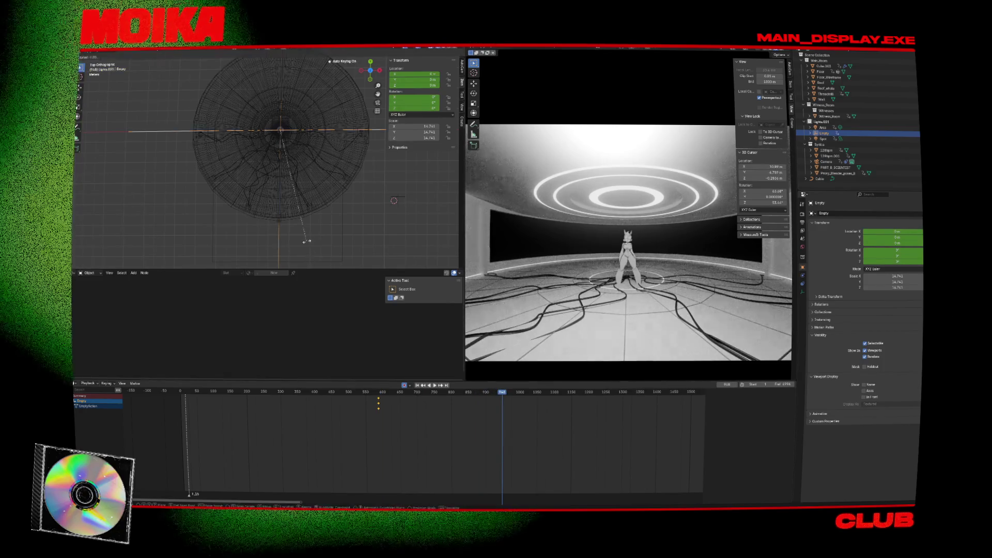
key(r)
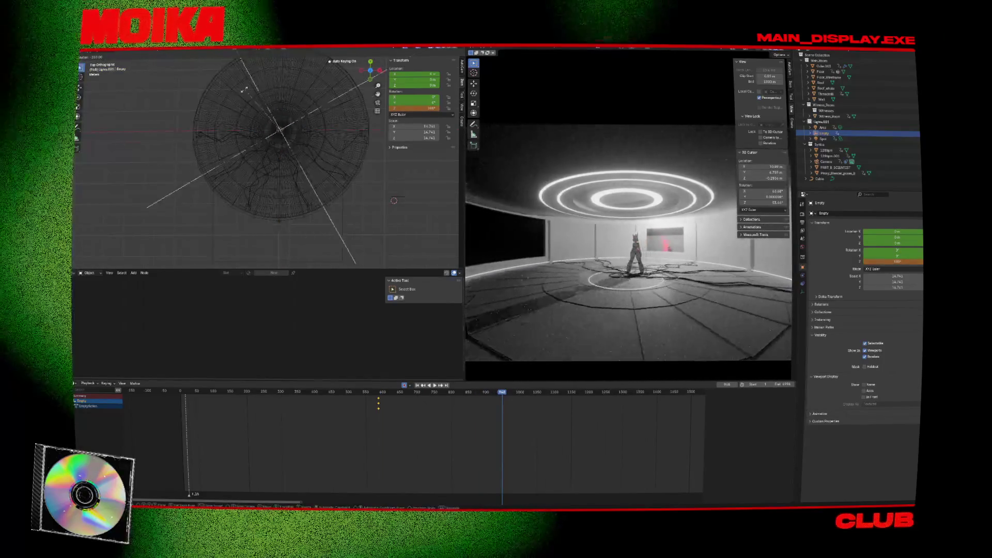
click(229, 93)
click(377, 391)
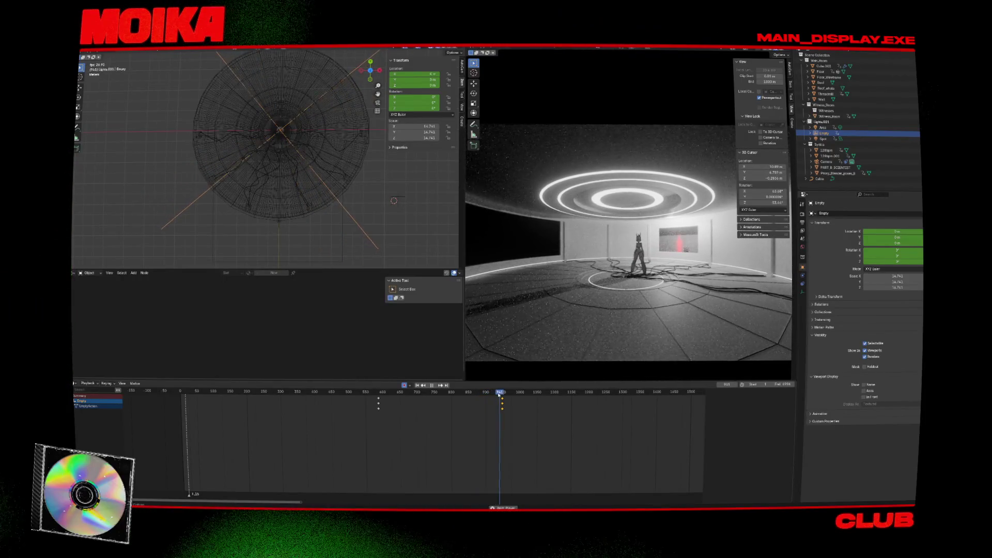
key(space)
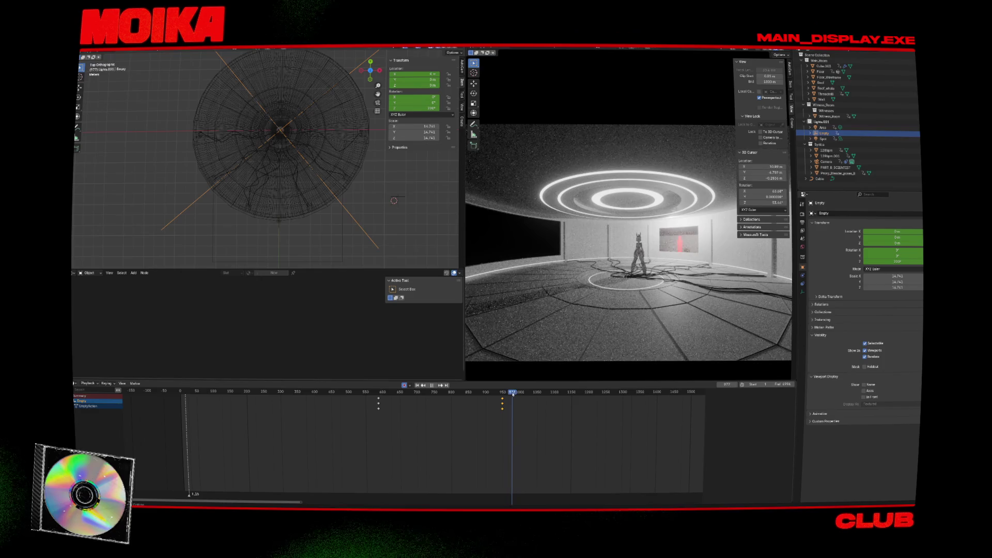
Step: Move the end keyframes to about frame 976, rotate the Empty further, and replay
key(g)
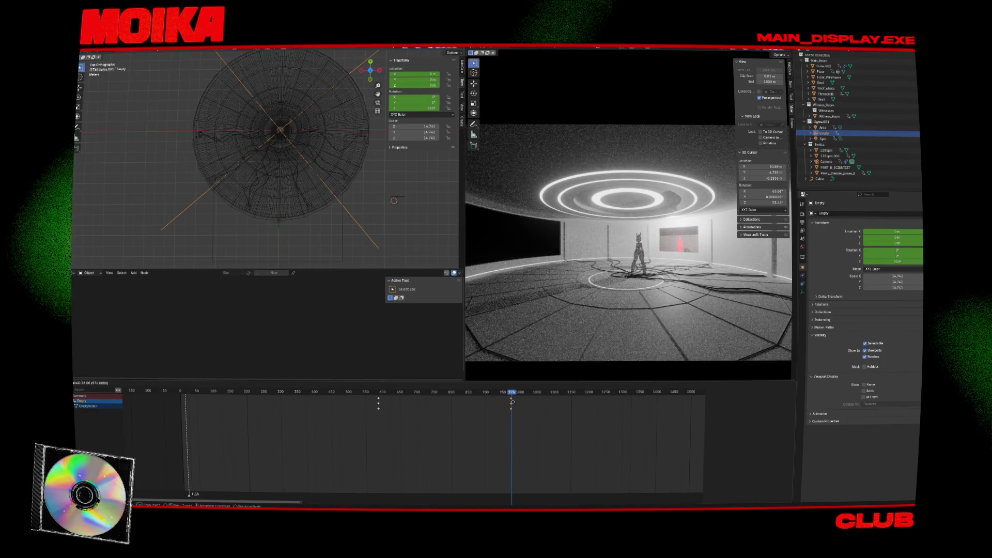
click(512, 401)
key(r)
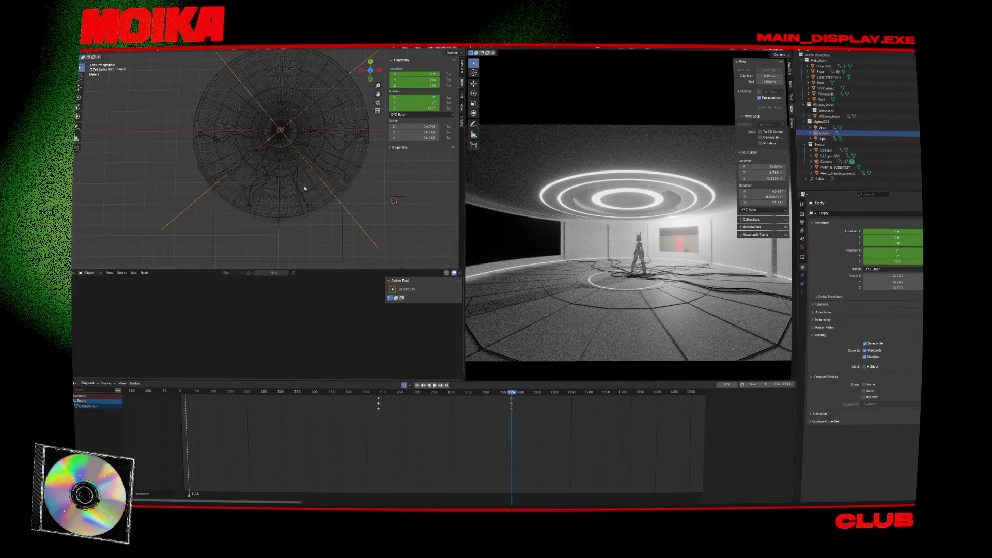
click(217, 172)
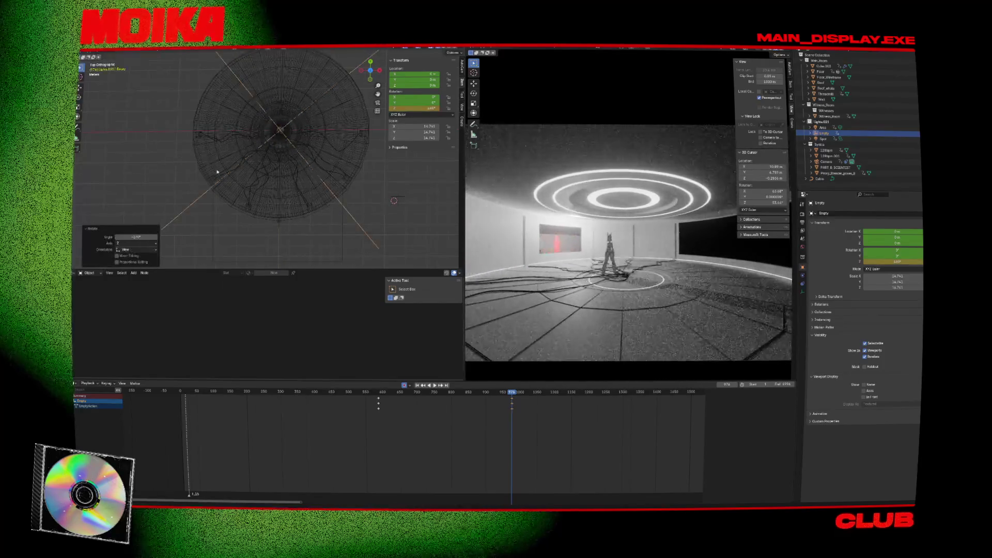
click(371, 389)
key(space)
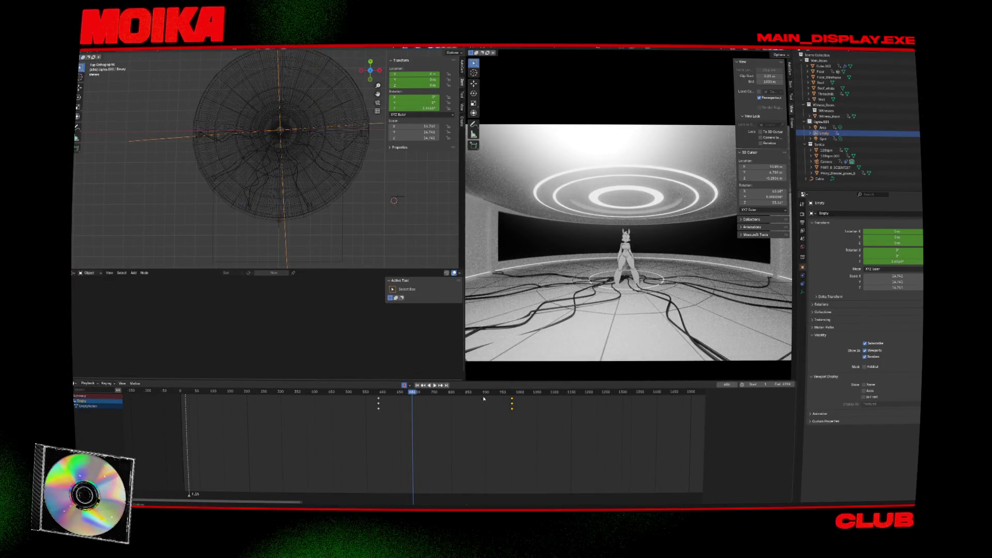
key(Down)
key(Up)
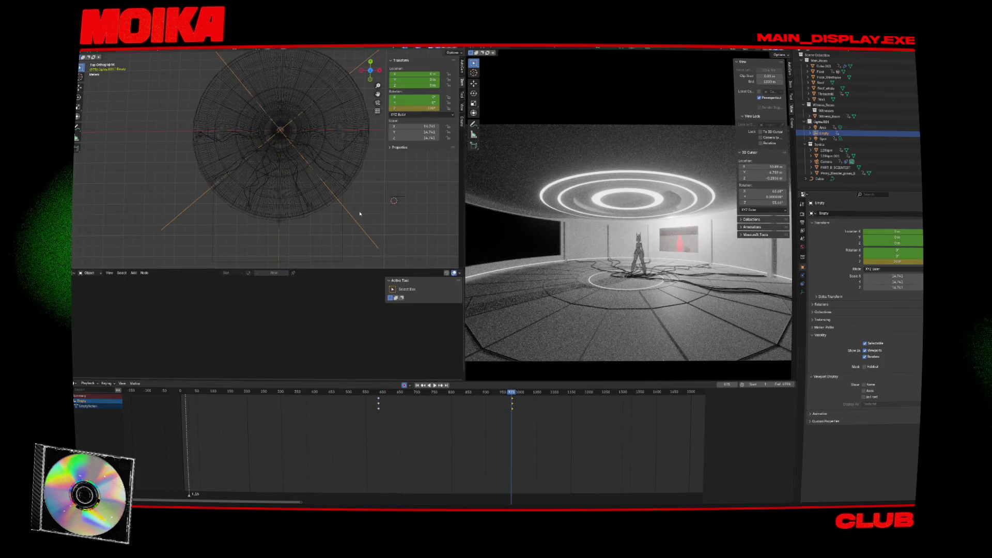
Step: Rotate the Empty -134° at the end keyframe and preview from frame 603
key(r)
click(436, 284)
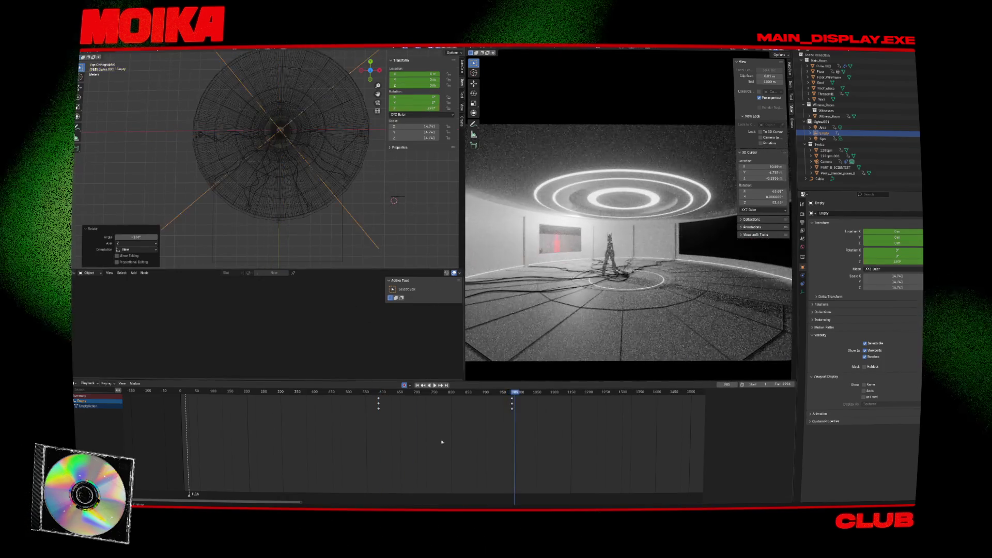
click(380, 392)
key(space)
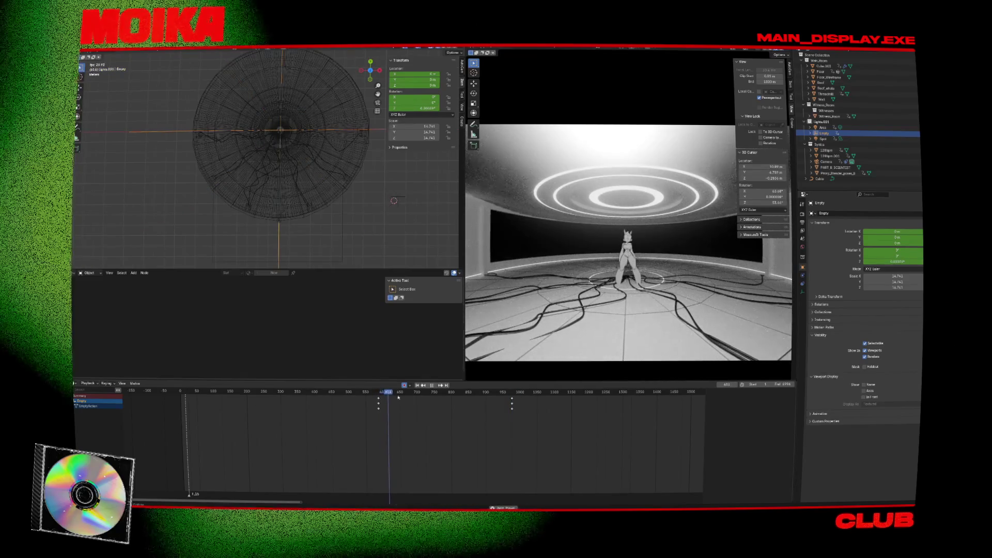
key(Escape)
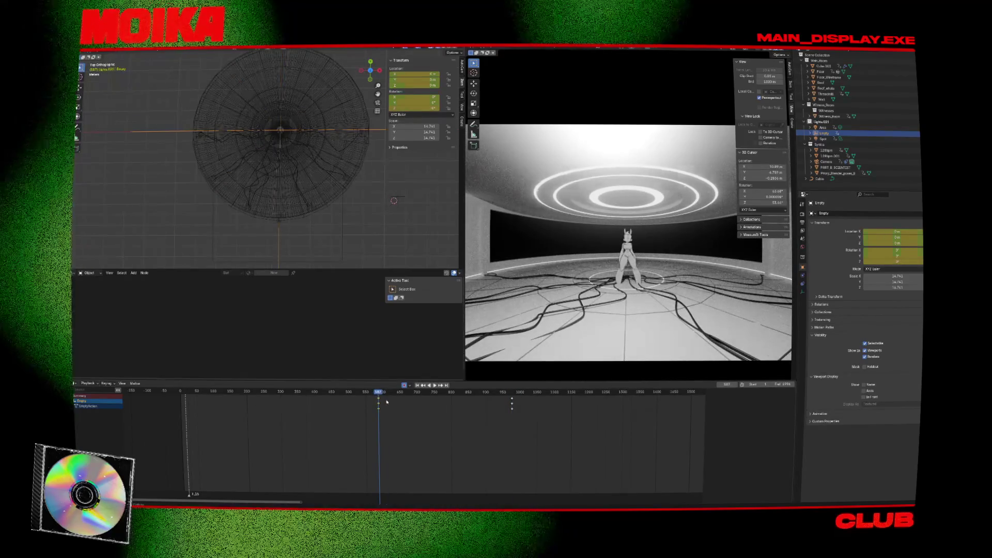
key(Up)
key(Right)
Step: Adjust the Empty's Z rotation at frame 975 and keyframe it
scroll(514, 401, up, 1)
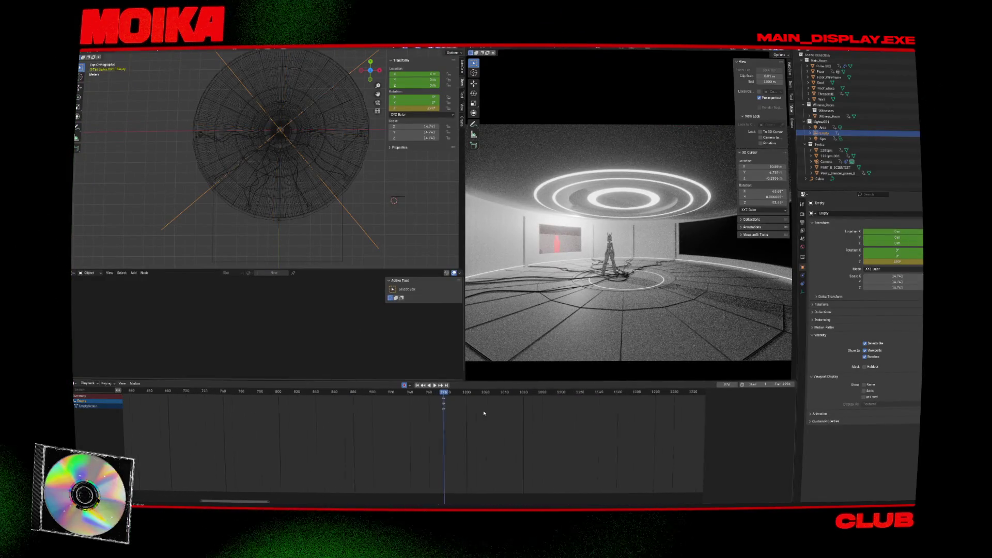
key(Left)
key(Right)
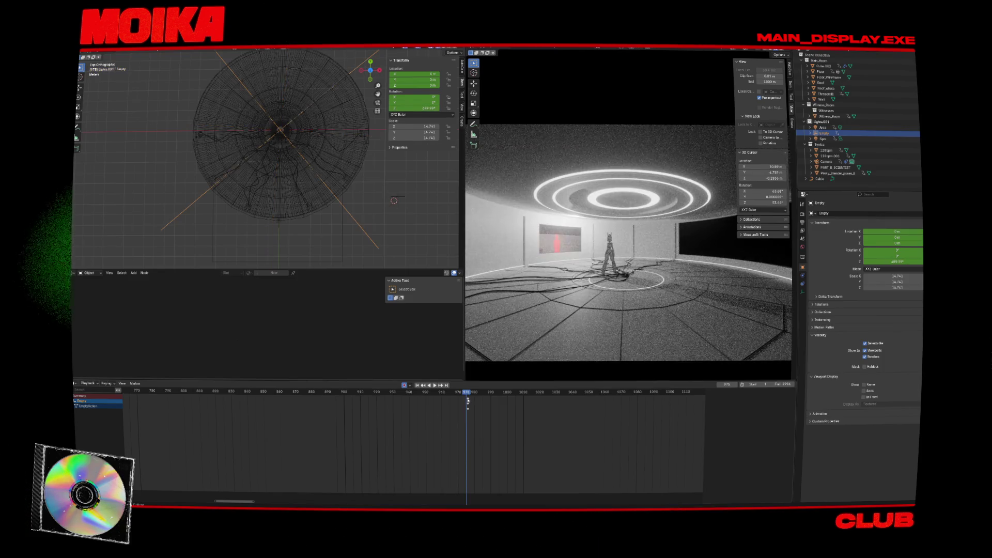
click(335, 227)
key(i)
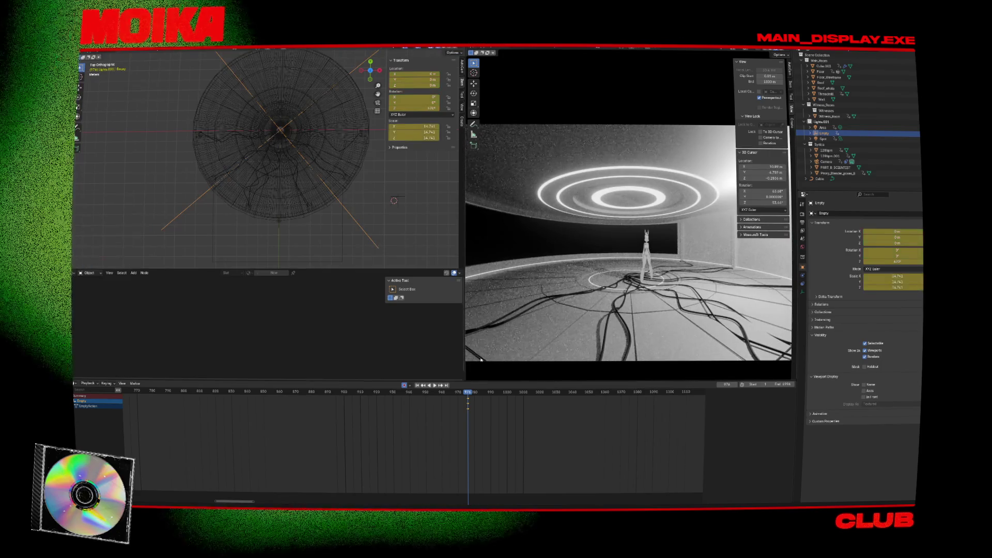
key(Left)
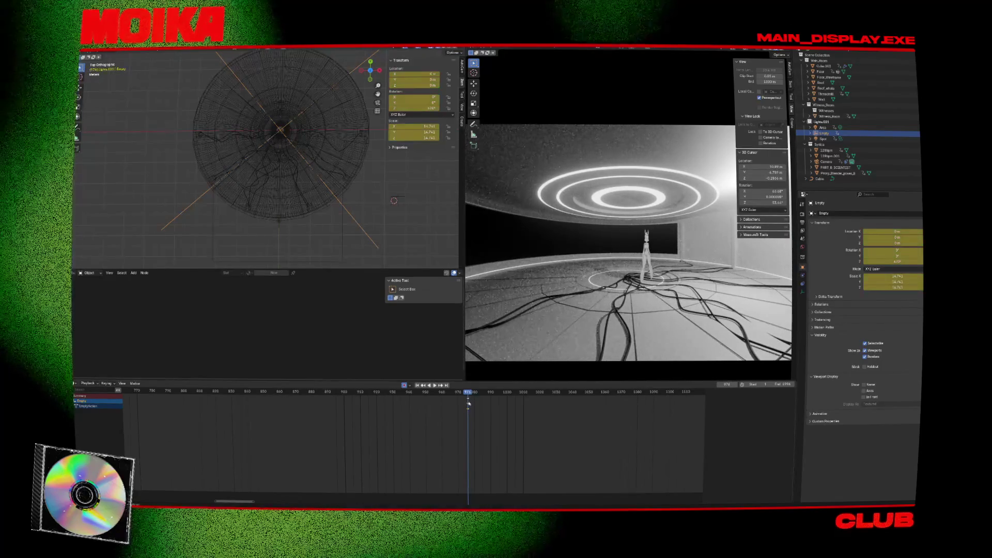
drag(453, 395, 183, 417)
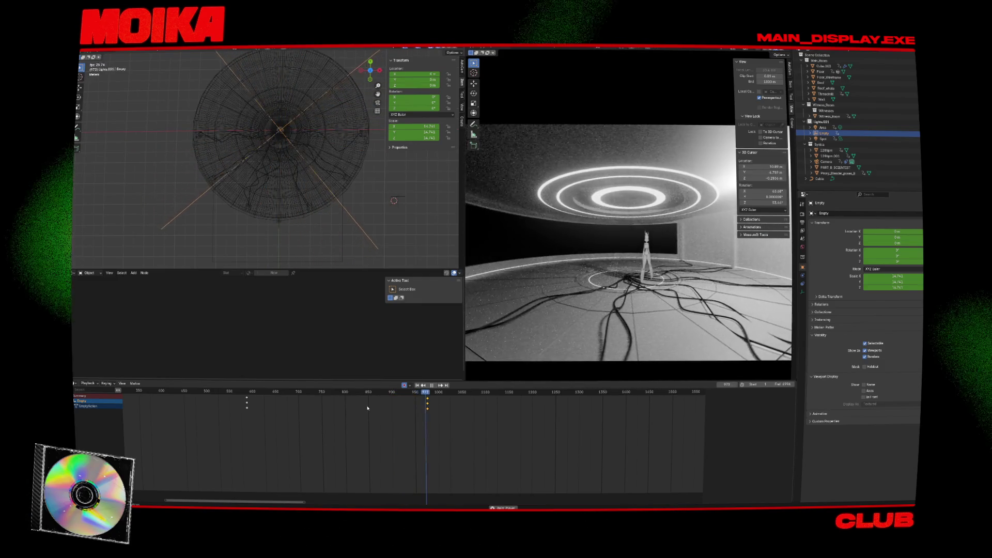
Step: Rotate the Empty slightly further at frame 976 and preview from frame 630
key(space)
key(Left)
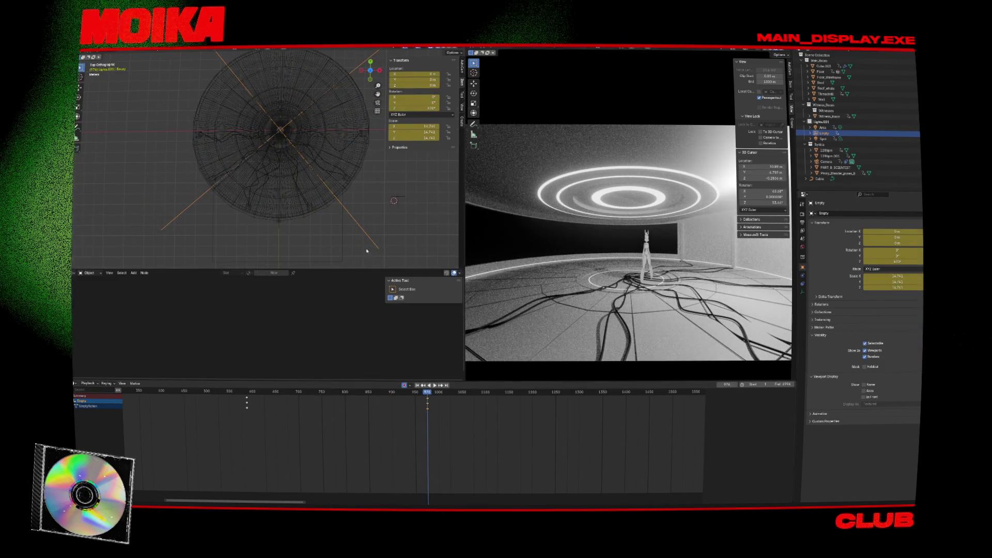
key(r)
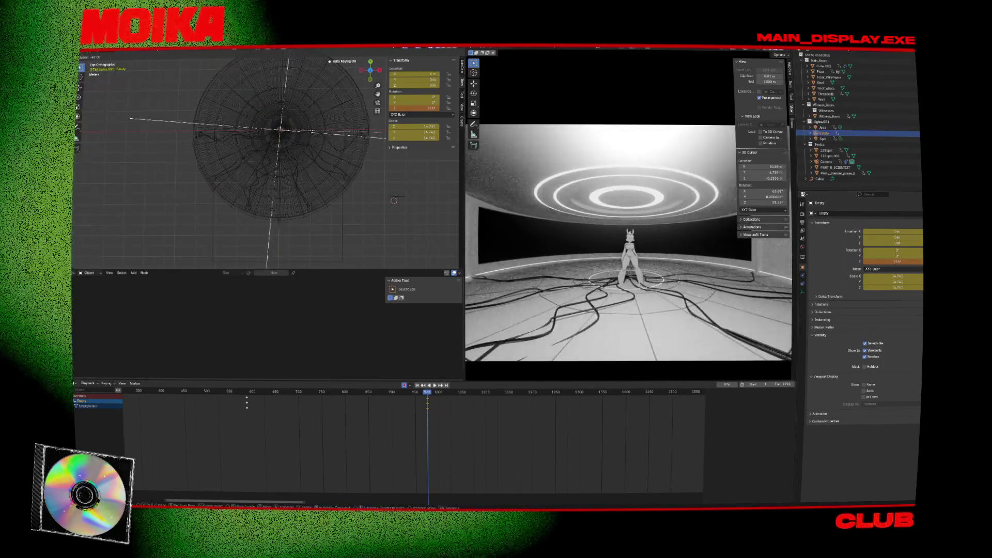
click(394, 200)
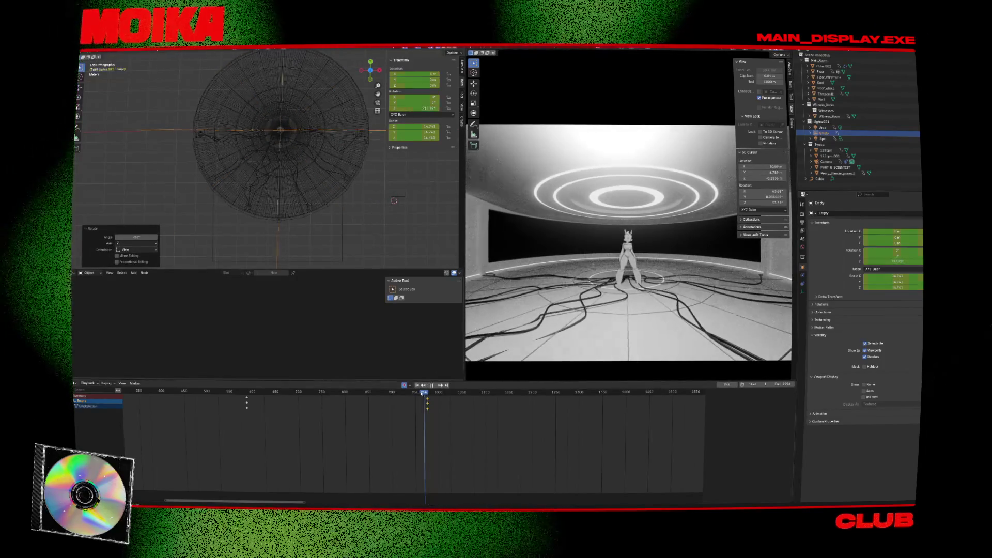
key(space)
click(265, 397)
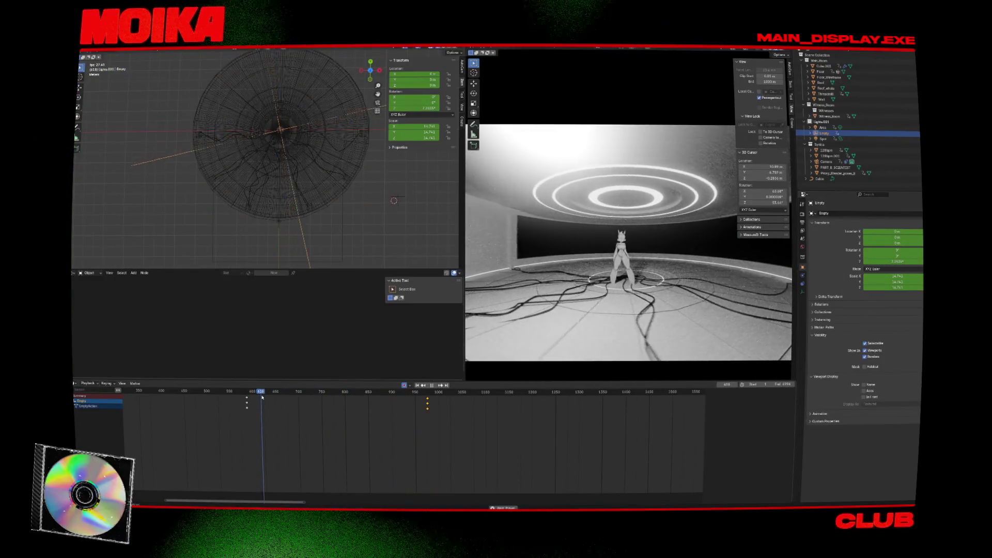
key(space)
Step: Set the Empty's Rotation Z to 180, jump to the final keyframe, and select PART_B_SCIENTIST
click(426, 399)
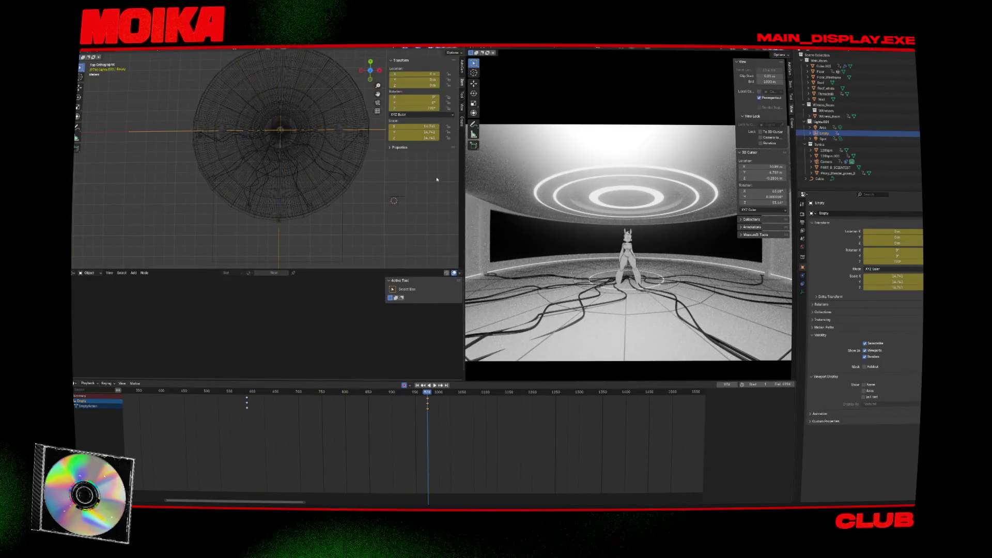
mouse_move(416, 108)
mouse_down()
mouse_move(439, 107)
mouse_move(423, 119)
mouse_up()
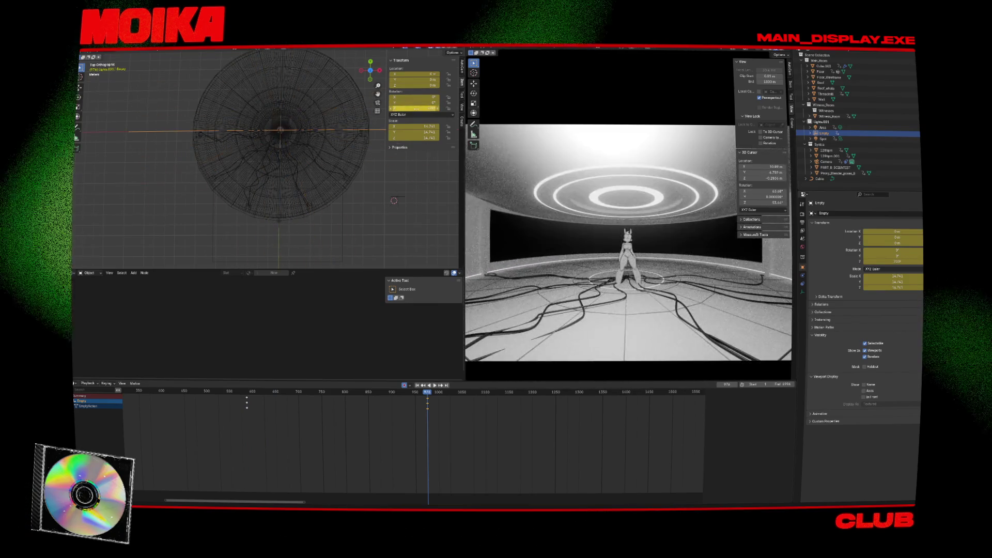
text(180)
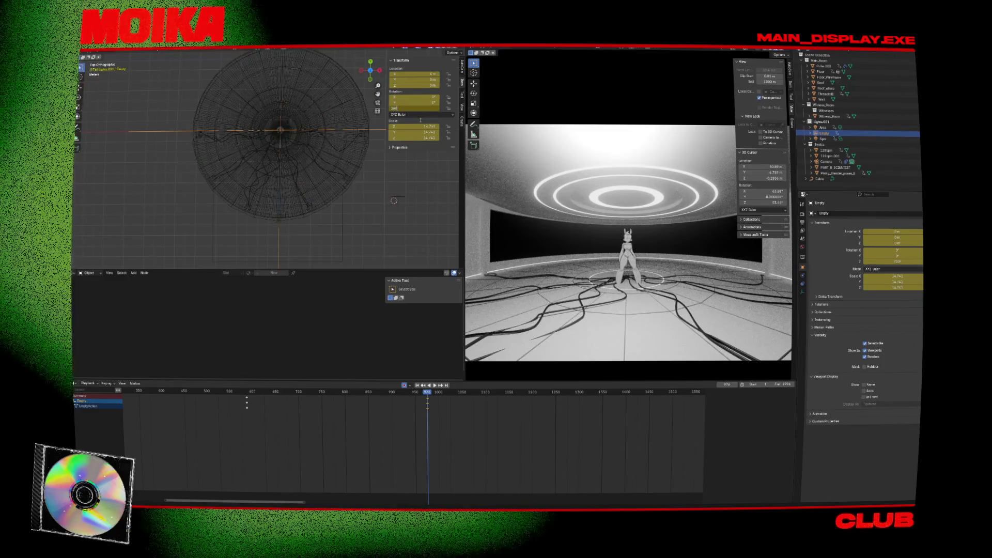
click(428, 108)
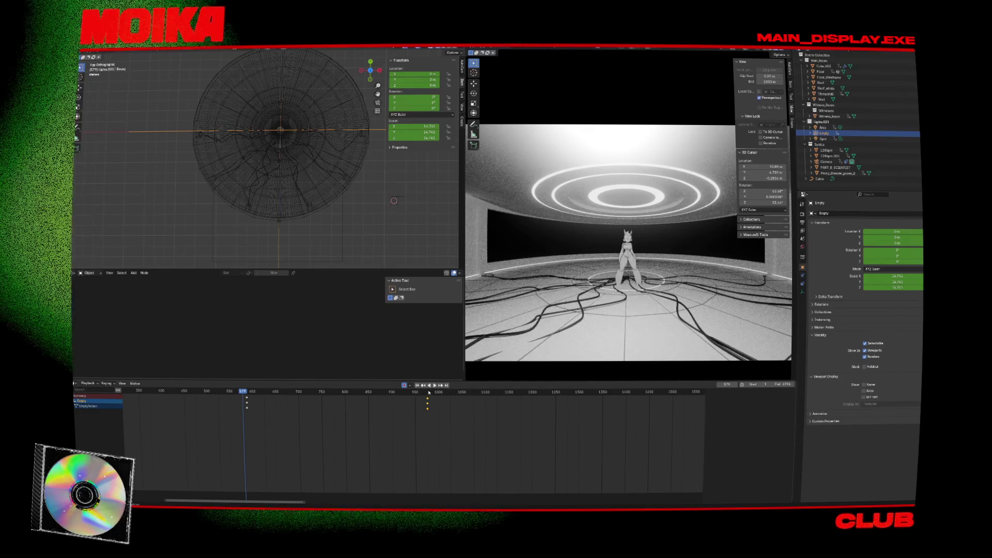
key(space)
key(Up)
key(Up)
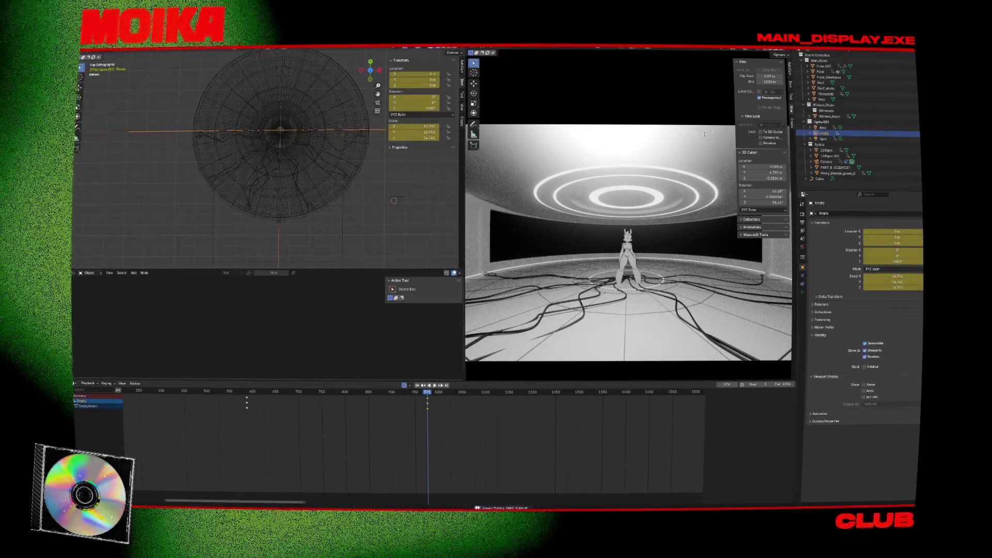
click(855, 168)
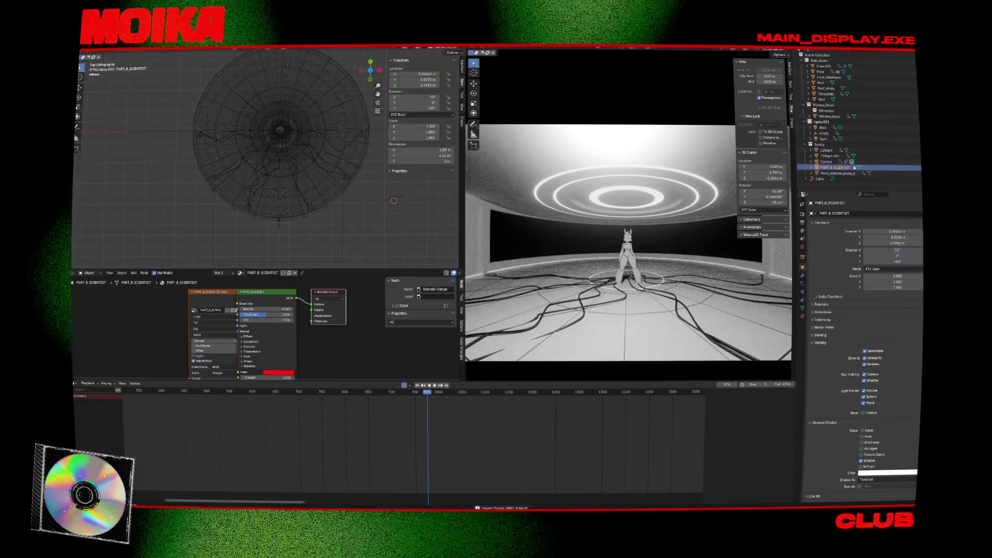
Step: Select Proxy_Blender_poses_B, go to frame 386, and move it along global Y
click(825, 173)
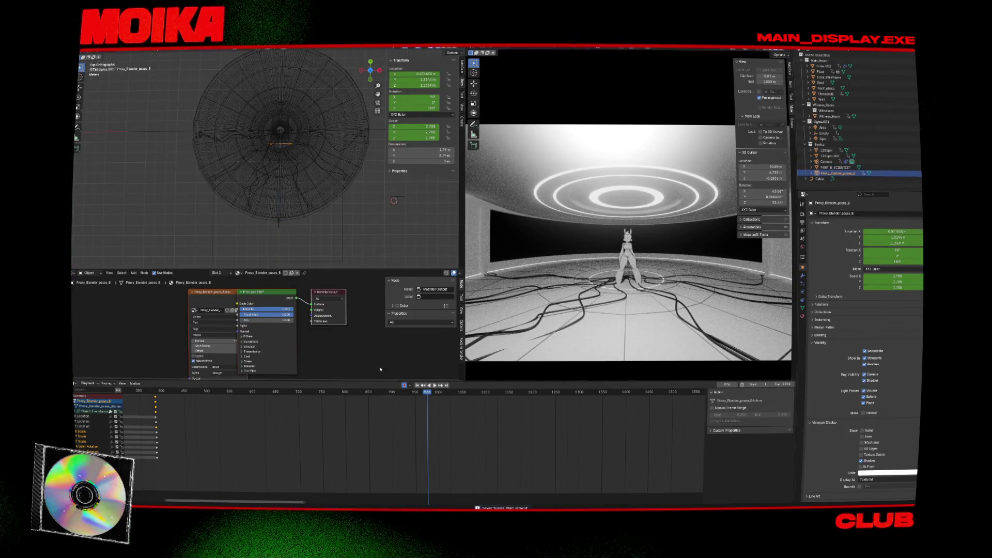
key(Down)
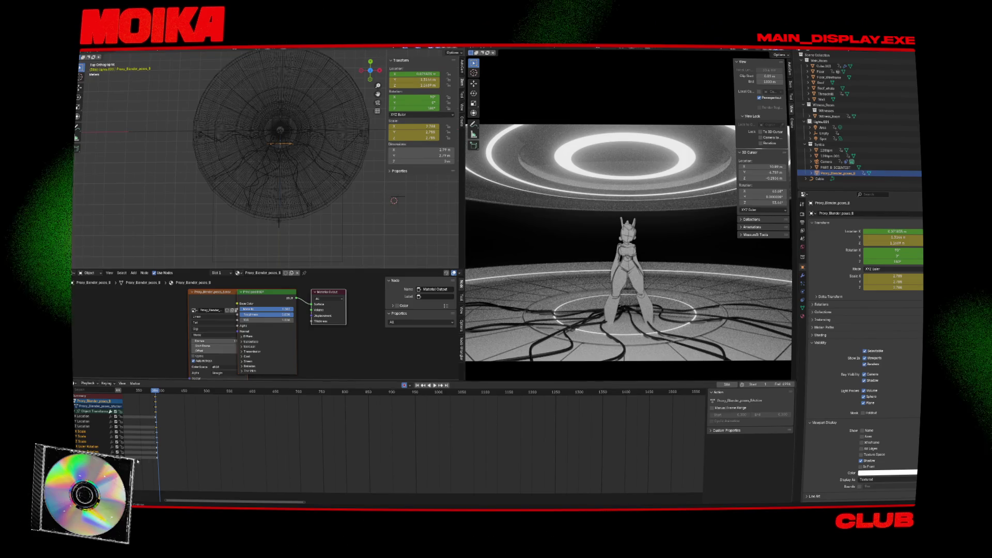
scroll(260, 442, up, 5)
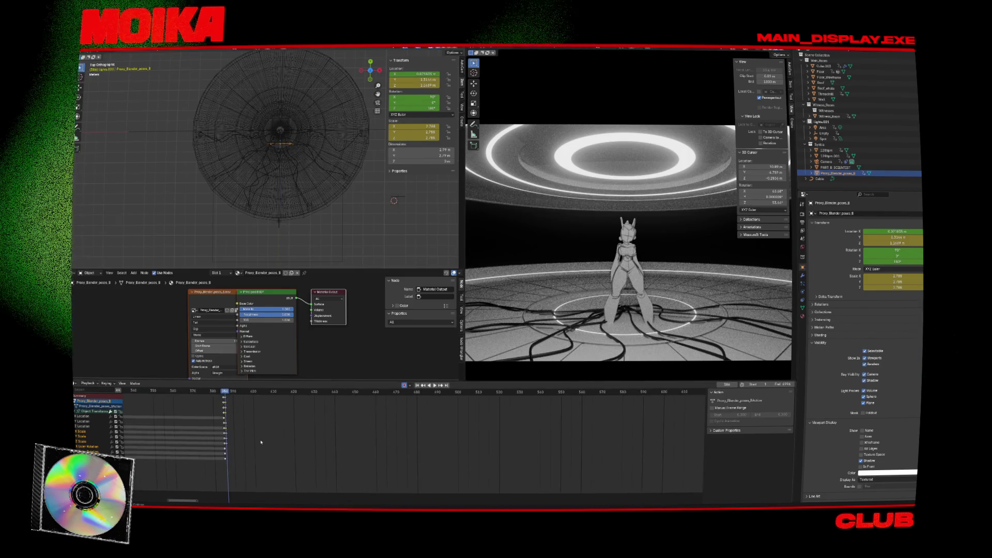
scroll(261, 442, up, 4)
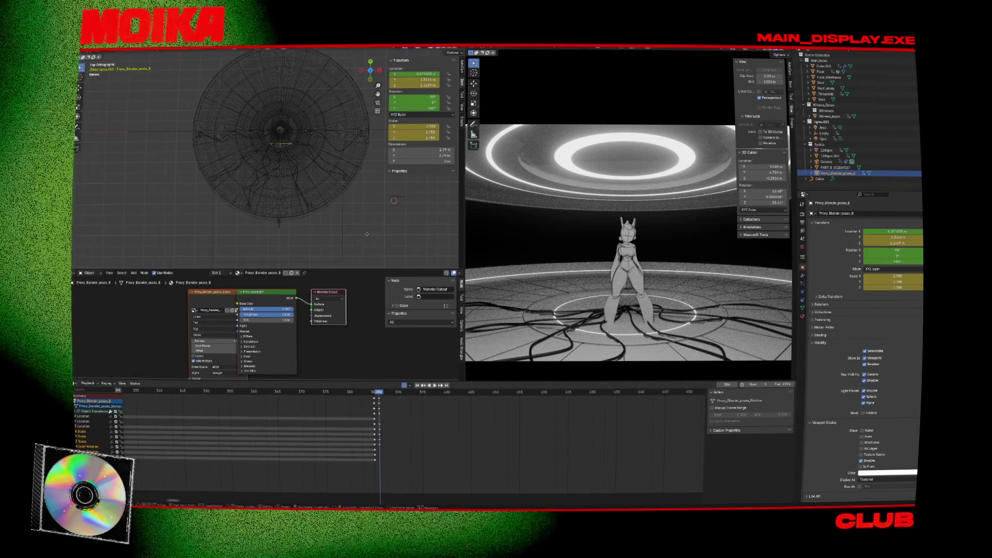
key(g)
key(y)
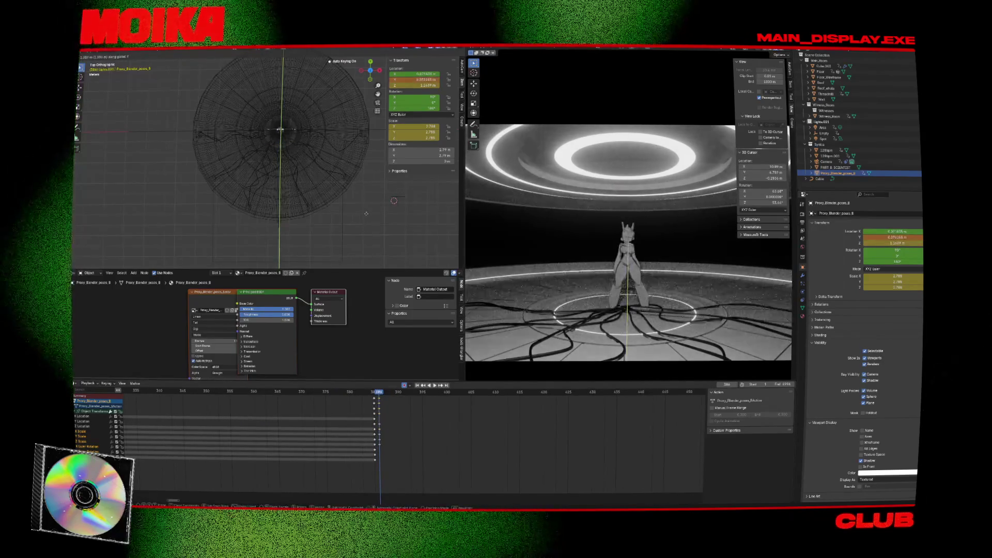
click(291, 167)
Step: Fine-tune the rig's Y position, save, and keyframe it at frame 386
scroll(291, 167, up, 5)
key(g)
key(y)
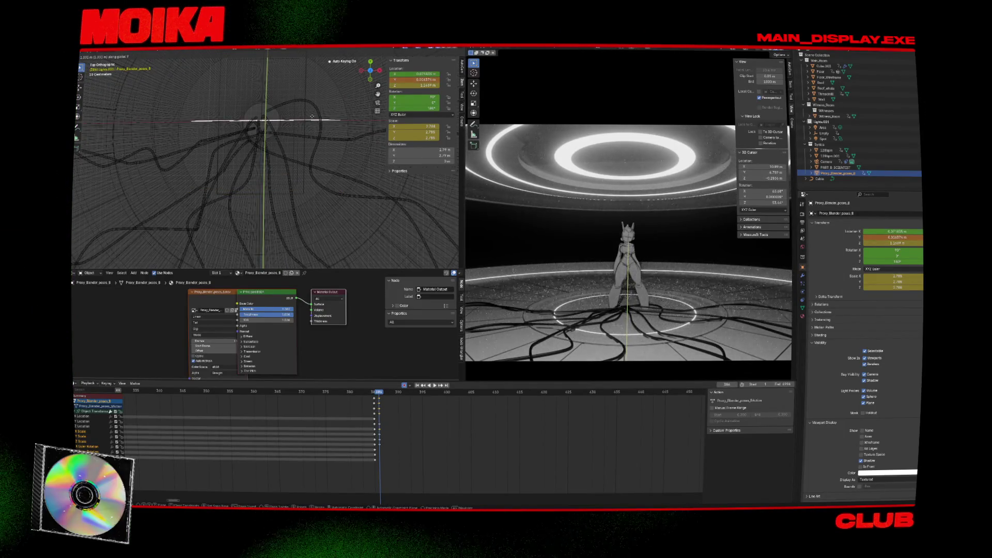
click(312, 116)
key(ctrl+s)
key(i)
Step: Play back from frame 386 to check the rig, then show its modifier properties
key(space)
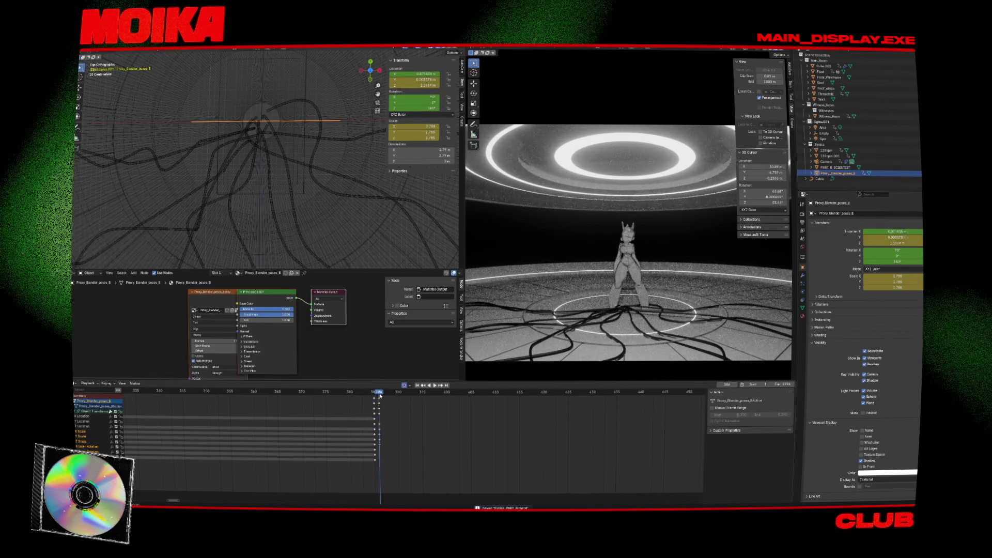
key(Escape)
scroll(340, 238, down, 5)
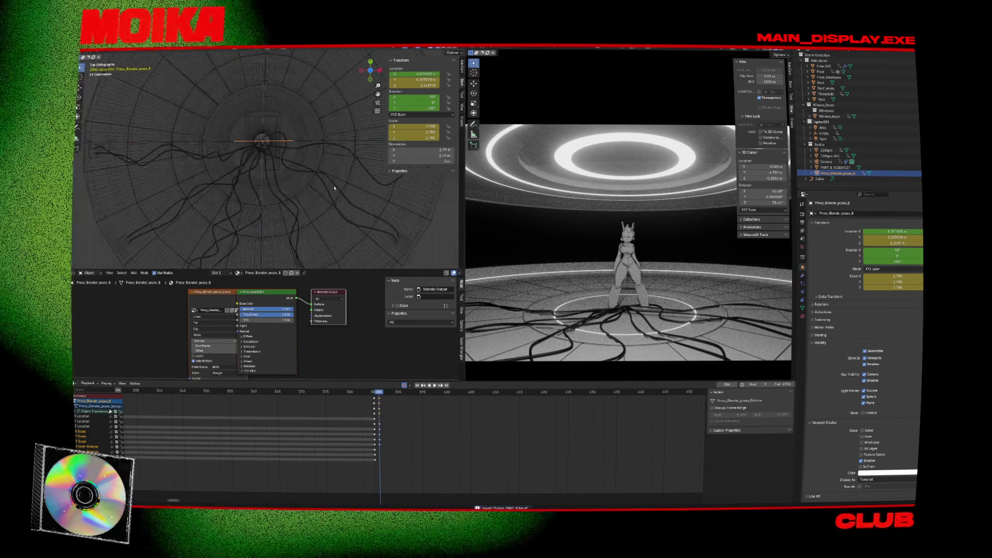
scroll(295, 190, up, 3)
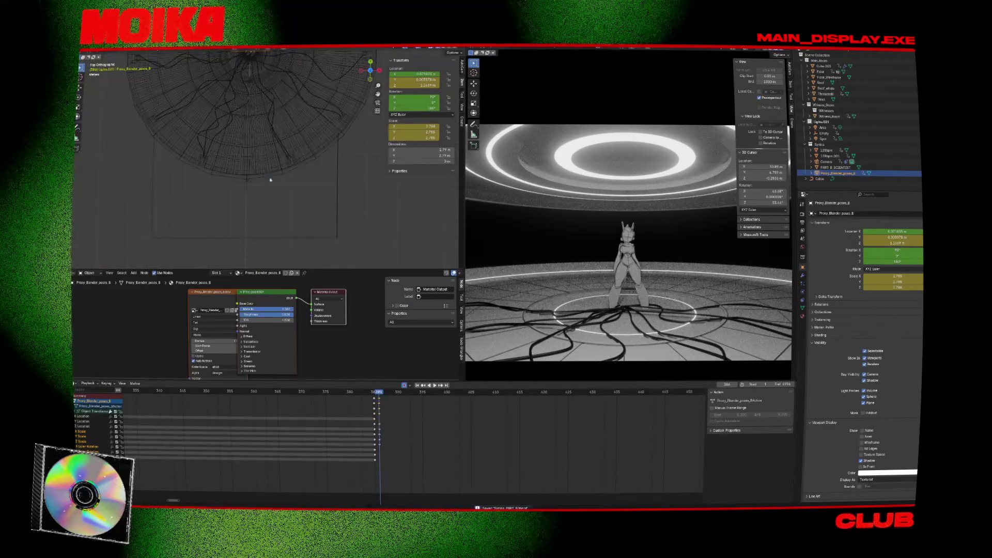
click(802, 275)
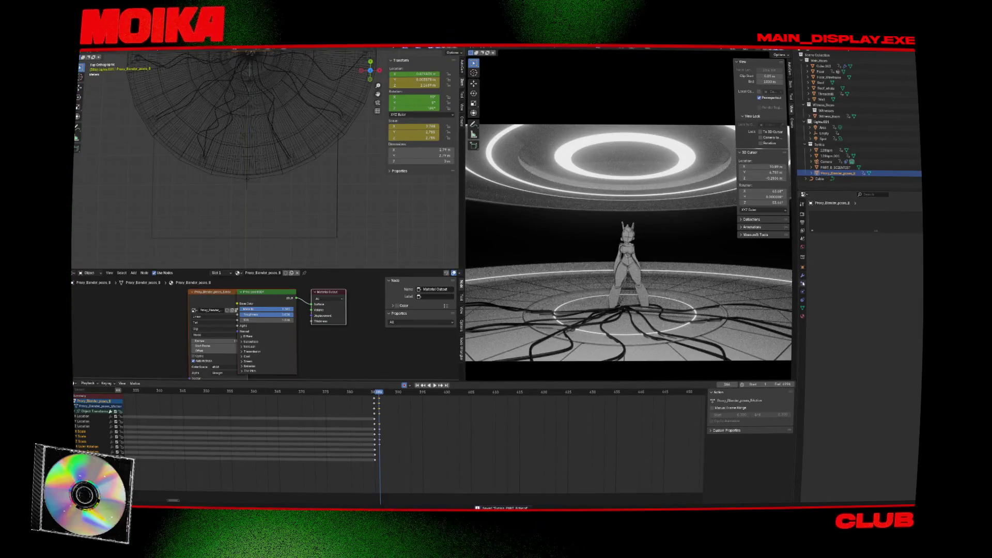
Step: Browse the Add Modifier list for Proxy_Blender_poses_B, then deselect it and open the Add menu
click(853, 212)
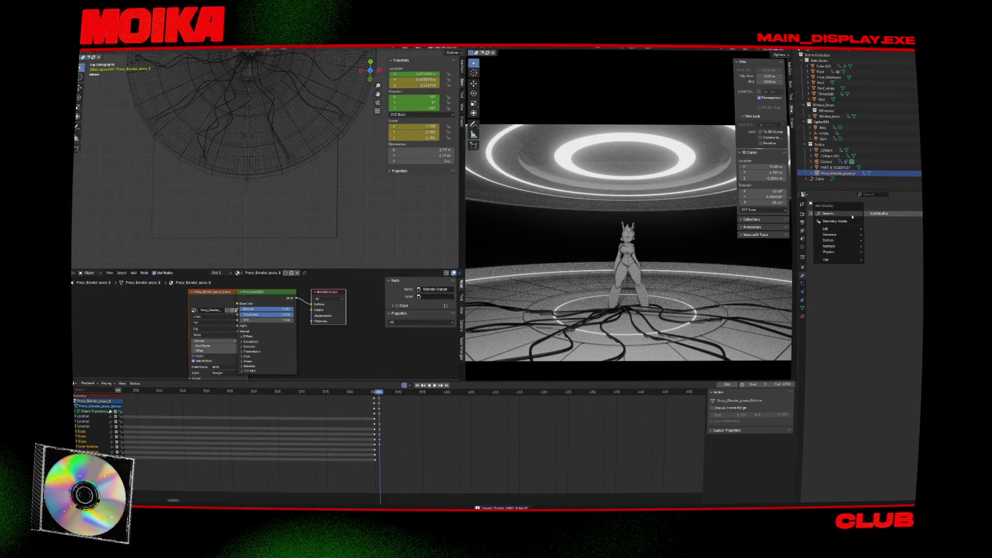
mouse_move(846, 231)
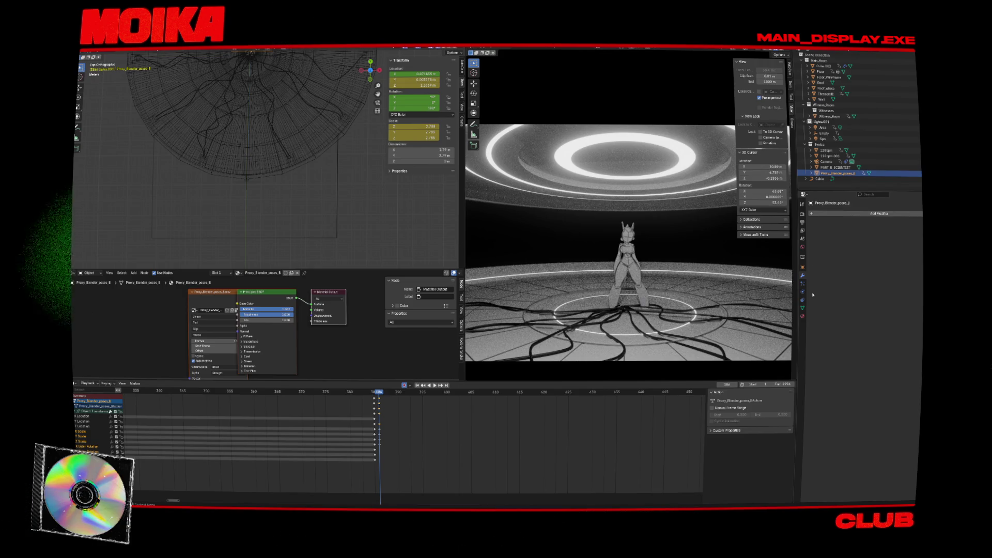
key(shift+a)
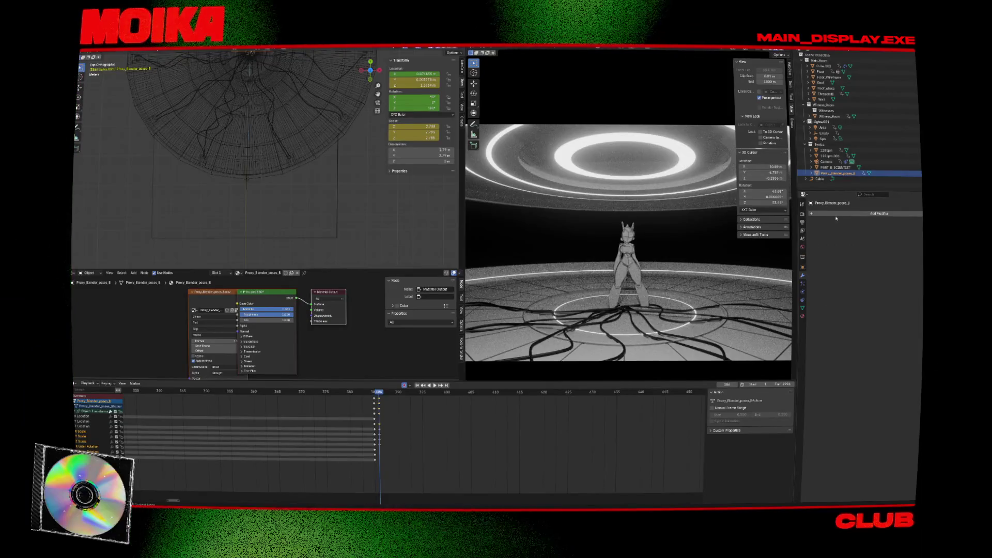
click(835, 215)
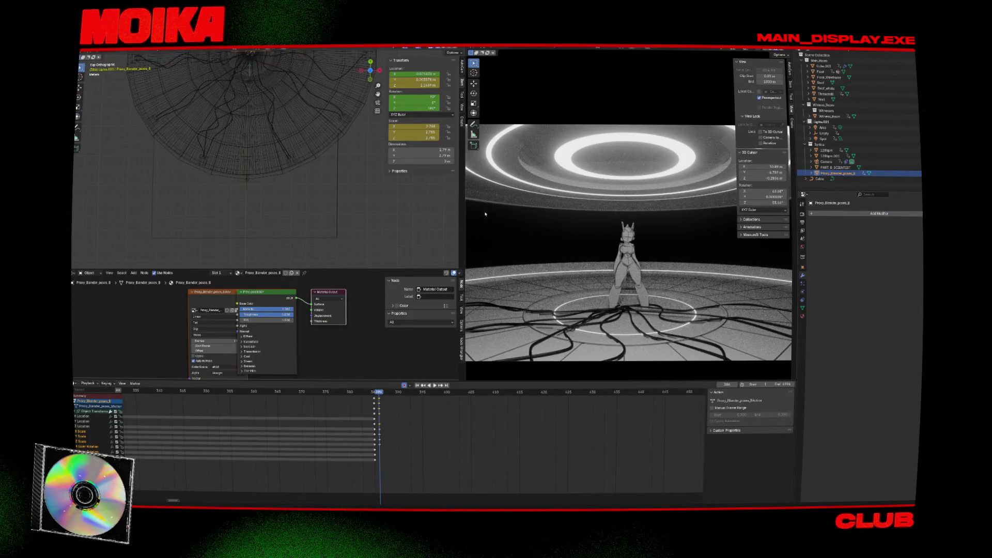
click(359, 202)
key(shift+a)
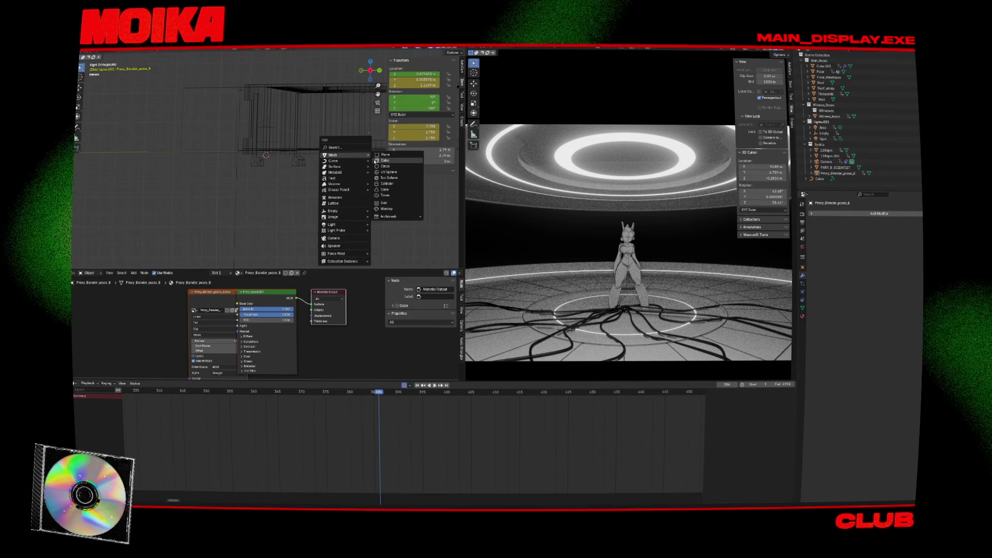
Step: Add a cube, move it, and delete its auto-inserted keyframes
click(385, 167)
key(g)
click(358, 137)
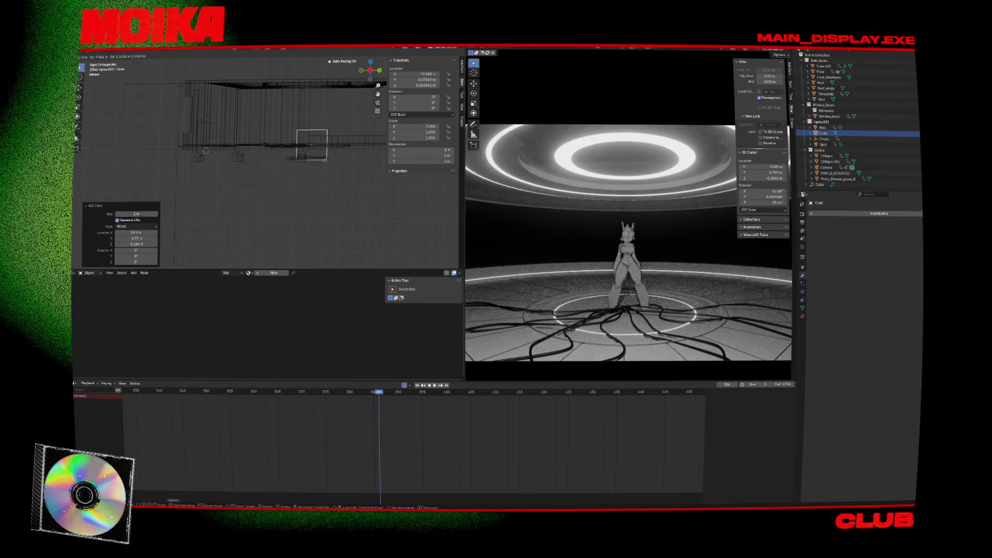
key(x)
click(379, 409)
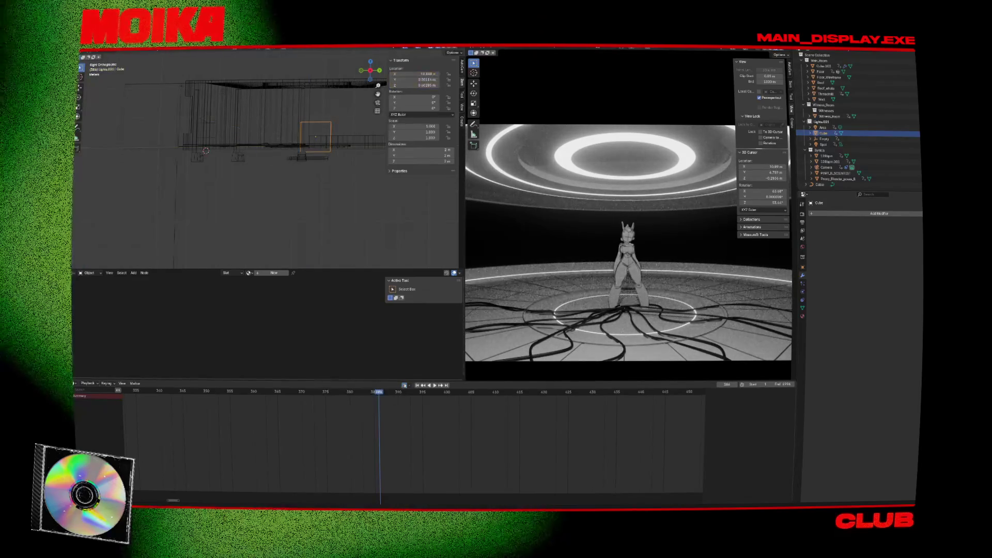
Step: Select the camera, save the file, and replay the camera animation
click(205, 118)
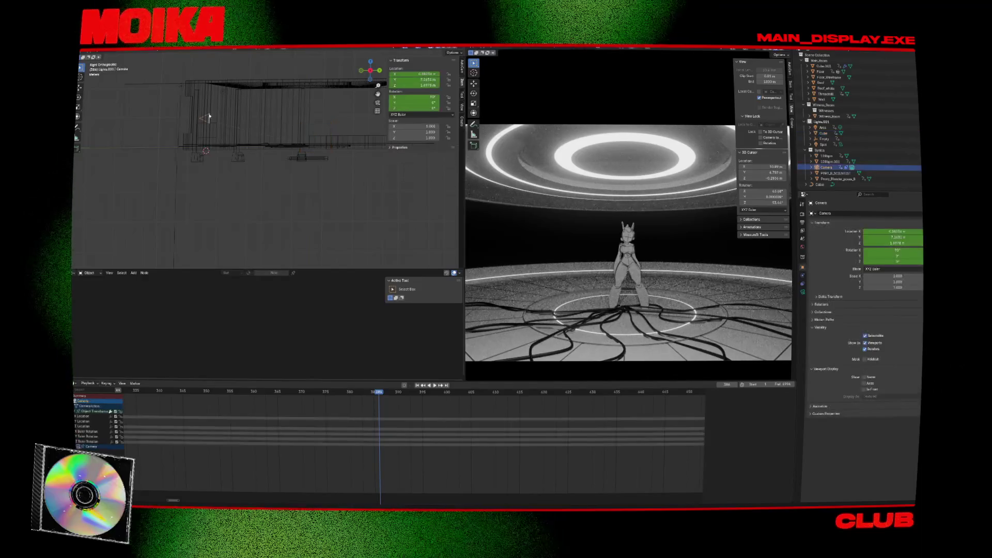
key(ctrl+s)
key(Home)
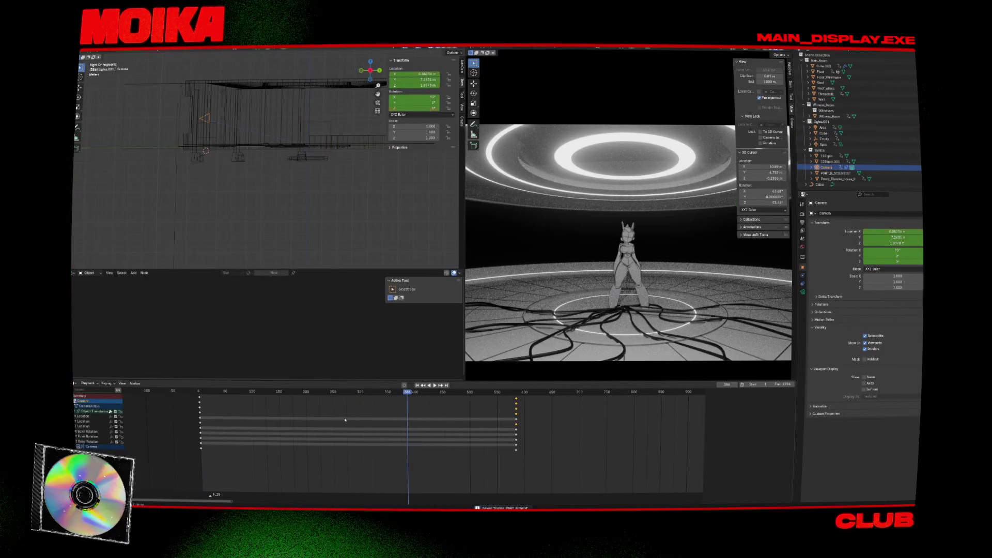
key(shift+ctrl+space)
key(Escape)
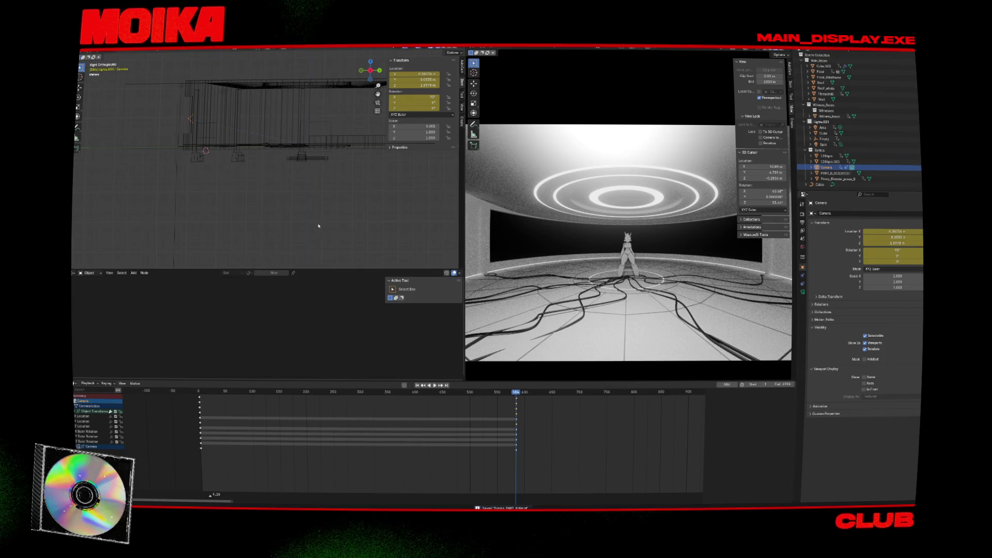
Step: In front orthographic view, move the cube to the room's centre beneath the figure
click(305, 219)
mouse_move(360, 246)
middle_down()
mouse_move(289, 201)
mouse_move(310, 214)
mouse_move(325, 120)
middle_up()
click(305, 138)
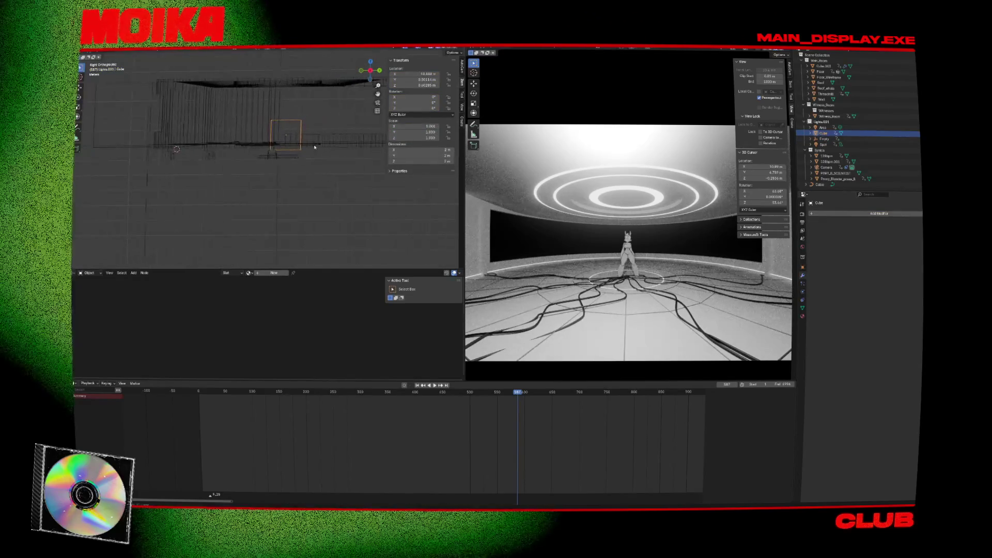
key(KP_1)
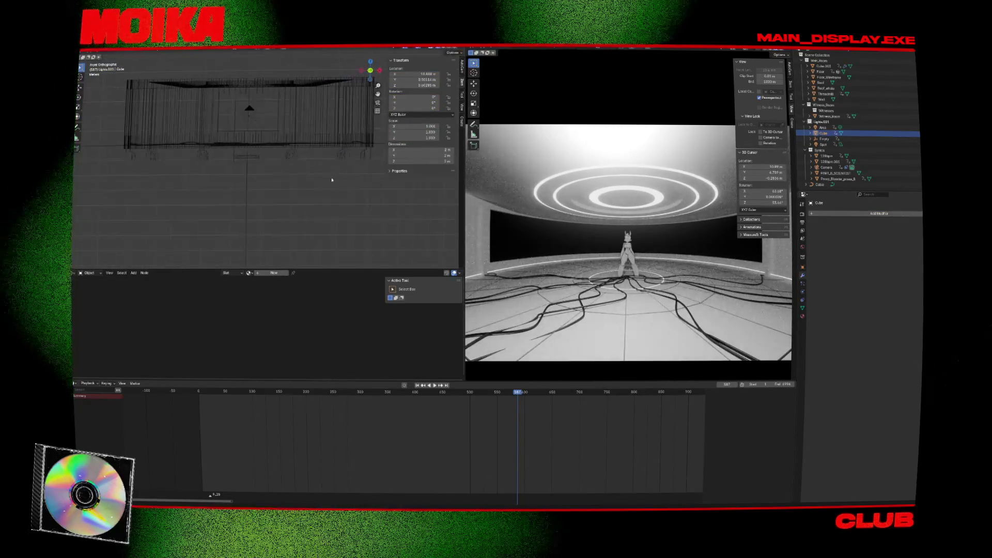
key(g)
click(170, 181)
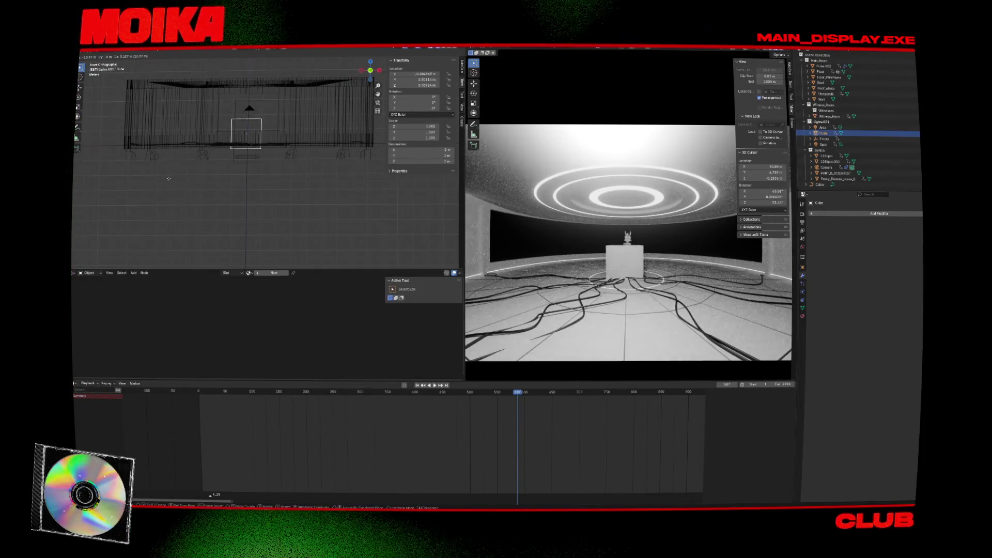
Step: Zero the cube's location and flatten it along Y in the right orthographic view
click(411, 79)
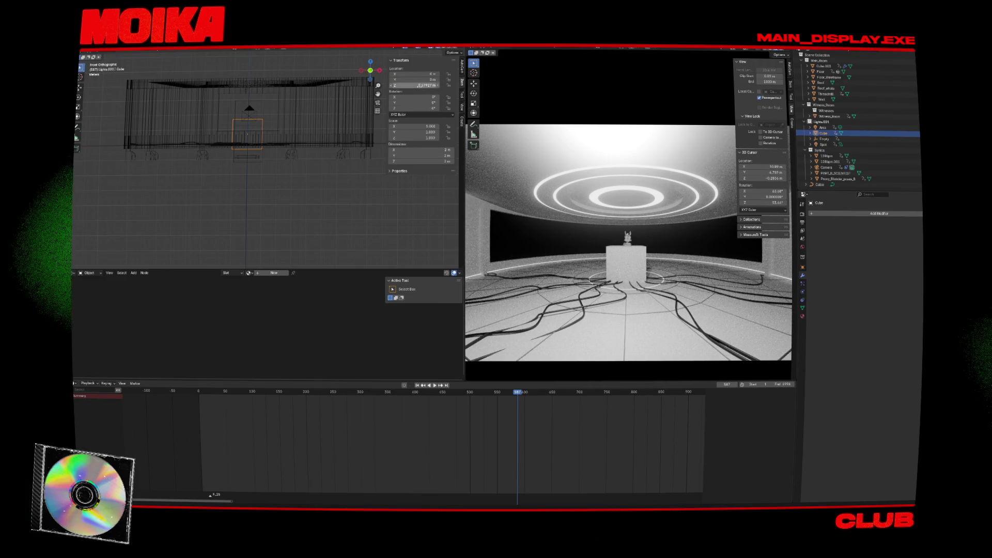
text(0)
key(Return)
key(KP_3)
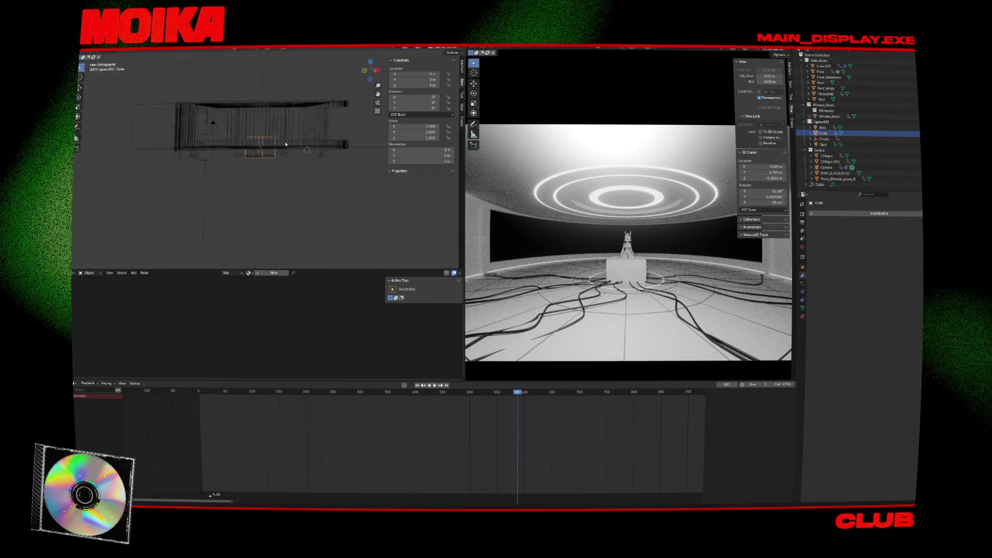
key(r)
key(y)
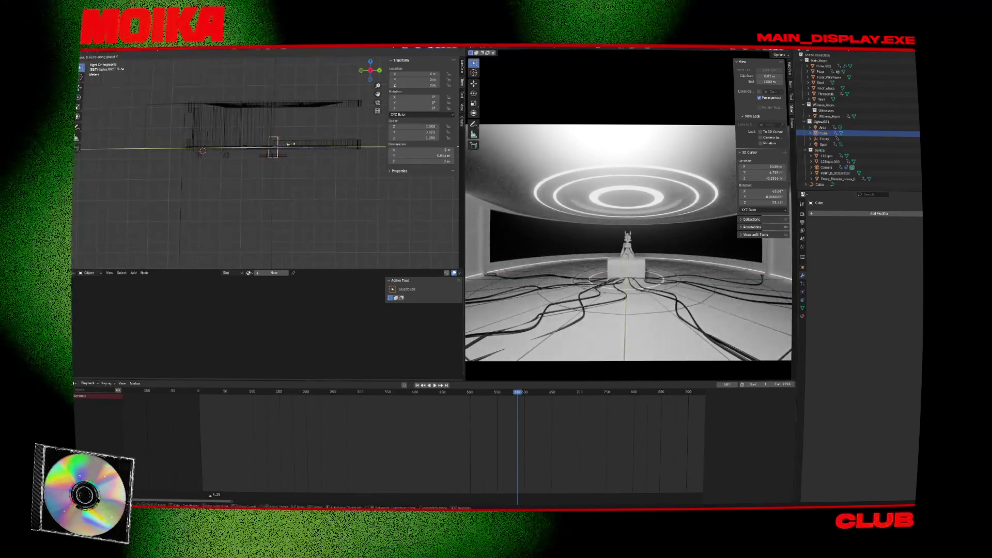
click(274, 146)
Step: From the front view, narrow the cube along X and stretch it taller along Z
key(KP_1)
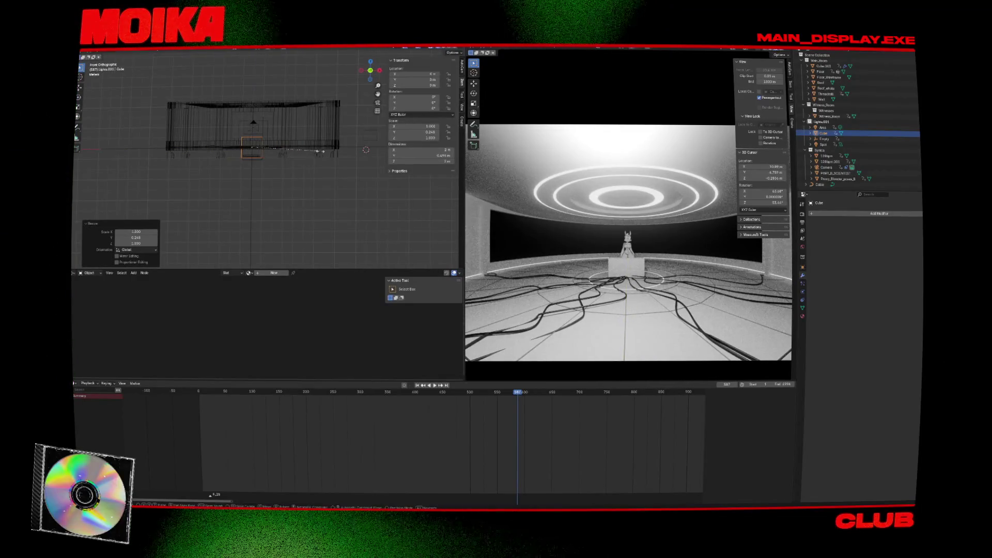
key(s)
key(x)
click(297, 152)
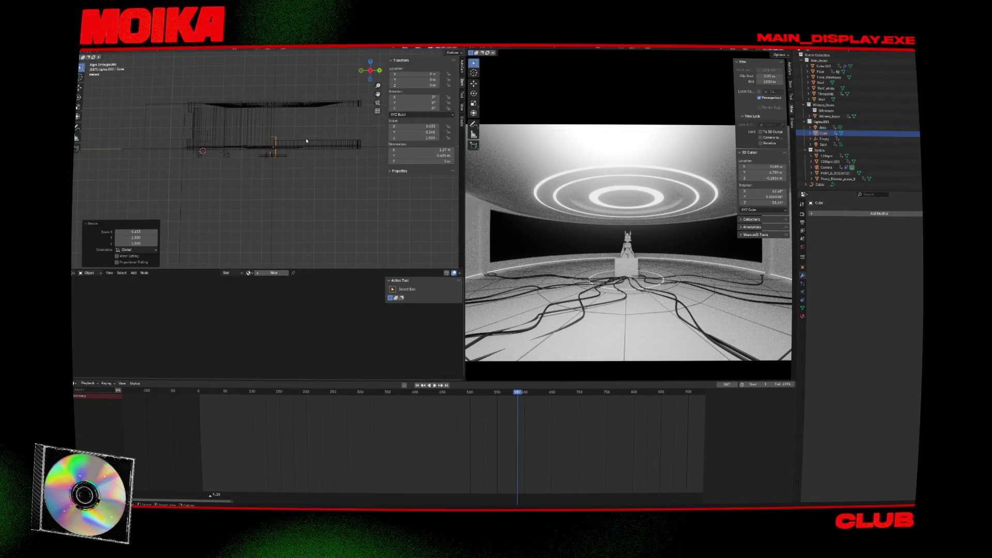
key(g)
key(Escape)
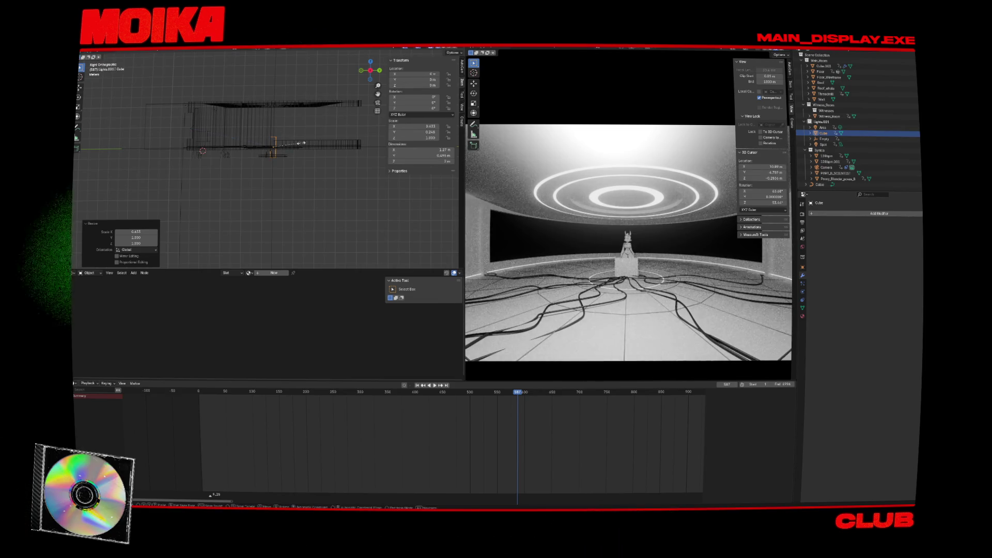
key(s)
key(z)
click(297, 155)
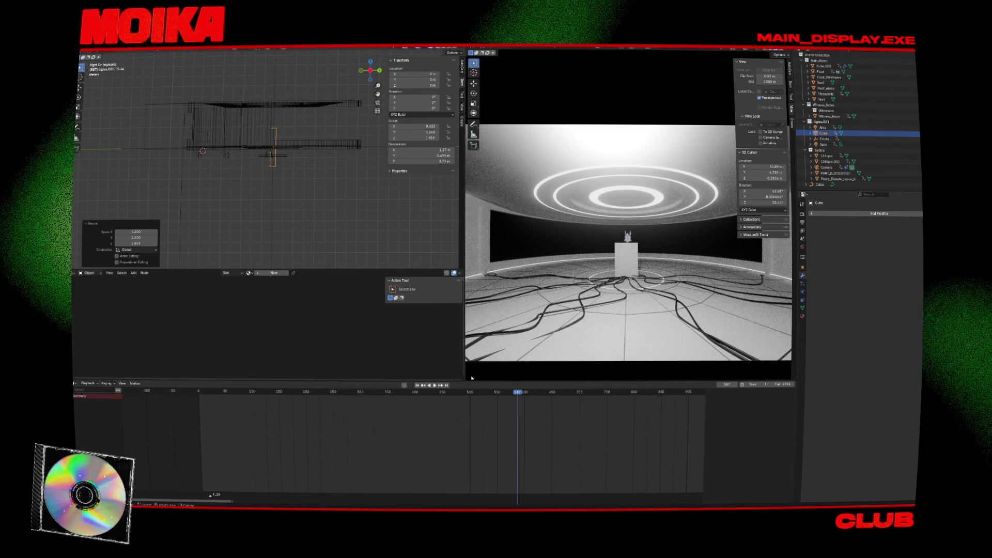
Step: Move the slab into its new position and tilt it about 12°
key(g)
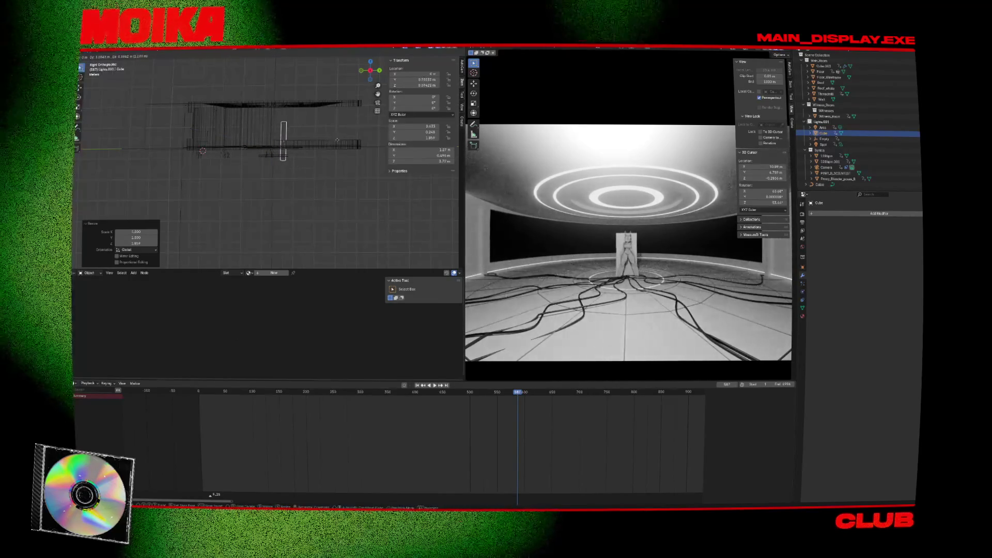
click(341, 139)
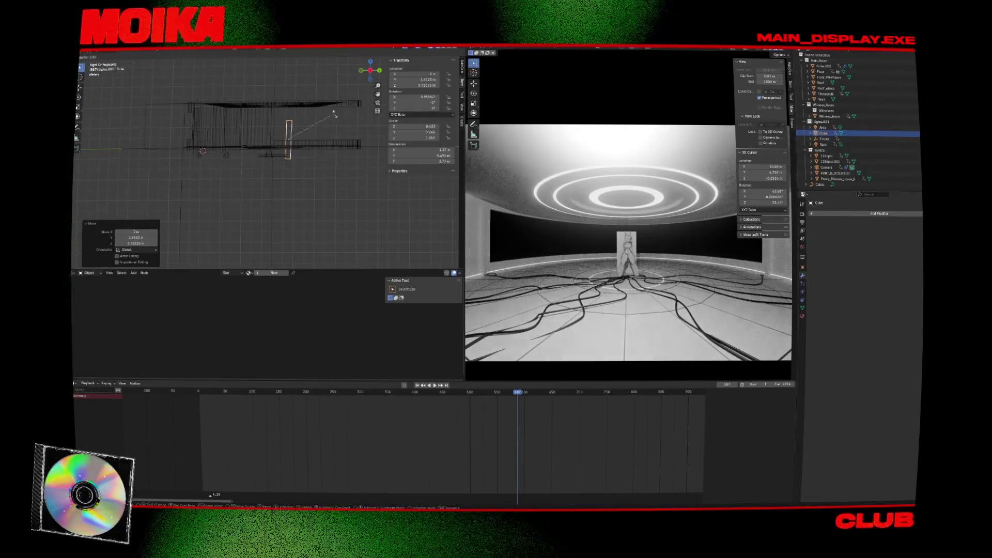
key(r)
click(340, 124)
key(g)
right_click(325, 132)
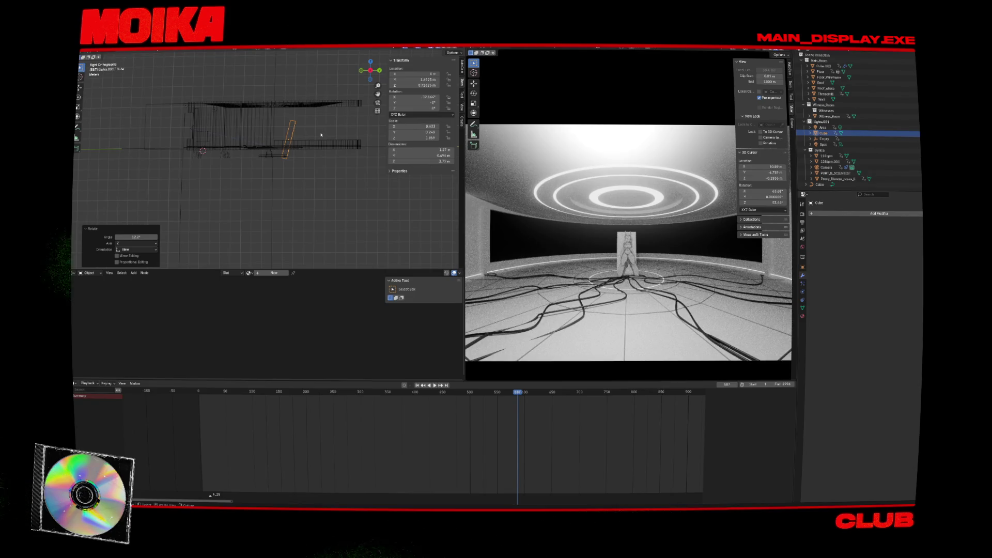
Step: Fine-tune the slab's size and position in the front view
key(KP_1)
key(s)
click(325, 130)
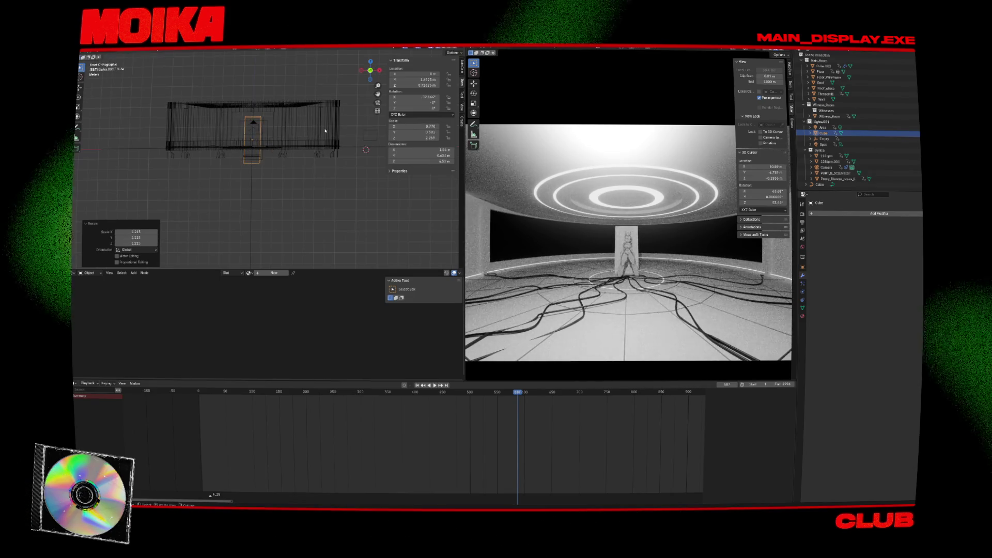
key(g)
click(330, 132)
key(s)
click(333, 134)
key(g)
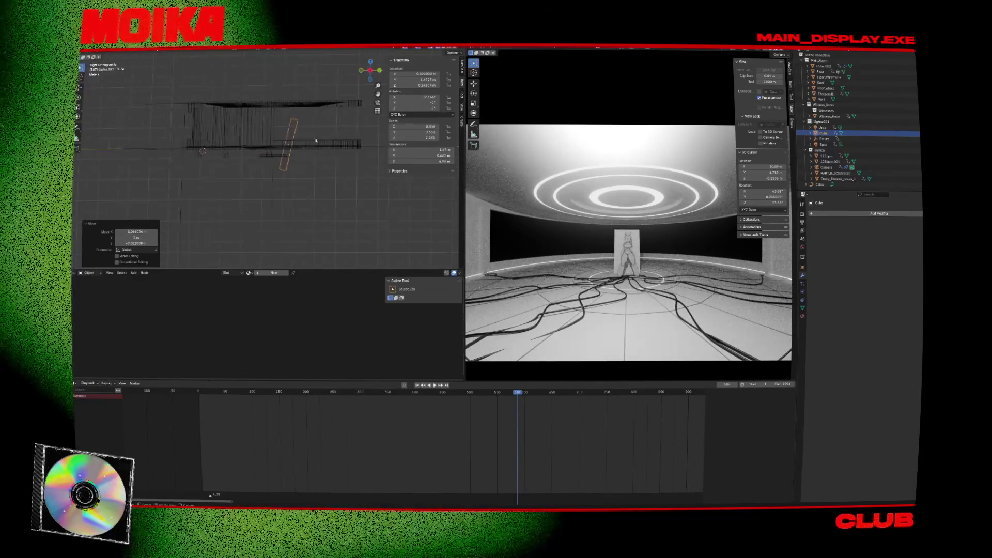
Step: Enable Auto Keying and key the slab's placement at frame 587
key(KP_3)
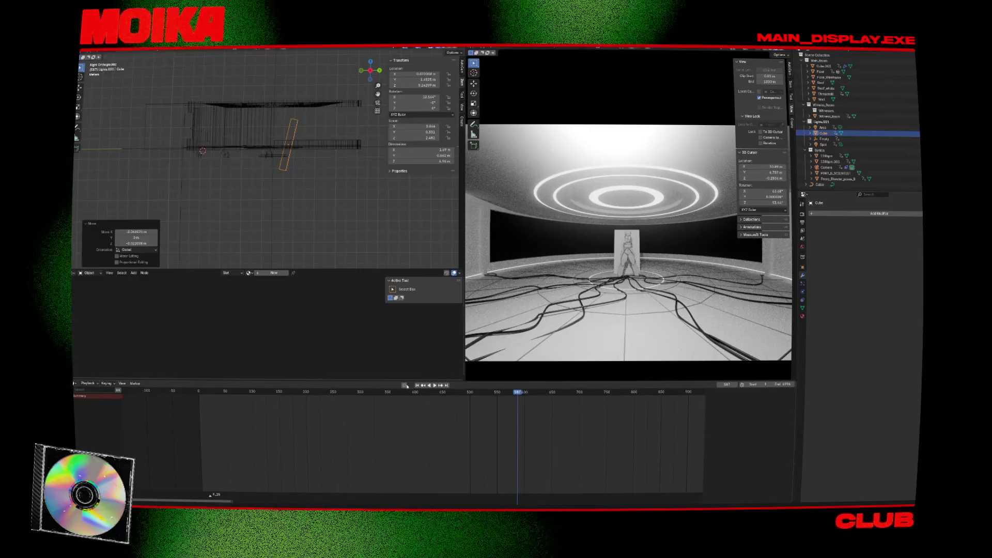
click(405, 386)
key(g)
click(363, 220)
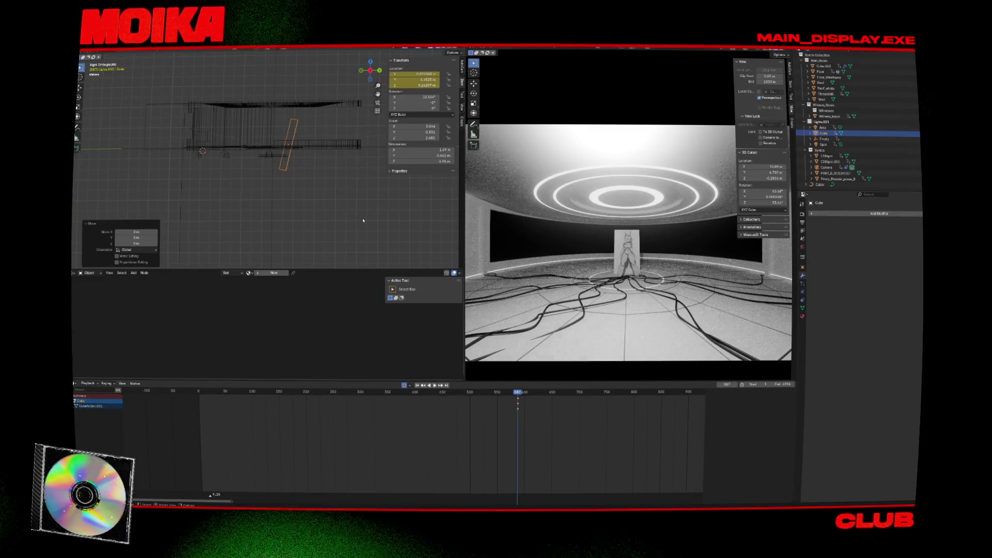
Step: Reselect the cube and advance the animation to frame 602
key(alt+a)
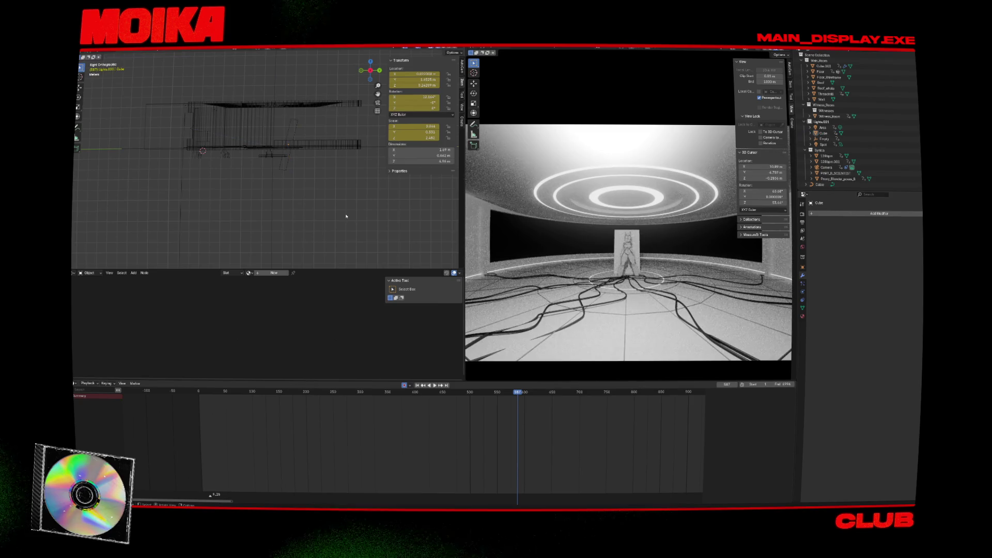
click(287, 167)
key(s)
click(287, 167)
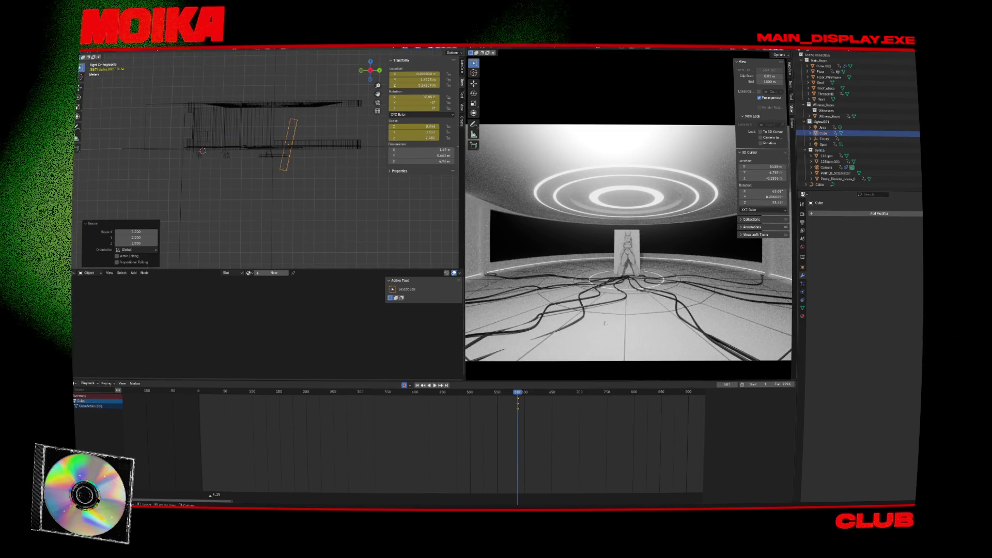
key(space)
key(space)
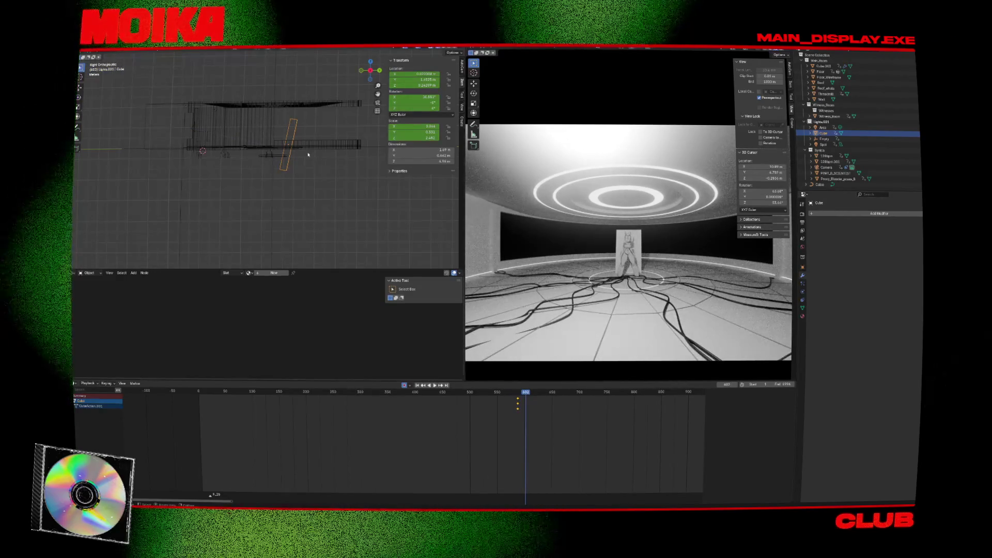
Step: Inspect the building, PART_B_SCIENTIST figure and Empty, then go to frame 910 and select the cube
click(187, 128)
click(206, 119)
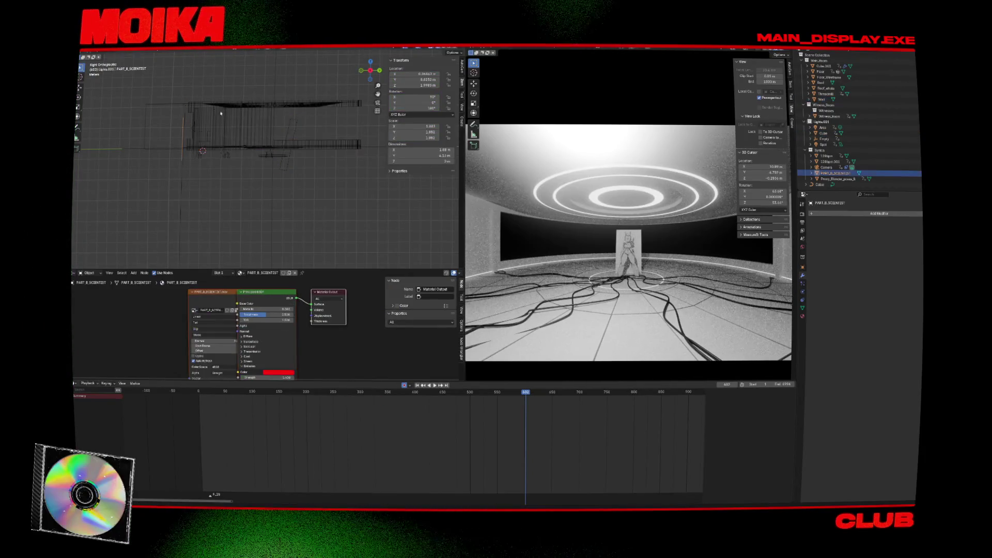
click(273, 209)
scroll(620, 392, down, 5)
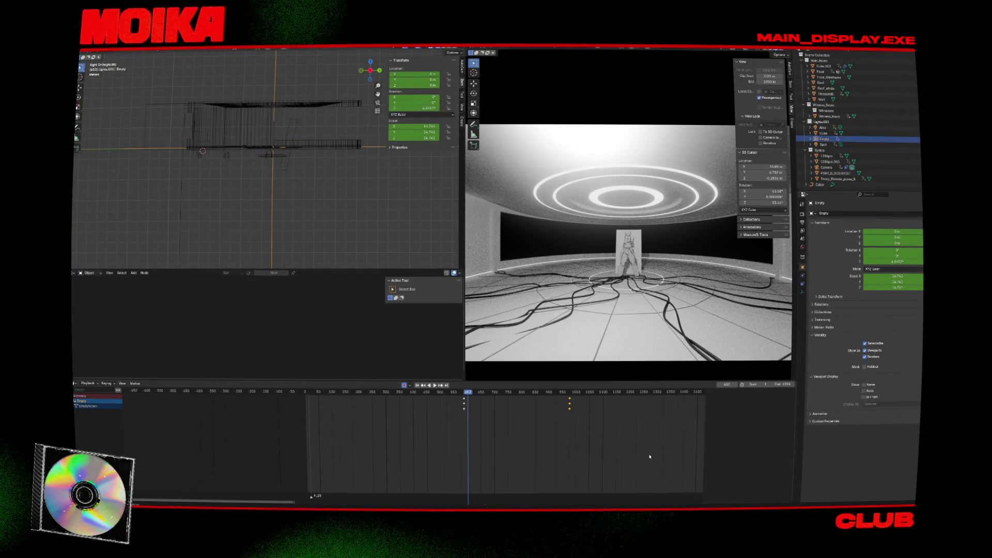
click(488, 392)
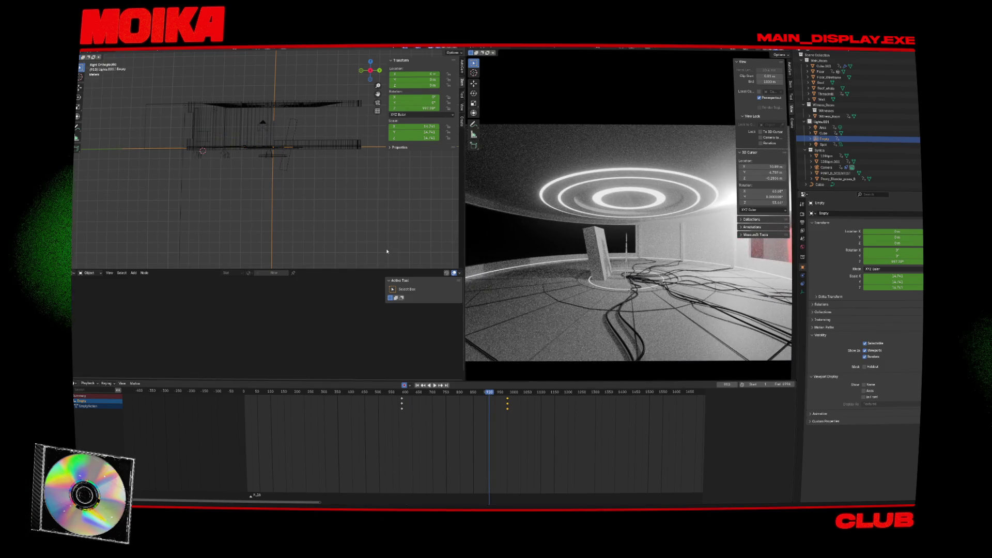
click(289, 165)
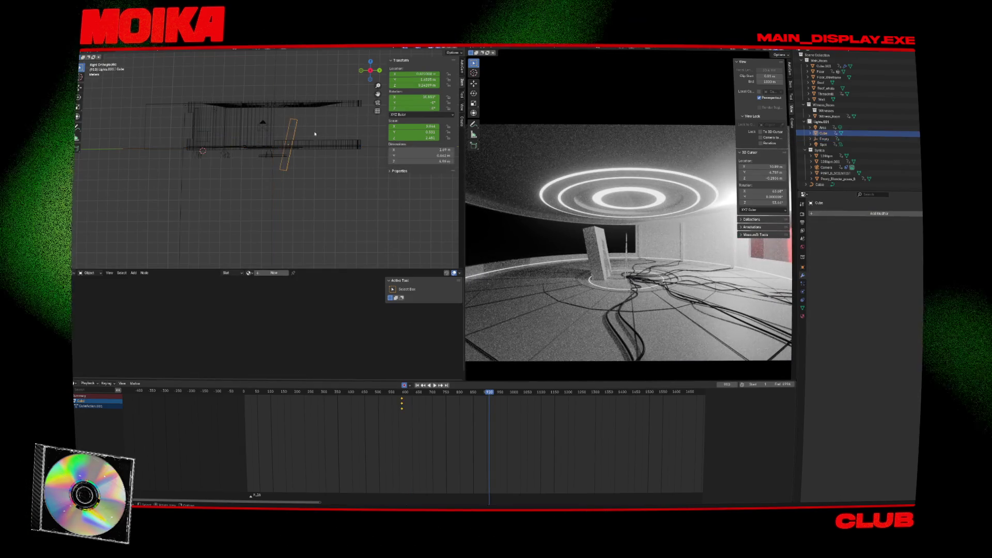
Step: At frame 910, raise the slab and thin it along Y
key(g)
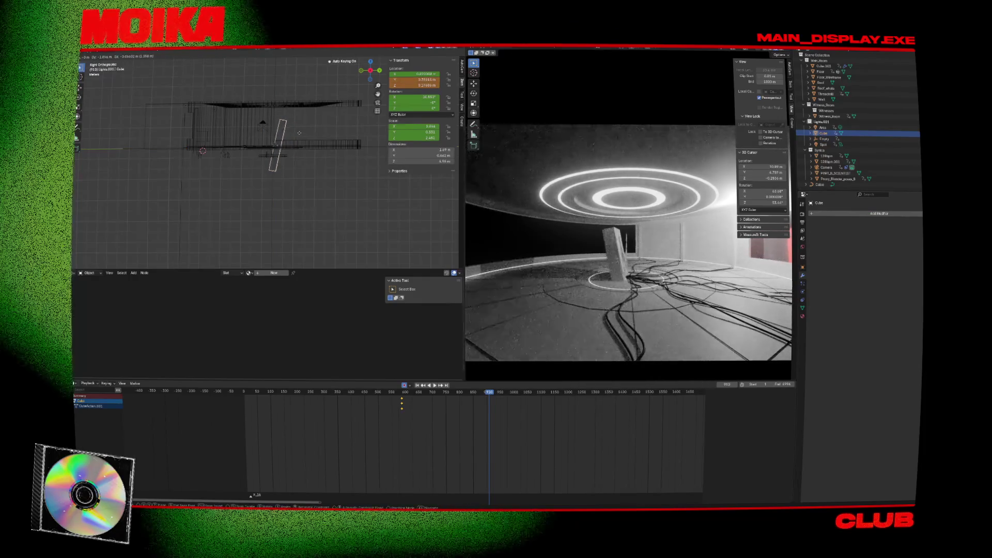
click(303, 135)
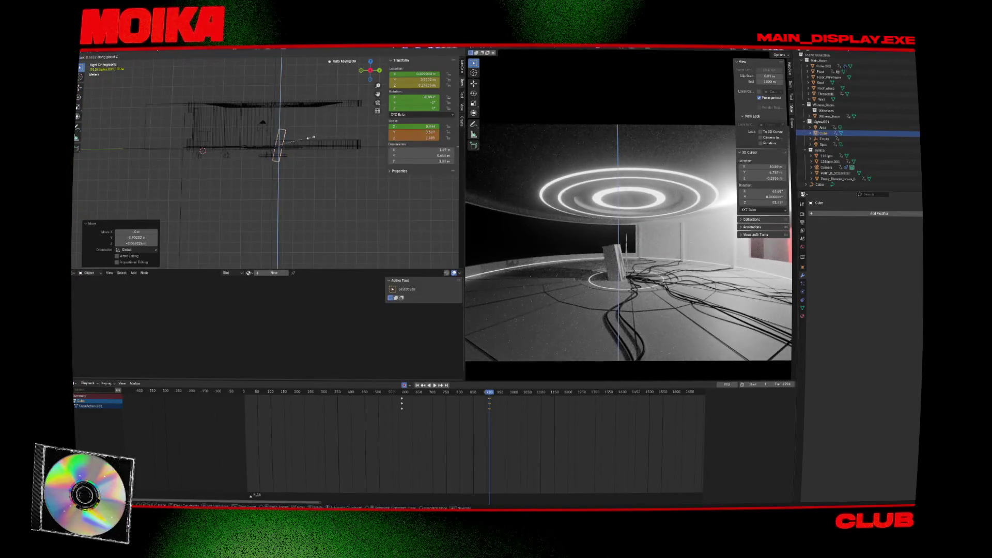
key(s)
key(y)
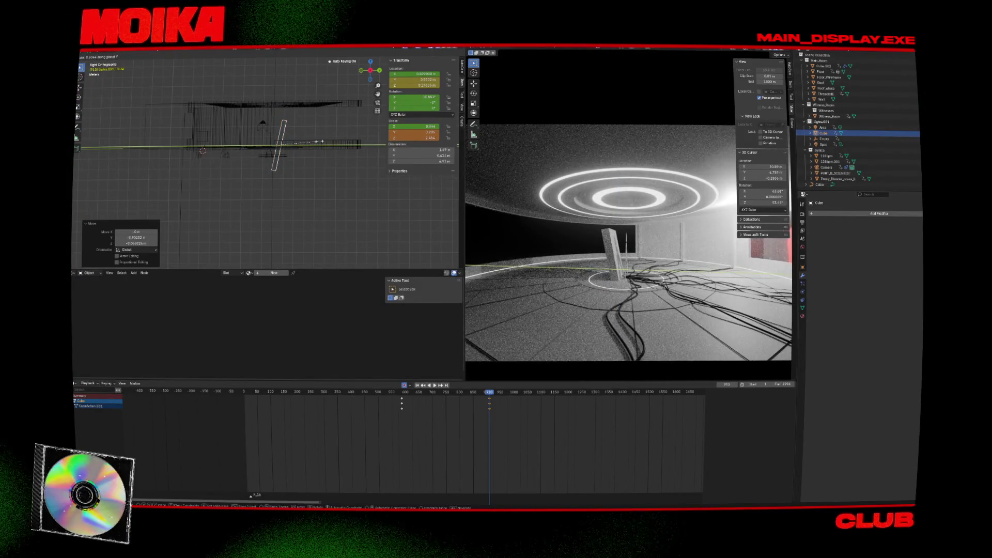
click(304, 139)
Step: Reposition the slab, save the project and return to the keyframe at 567
key(g)
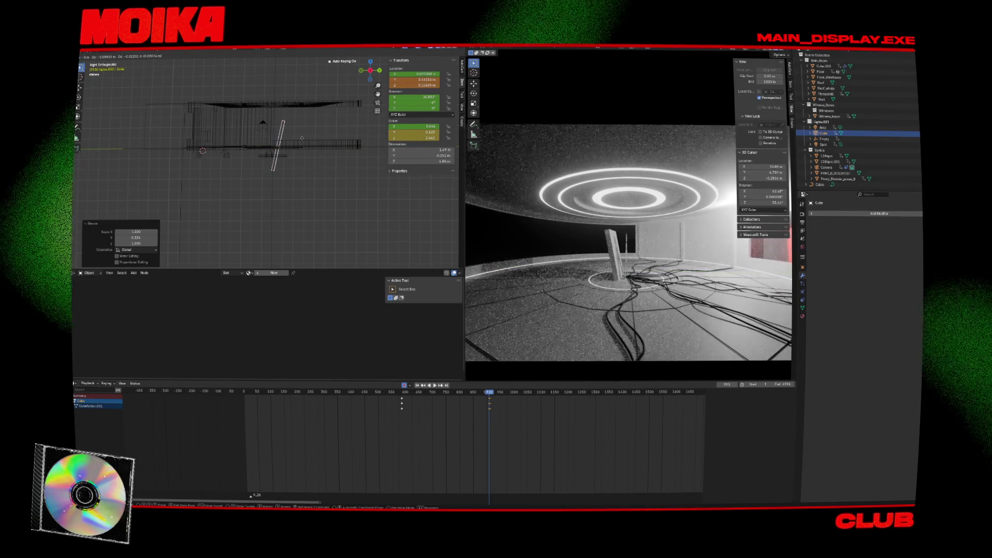
click(300, 137)
key(ctrl+s)
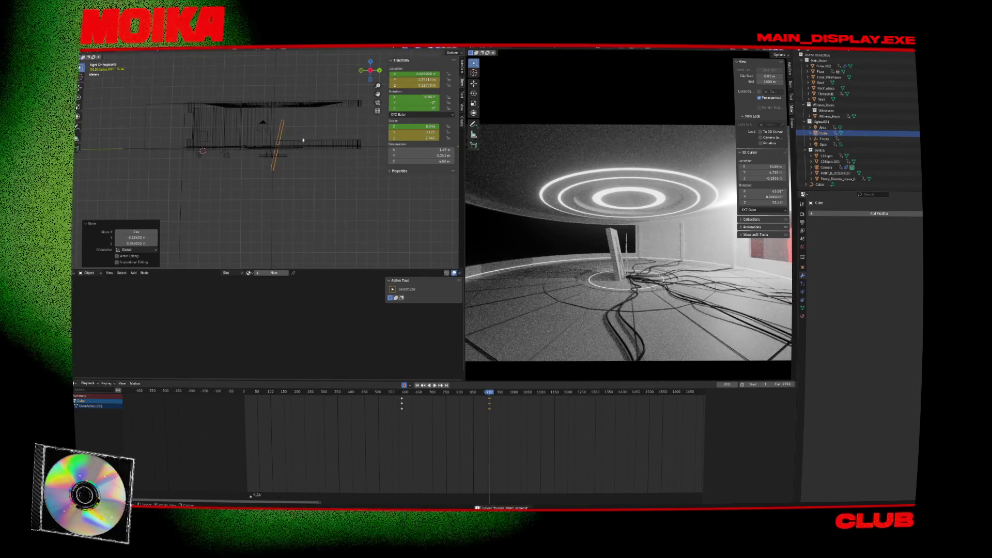
key(Down)
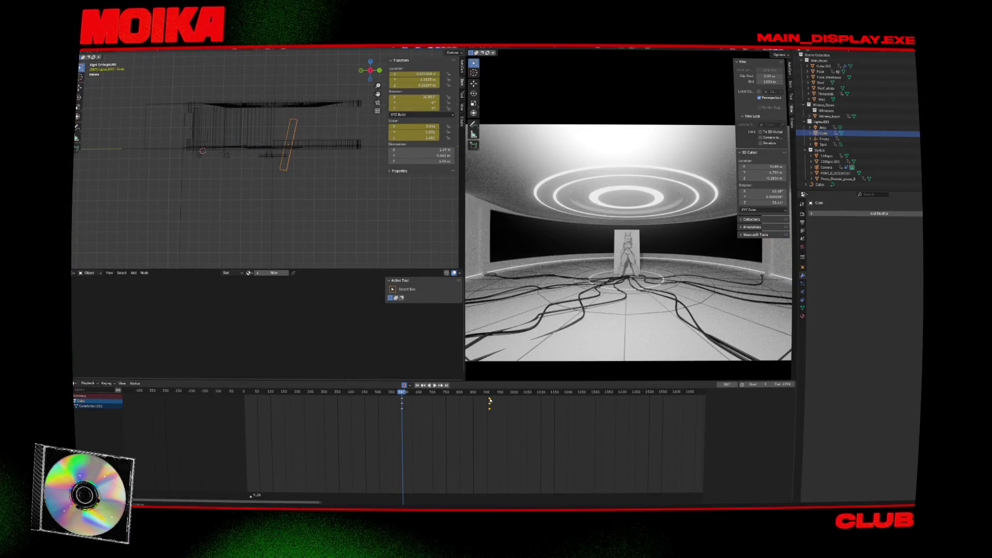
Step: Paste the copied keyframes at frame 567, reposition the cube and save
key(Up)
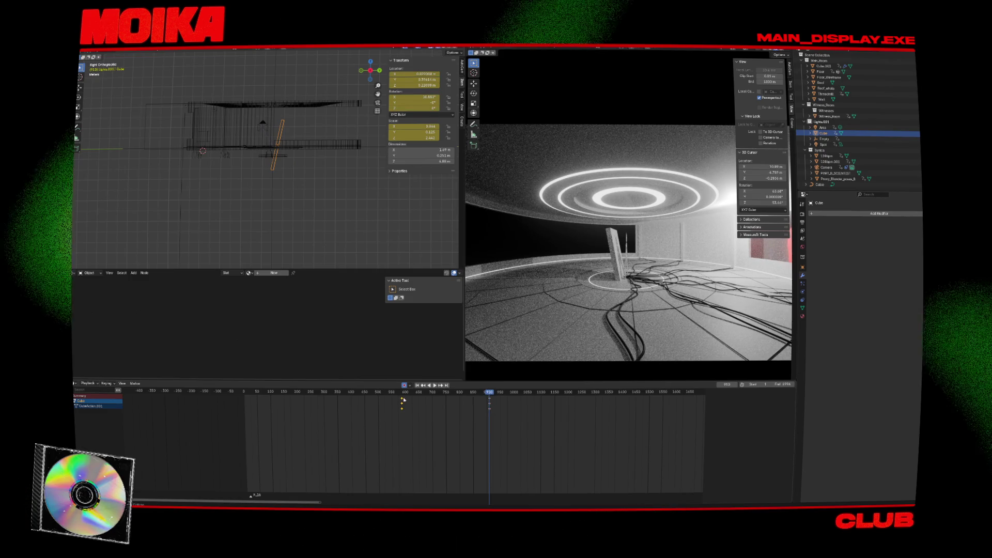
key(Down)
key(ctrl+s)
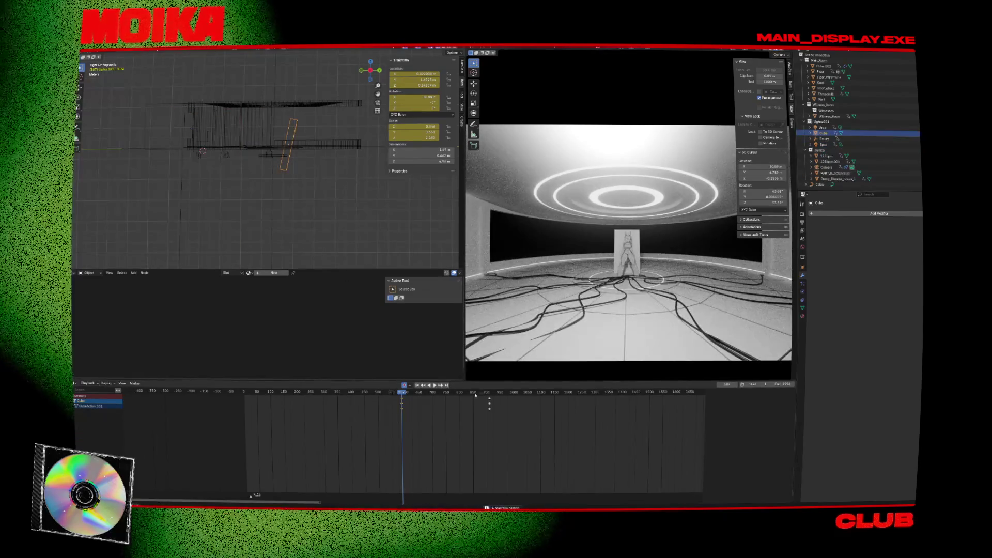
key(ctrl+v)
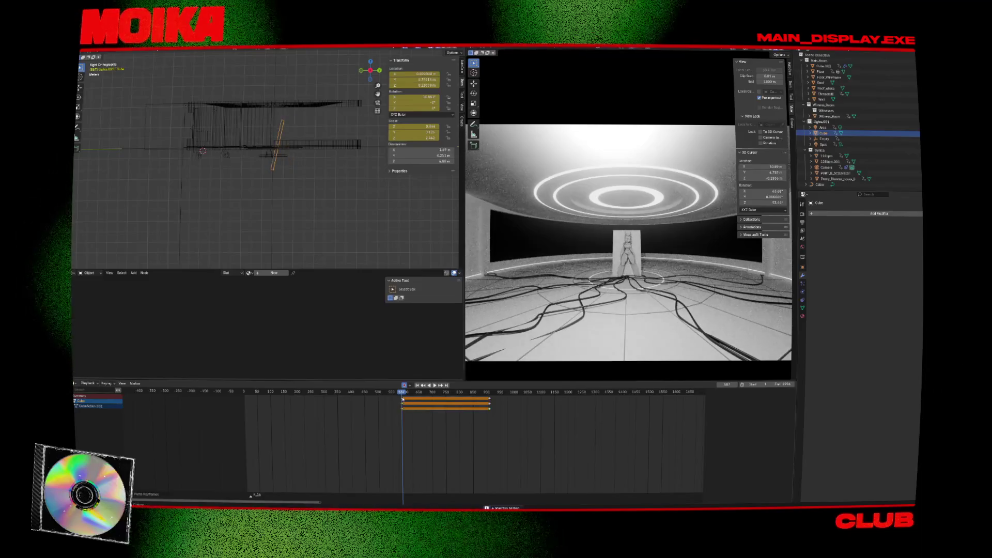
key(g)
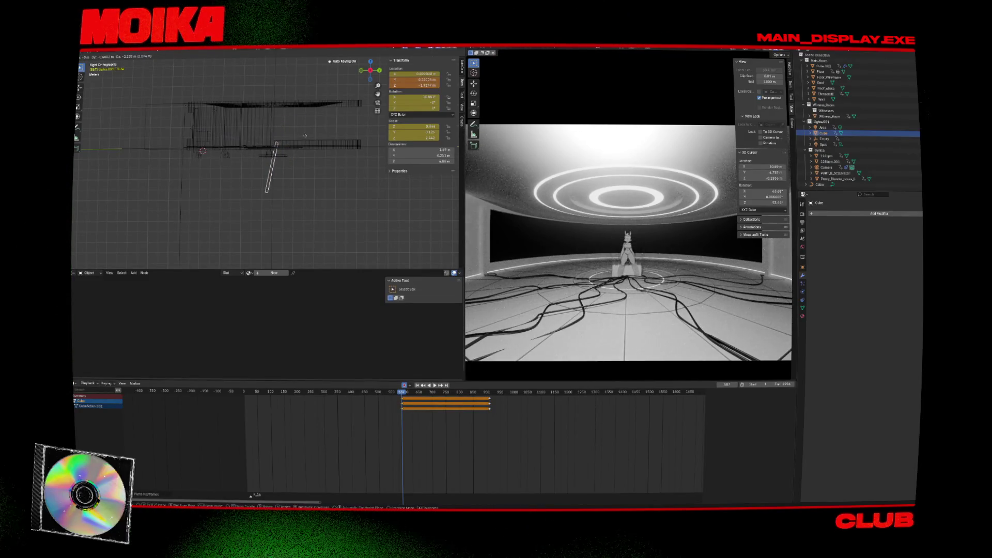
click(317, 110)
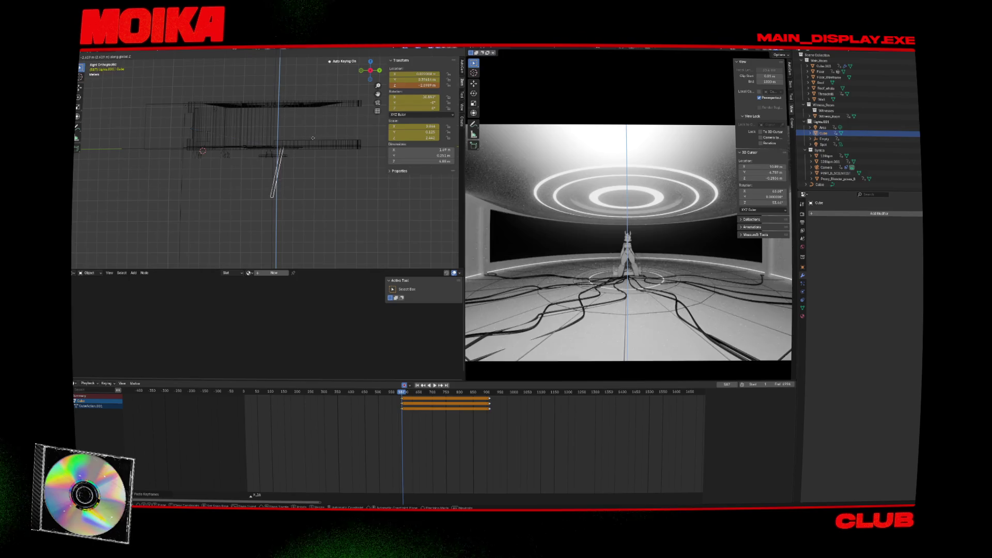
click(312, 141)
key(g)
key(y)
key(ctrl+s)
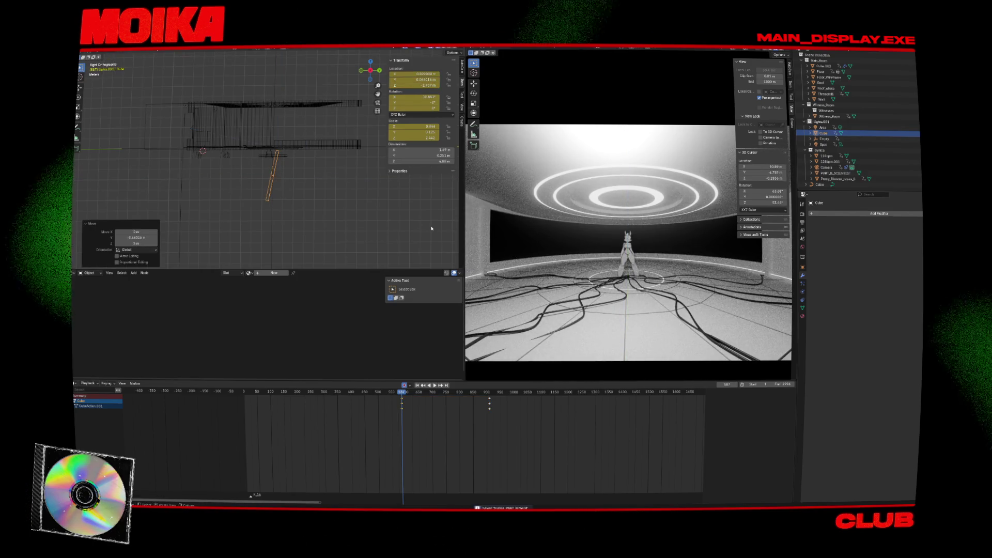
Step: Stop playback at frame 587, insert a transform keyframe on the cube and resume playing
key(space)
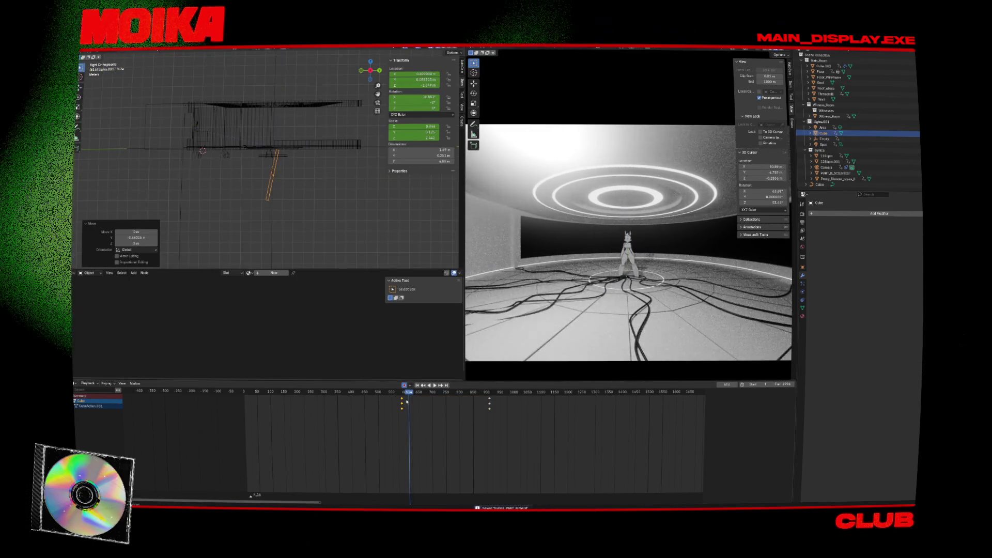
key(Escape)
key(i)
click(408, 403)
key(space)
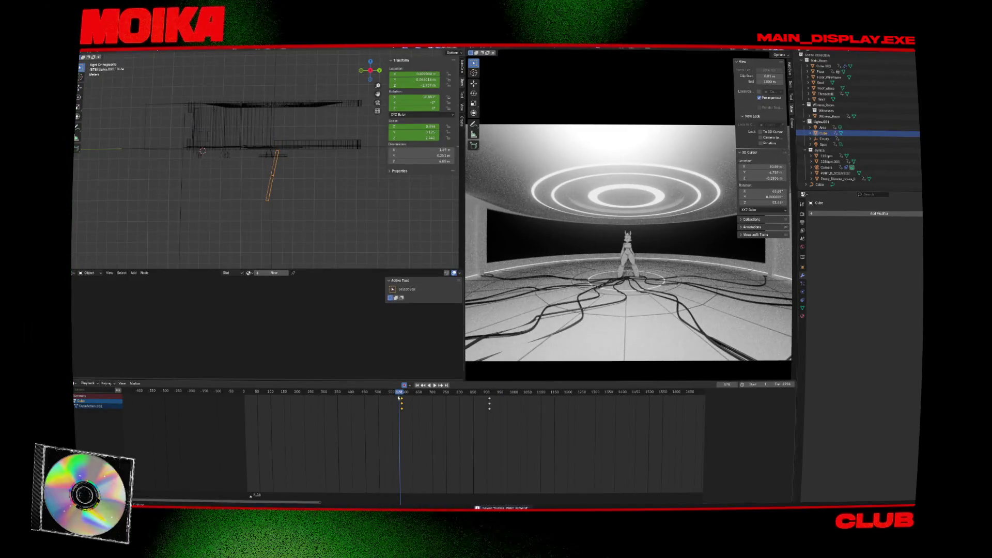
click(286, 289)
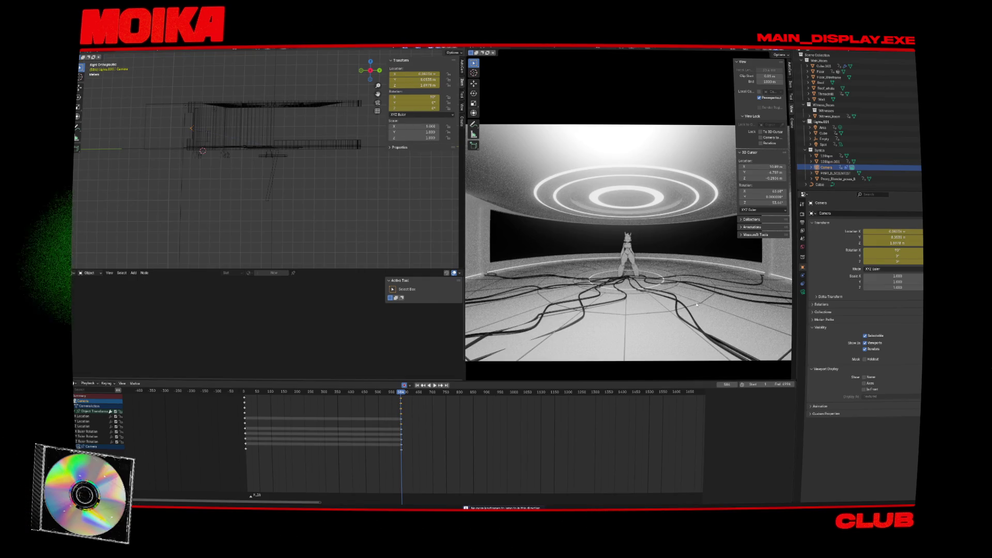
Step: Raise the camera's focal length to about 147 mm and keyframe it at frame 976
click(802, 292)
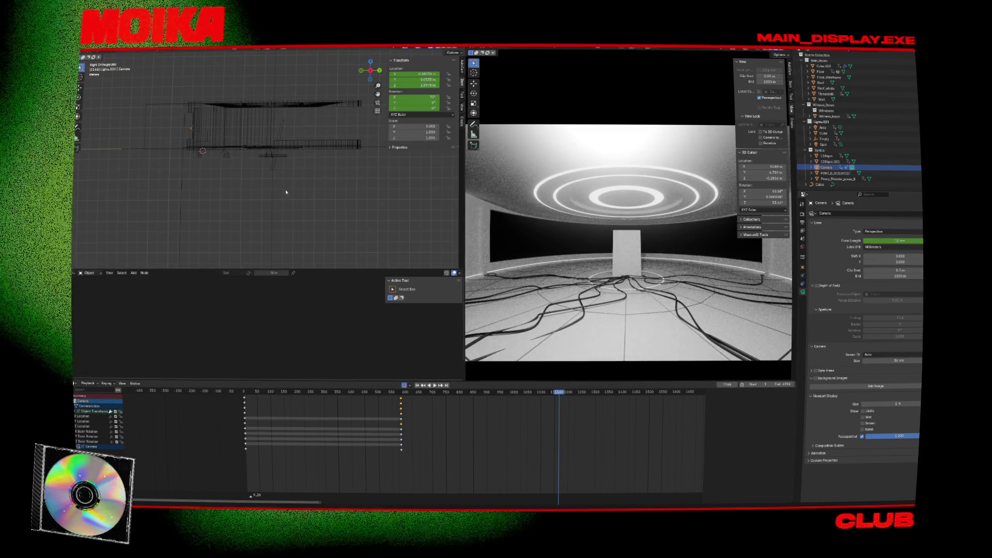
click(272, 203)
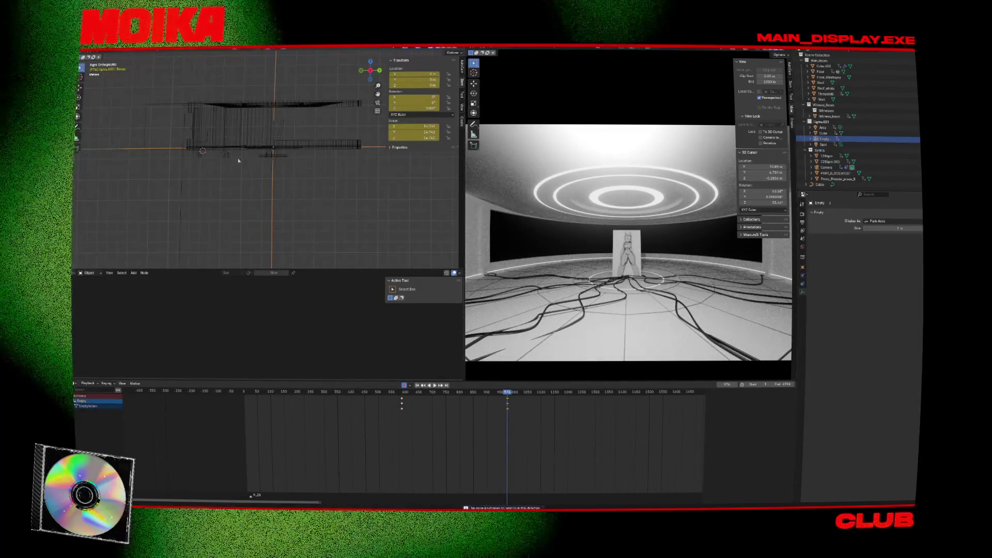
click(194, 130)
click(194, 130)
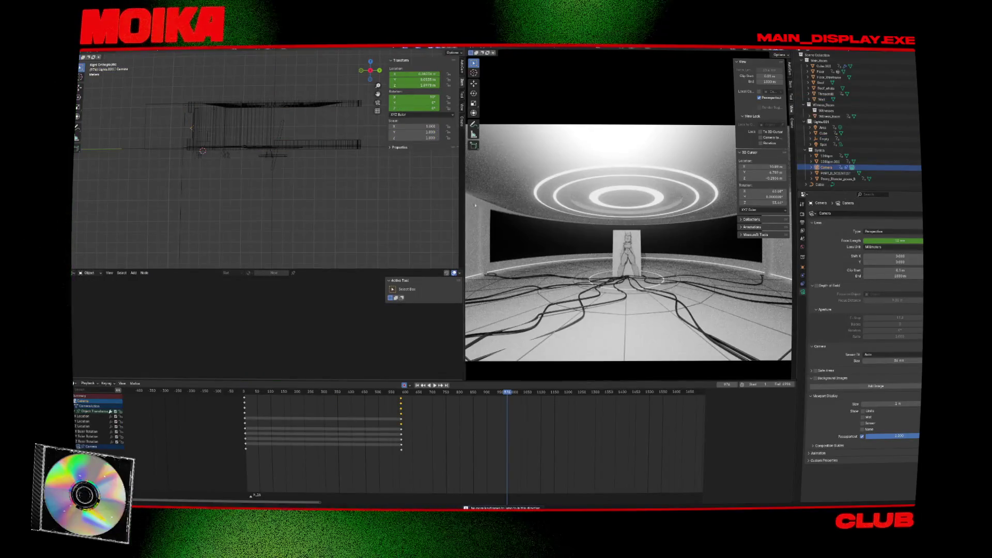
mouse_move(896, 241)
mouse_down()
mouse_move(940, 240)
mouse_move(906, 240)
mouse_move(920, 241)
mouse_up()
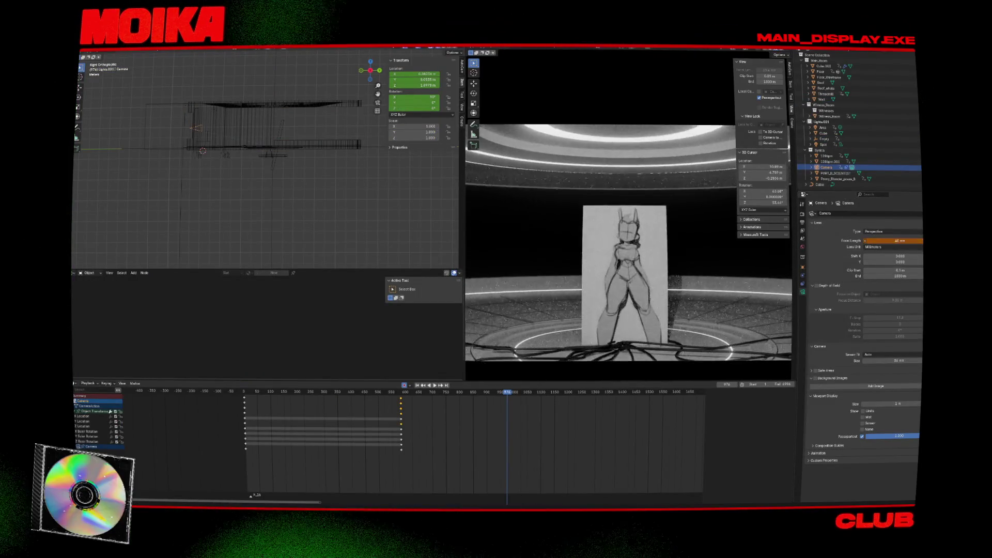
key(i)
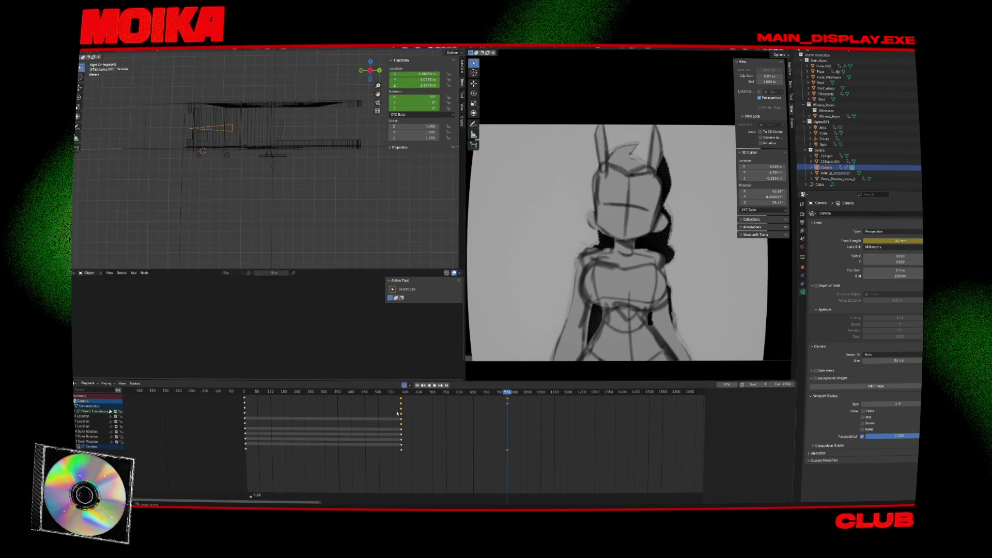
Step: Preview the zoom, then keyframe a 12 mm focal length at frame 751
key(Down)
key(space)
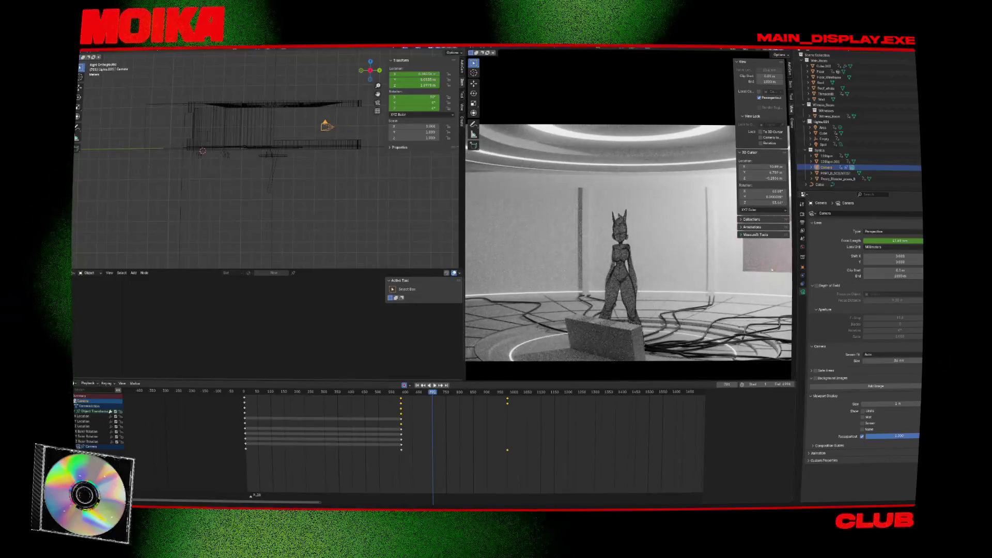
key(Down)
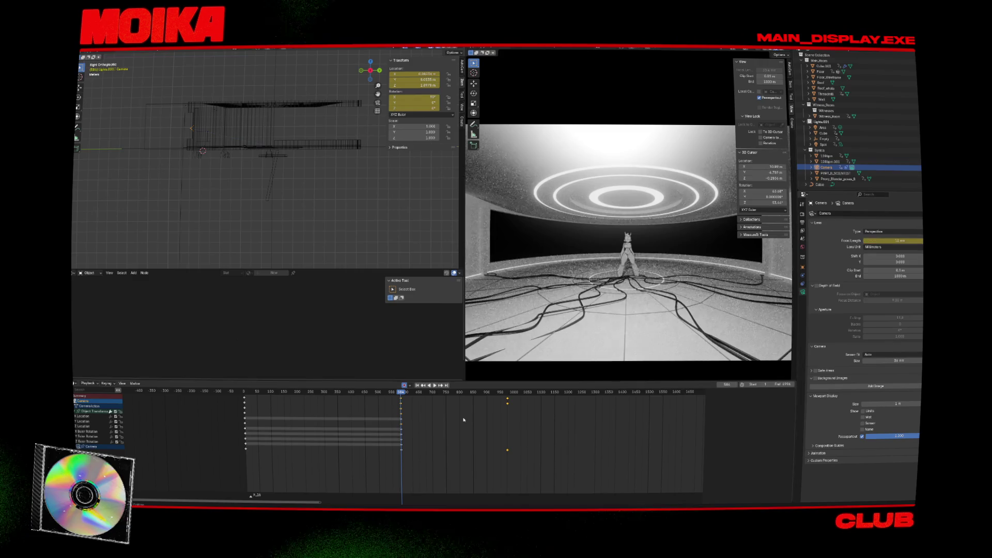
key(space)
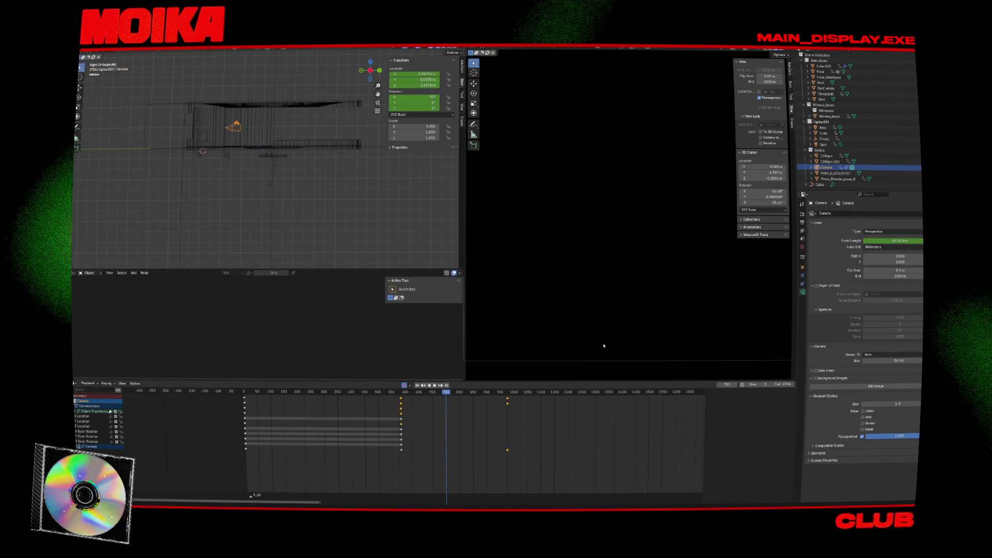
double_click(892, 241)
text(12)
key(Return)
key(i)
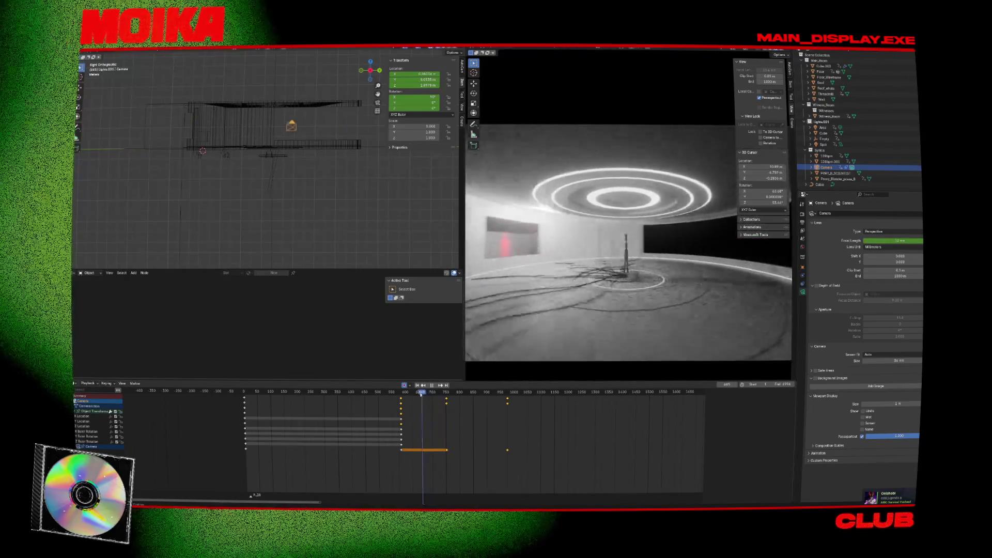
Step: Scrub back to around frame 544 and save the blend file
drag(414, 393, 396, 392)
key(ctrl+s)
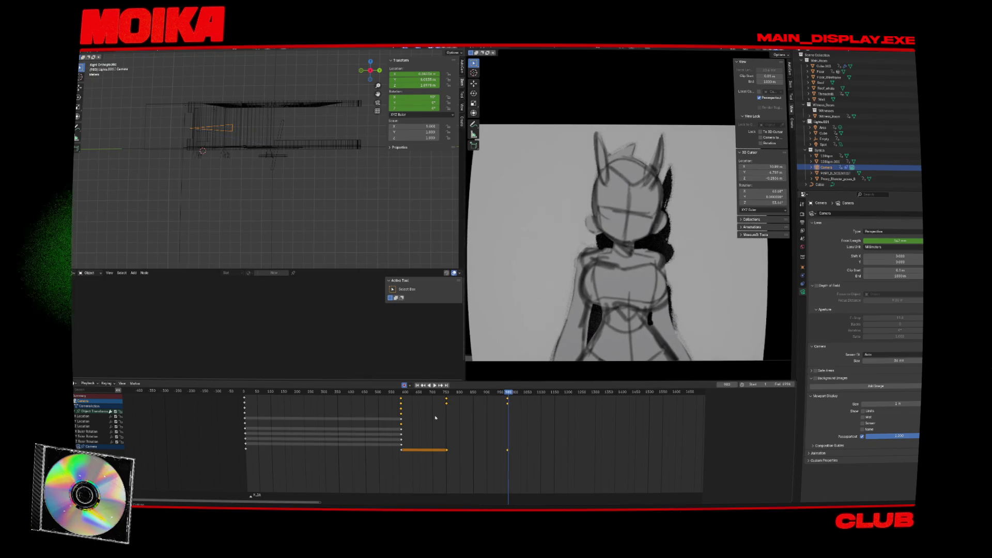
key(ctrl+s)
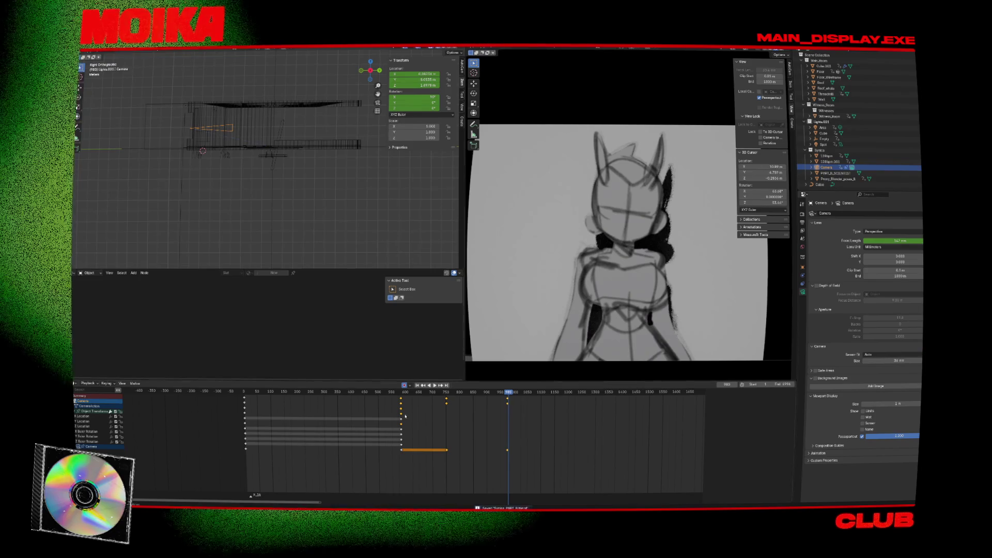
key(Down)
key(Down)
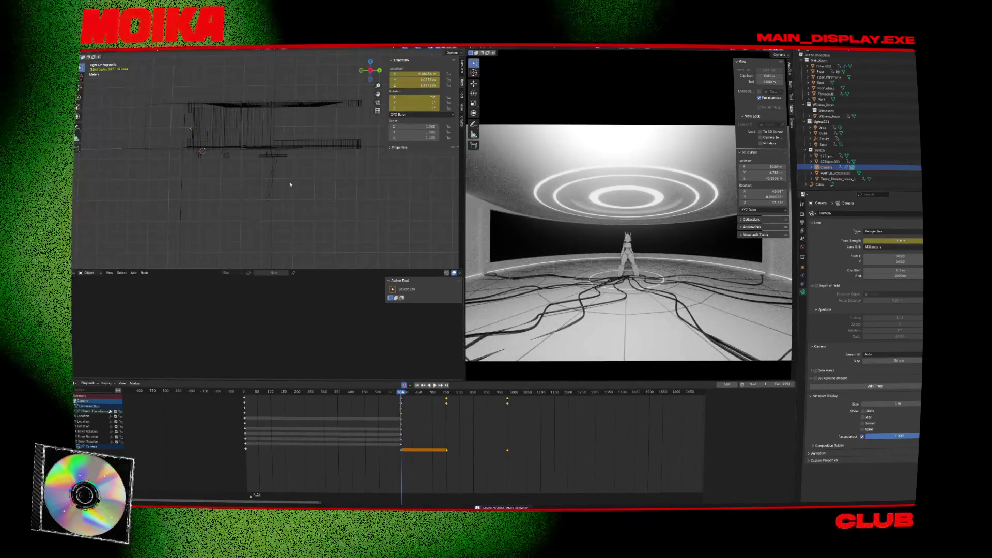
Step: From the top view, slide the camera along the Y axis
key(KP_7)
shift+scroll(299, 221, down, 2)
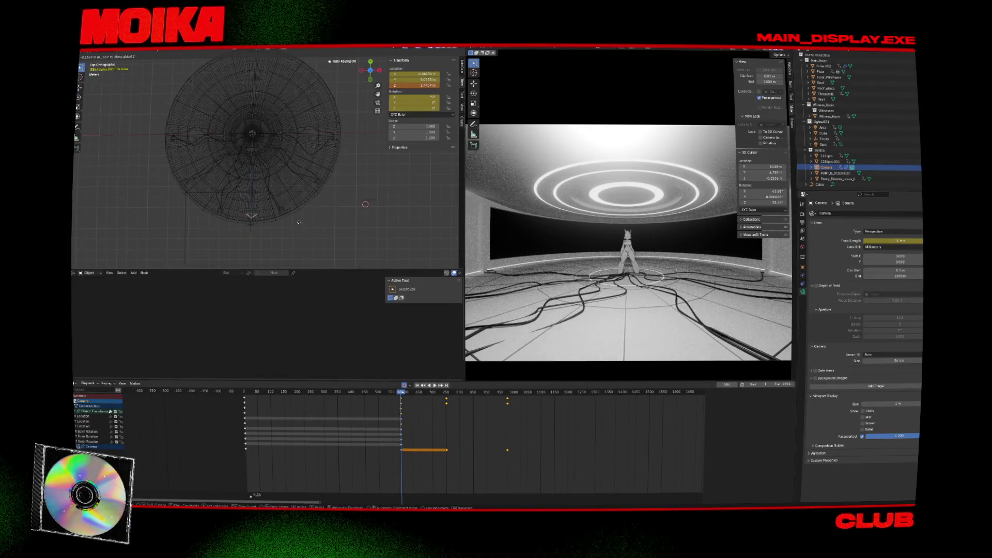
key(g)
key(y)
click(299, 220)
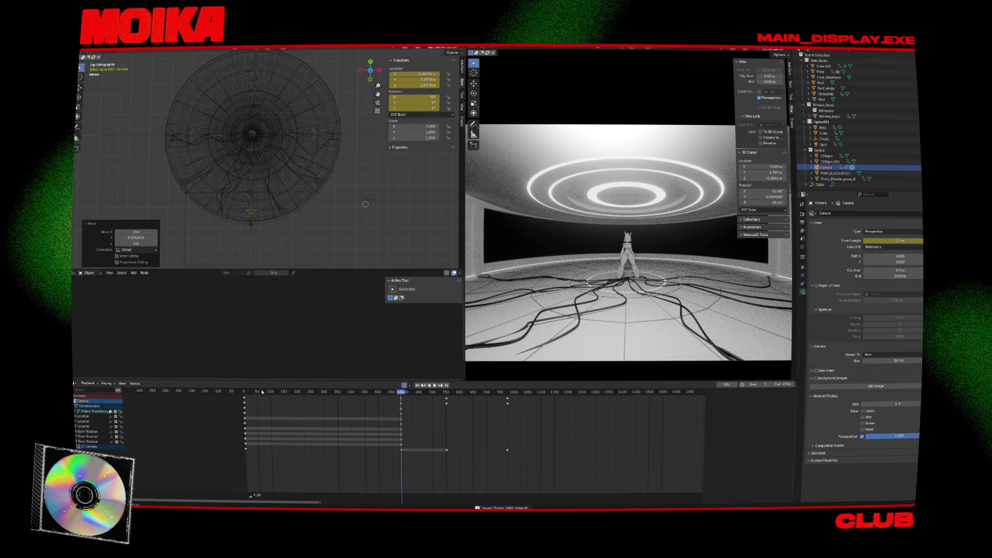
Step: Play the animation from the start with the camera view enlarged
key(shift+Left)
key(space)
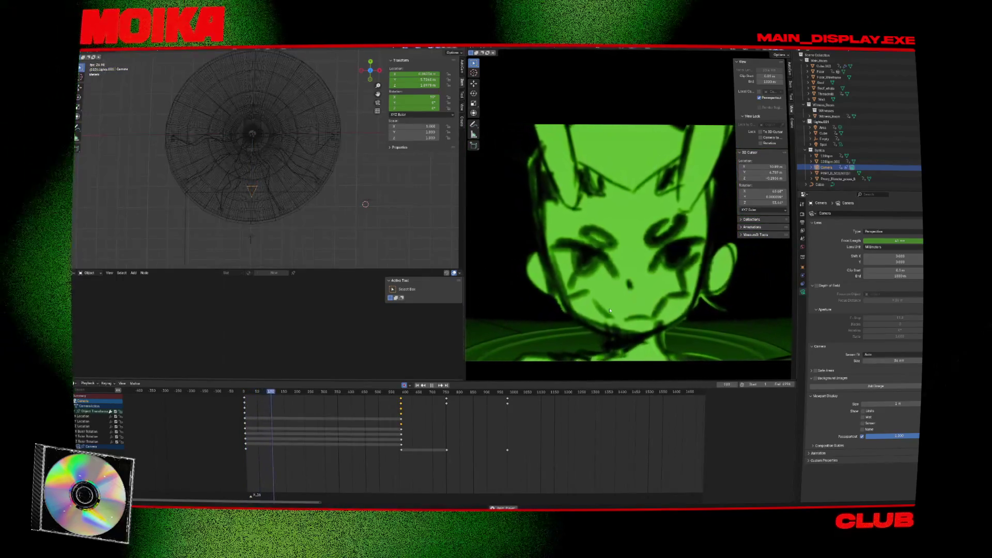
key(ctrl+space)
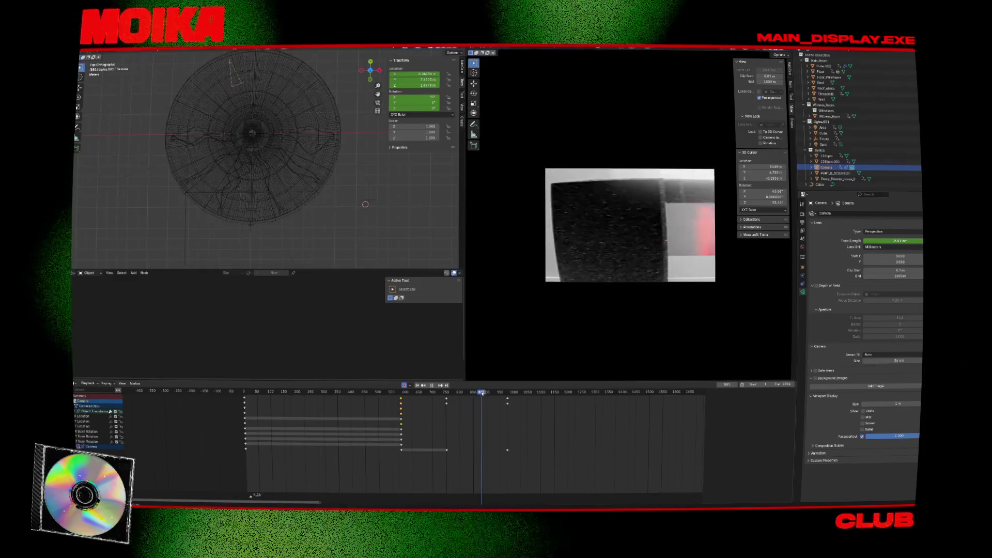
drag(470, 393, 465, 393)
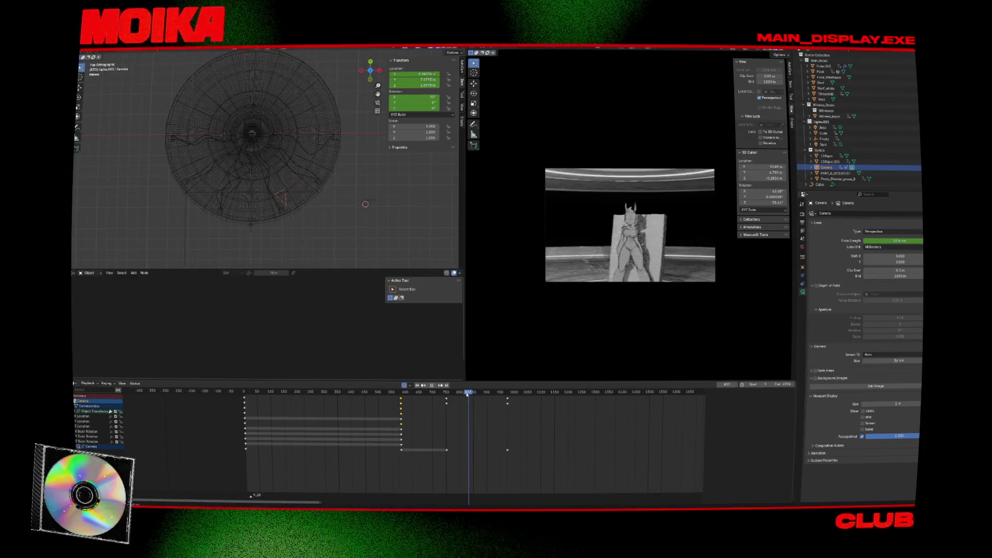
Step: Duplicate the Empty as Empty.001 and scale the copy down
click(345, 164)
key(KP_3)
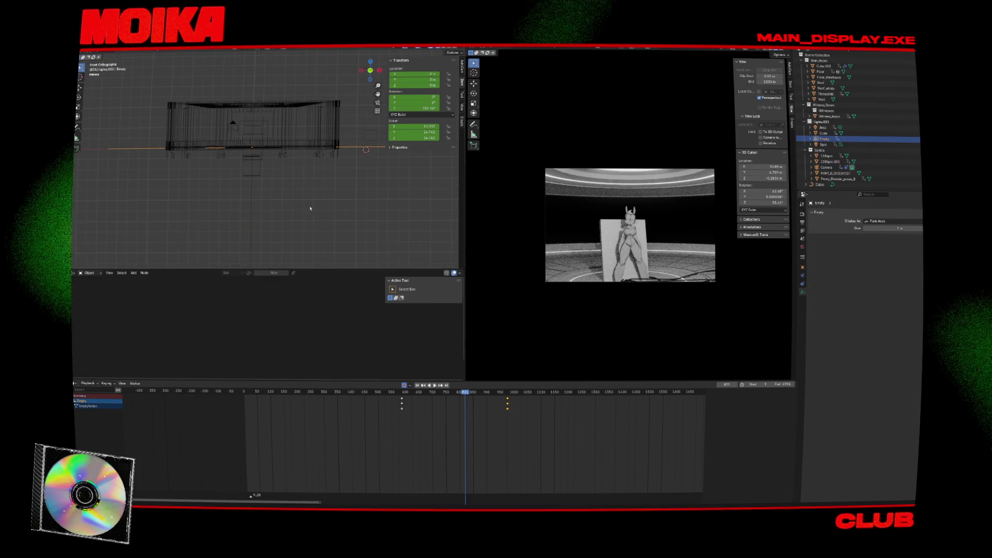
key(KP_1)
key(shift+d)
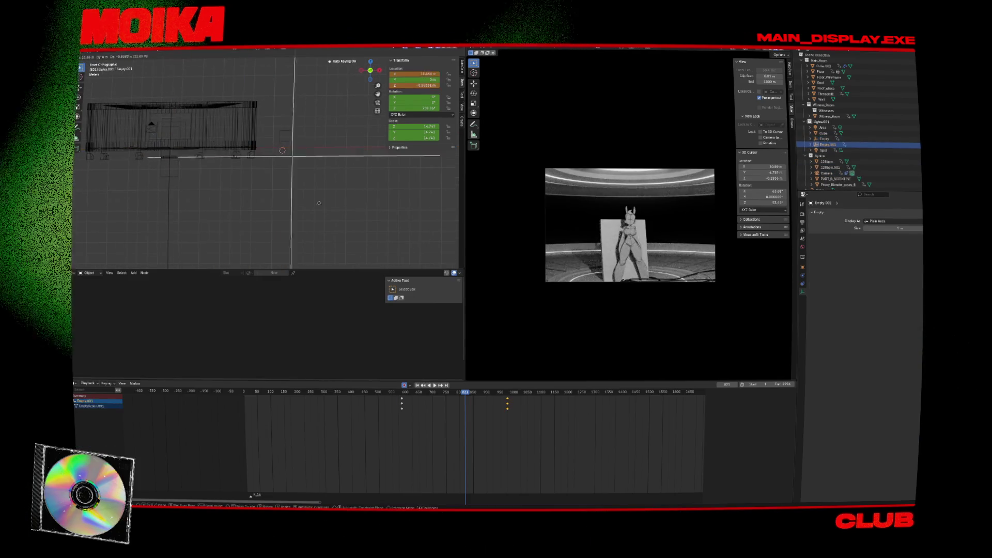
click(230, 199)
scroll(310, 196, down, 4)
key(s)
click(367, 197)
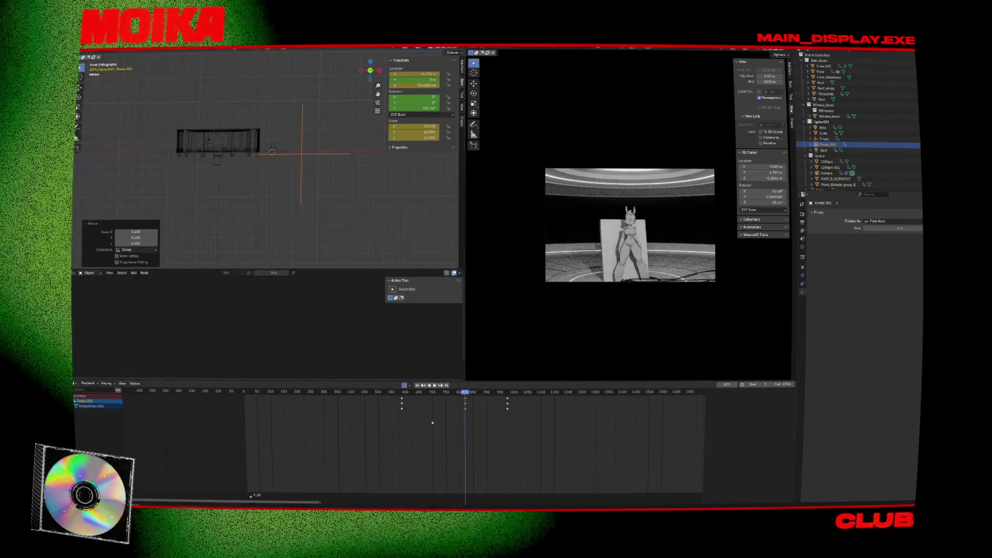
Step: Delete Empty.001's copied keyframes and move it right and down beside the room
key(x)
click(416, 420)
key(g)
click(348, 176)
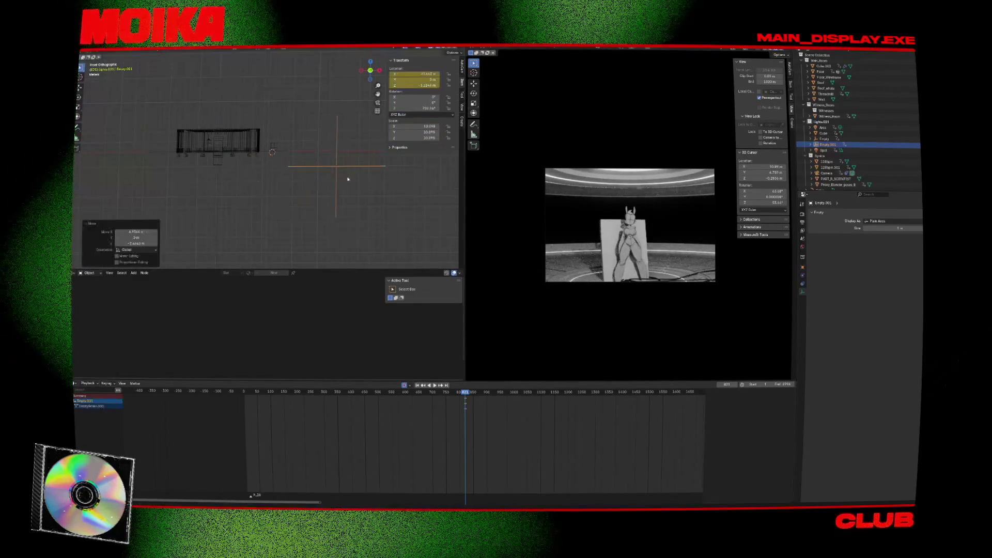
click(403, 385)
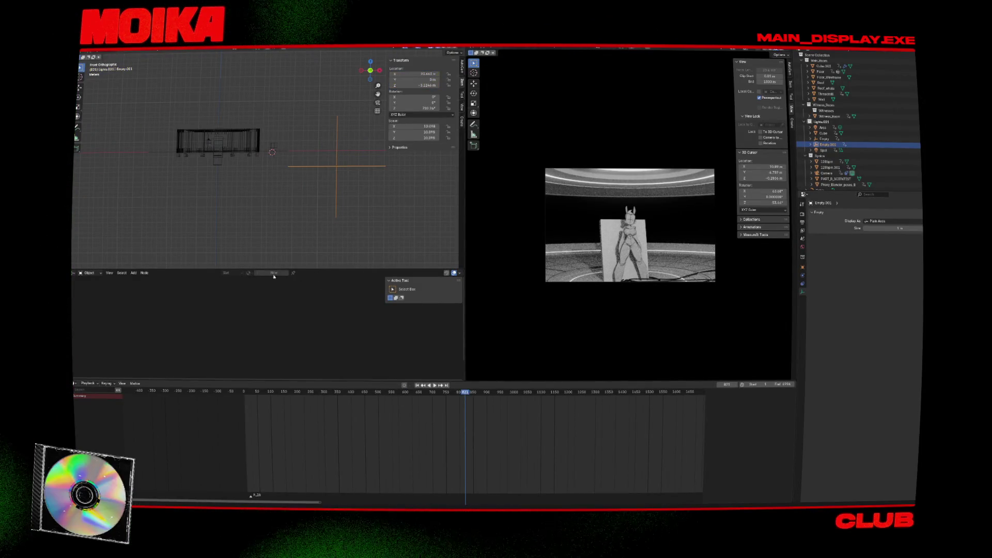
click(216, 180)
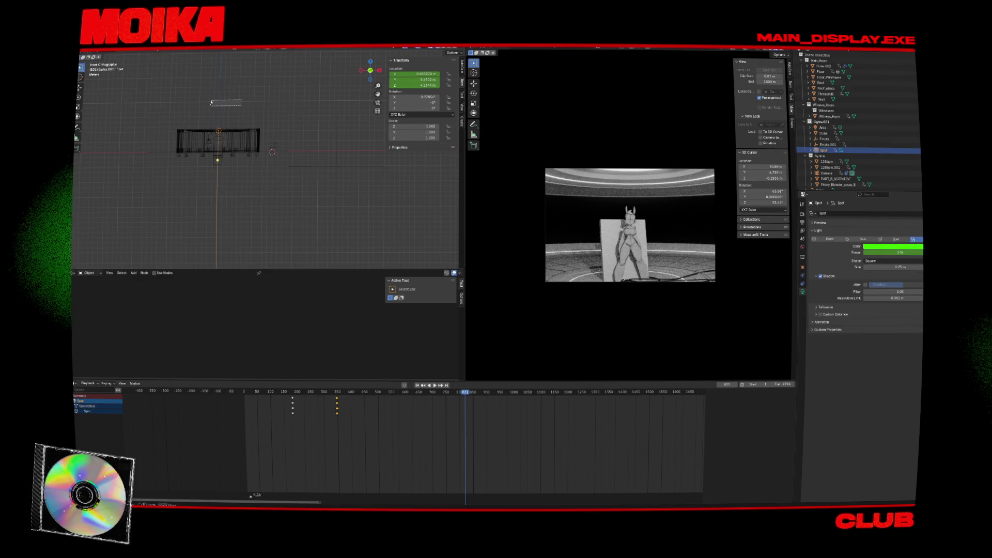
Step: Add a Child Of constraint to the original Empty, then play back with Empty.001 selected
click(220, 103)
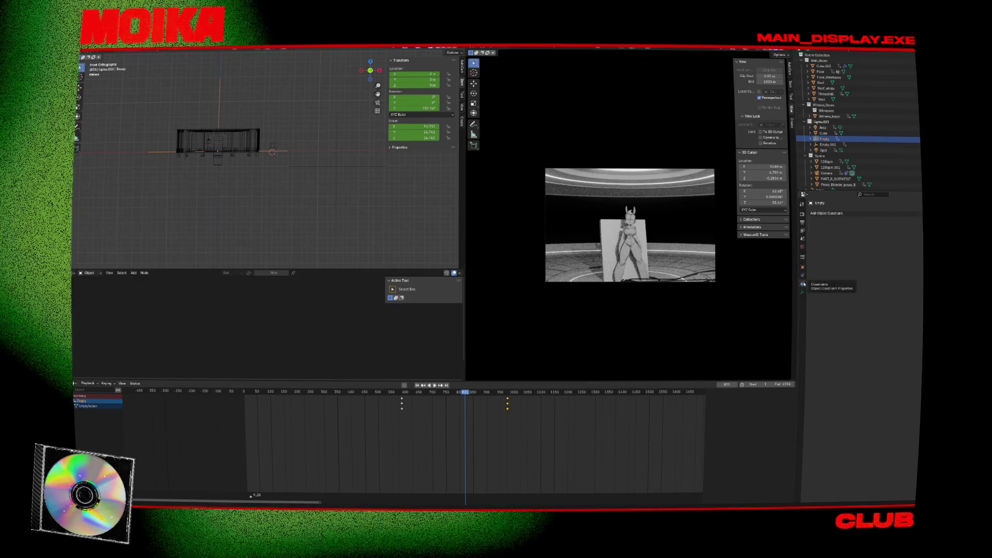
click(857, 214)
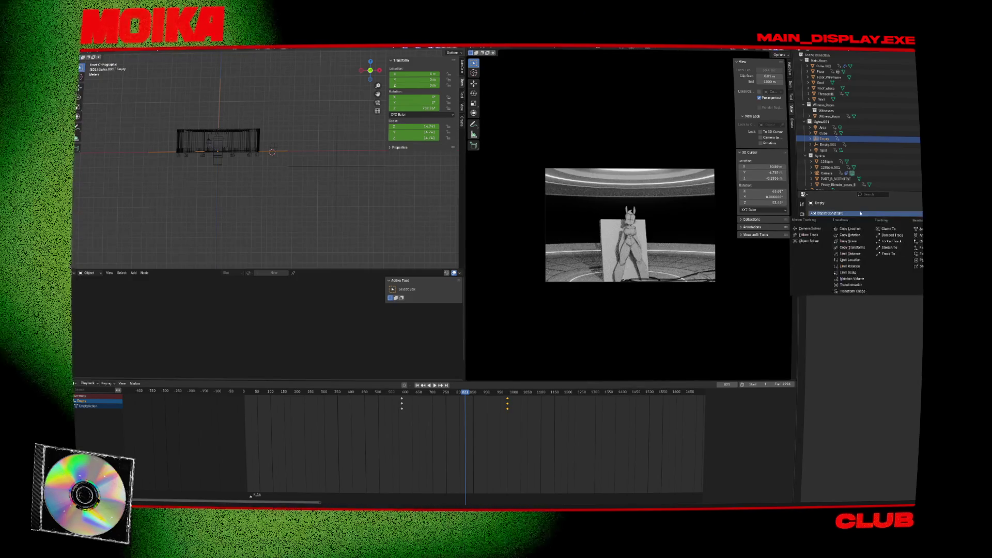
click(919, 246)
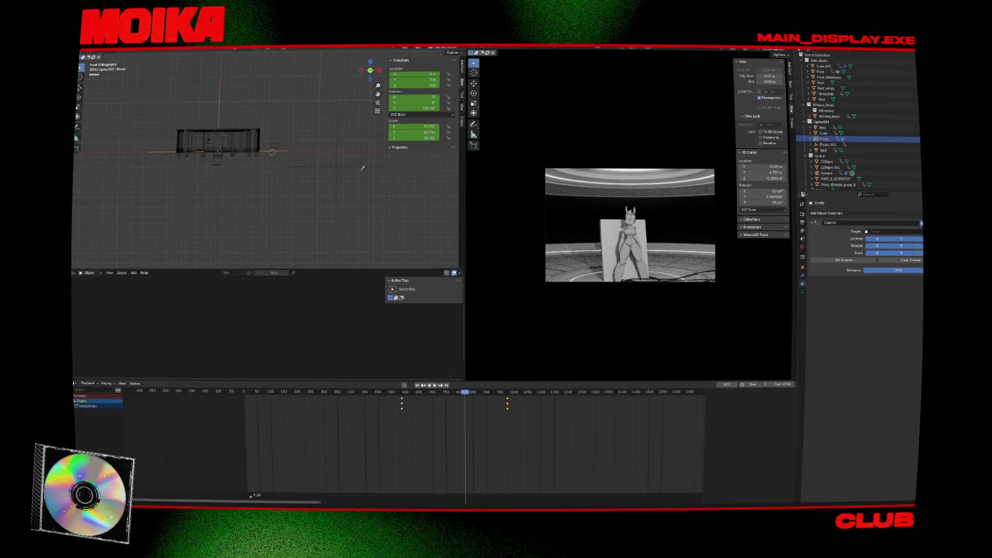
click(339, 166)
key(space)
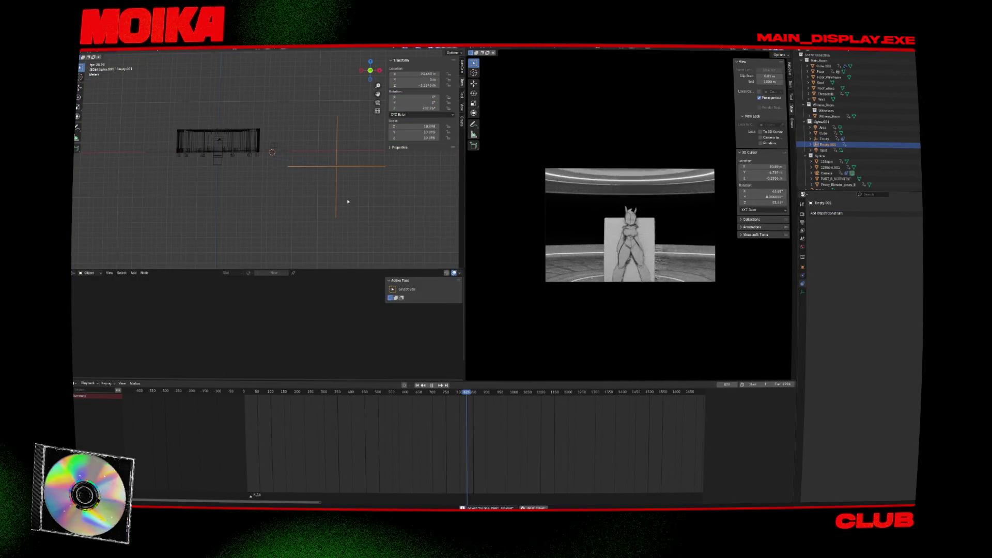
key(space)
click(383, 392)
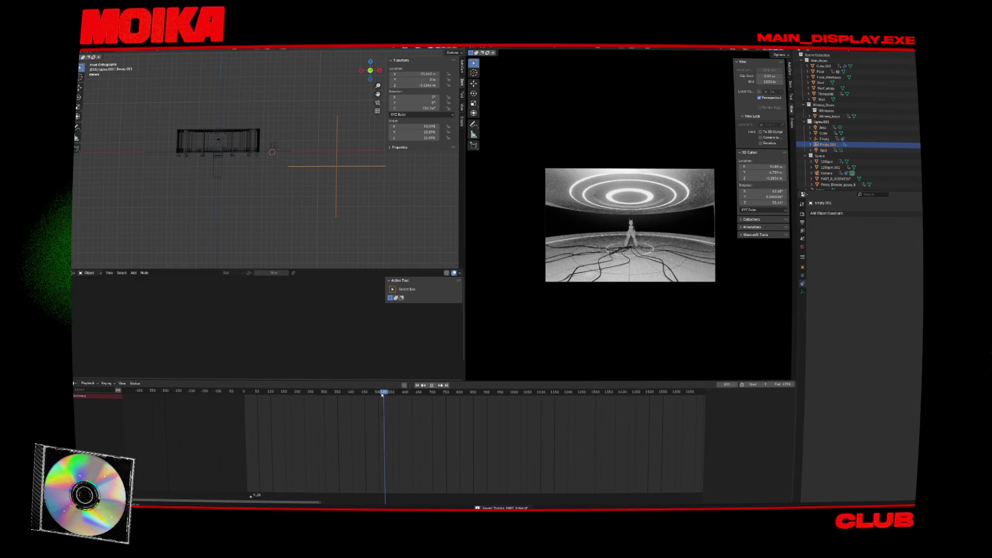
Step: Replay from about frame 598 and stop playback there
key(space)
key(space)
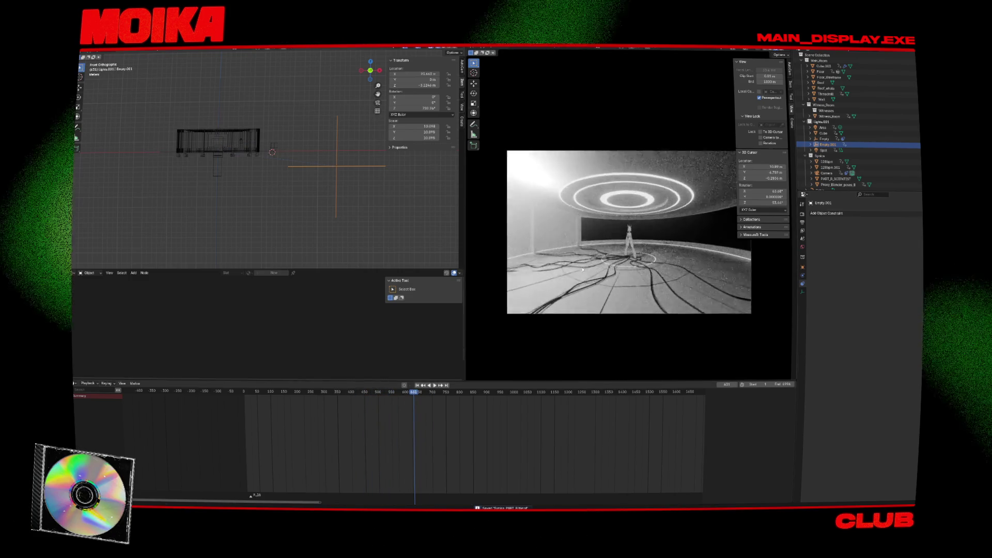
mouse_move(419, 391)
mouse_down()
mouse_move(391, 394)
mouse_move(405, 397)
mouse_up()
key(space)
key(space)
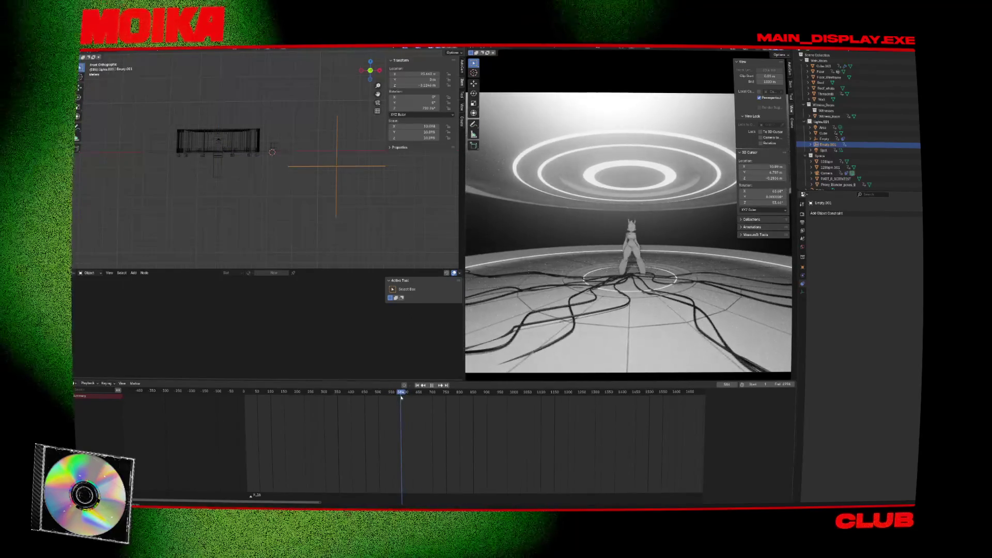
key(r)
key(r)
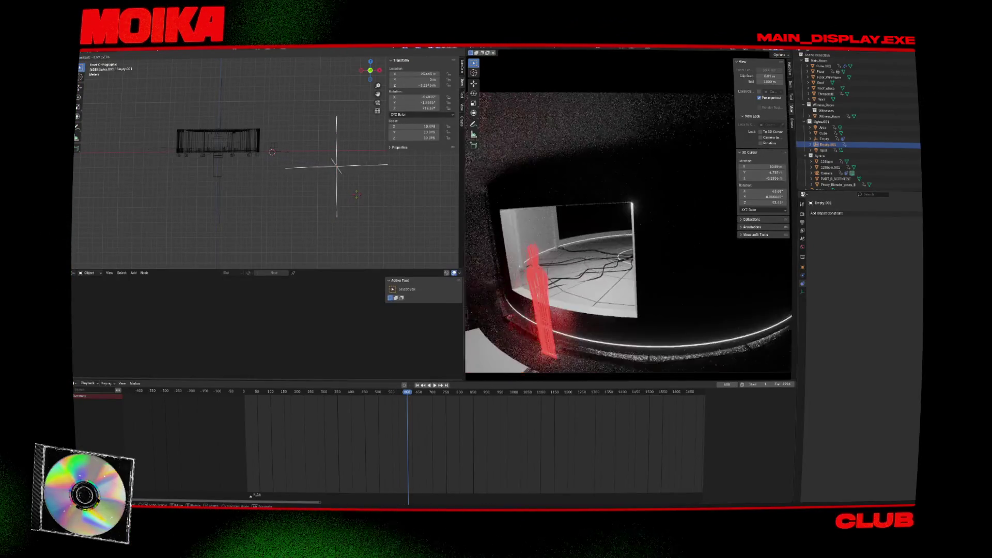
key(Escape)
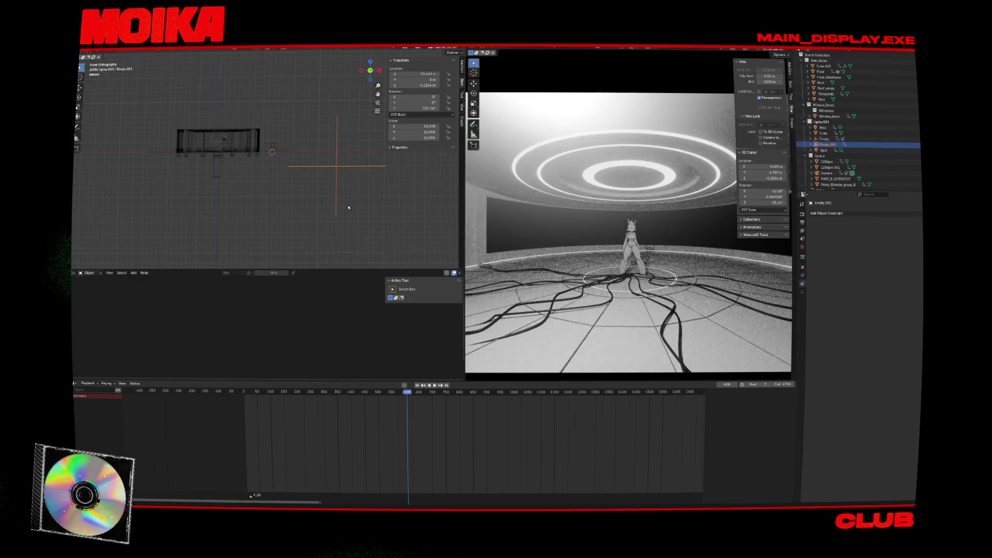
Step: Turn on Auto Keying and key Empty.001's current rotation in place
click(404, 385)
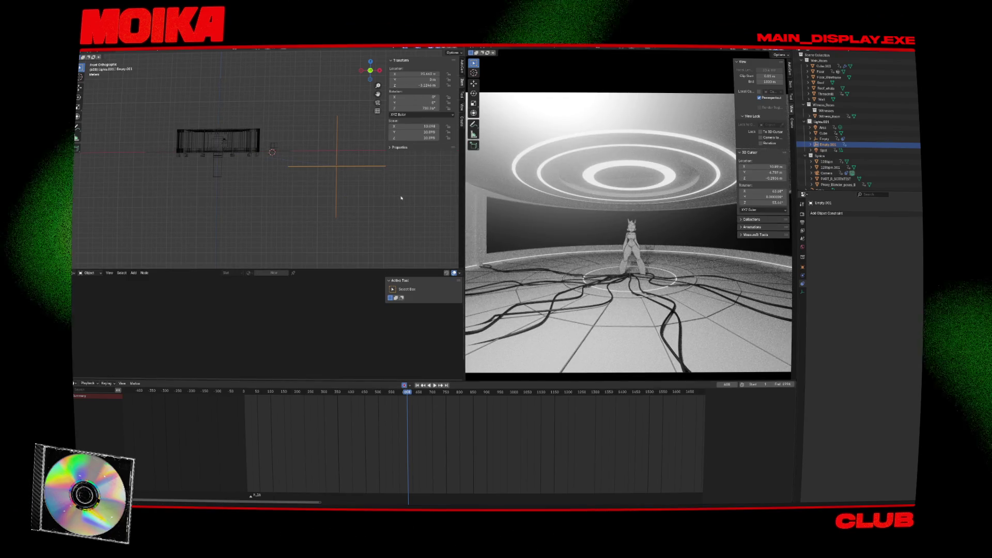
key(r)
key(Return)
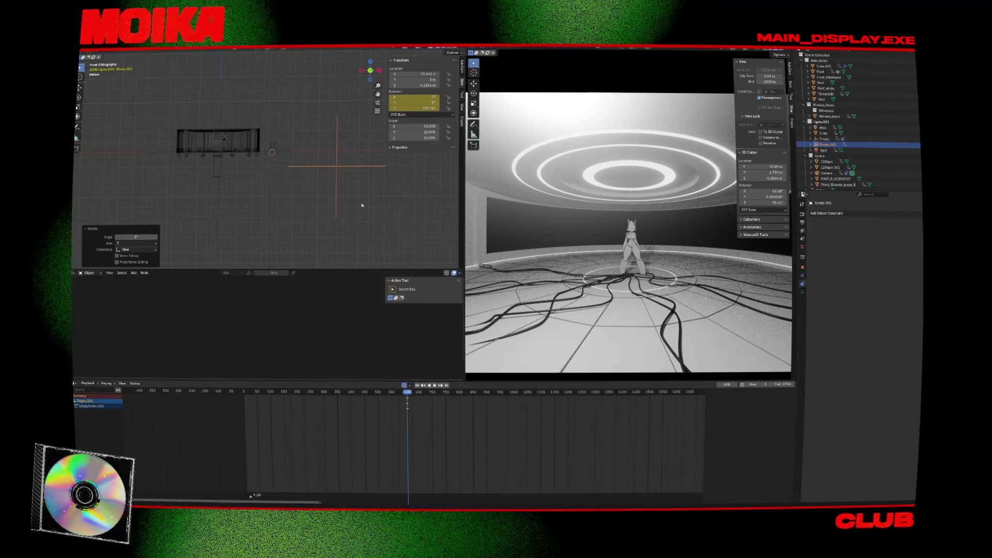
Step: Key Empty.001's location, trackball-rotate it at frame 696, and replay the camera swing
key(g)
key(Return)
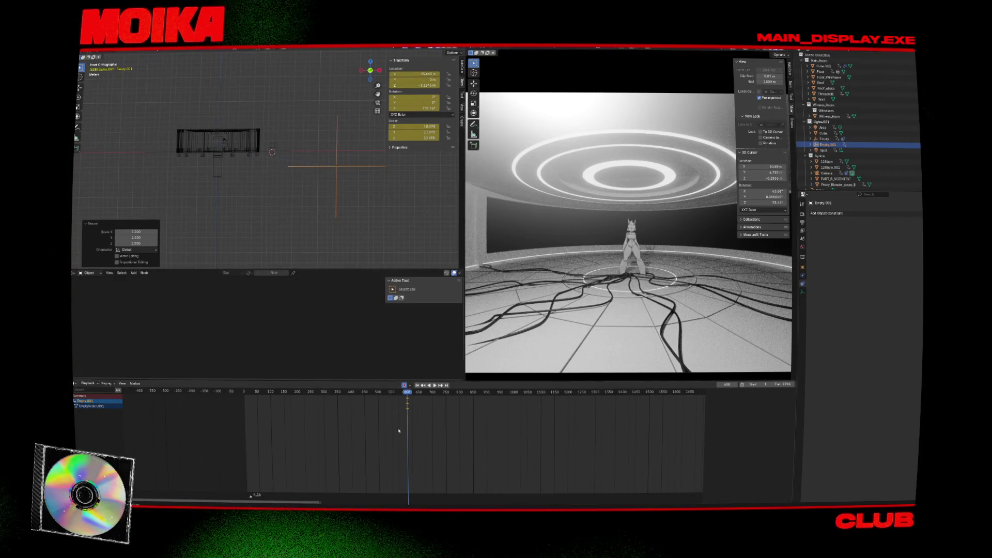
key(space)
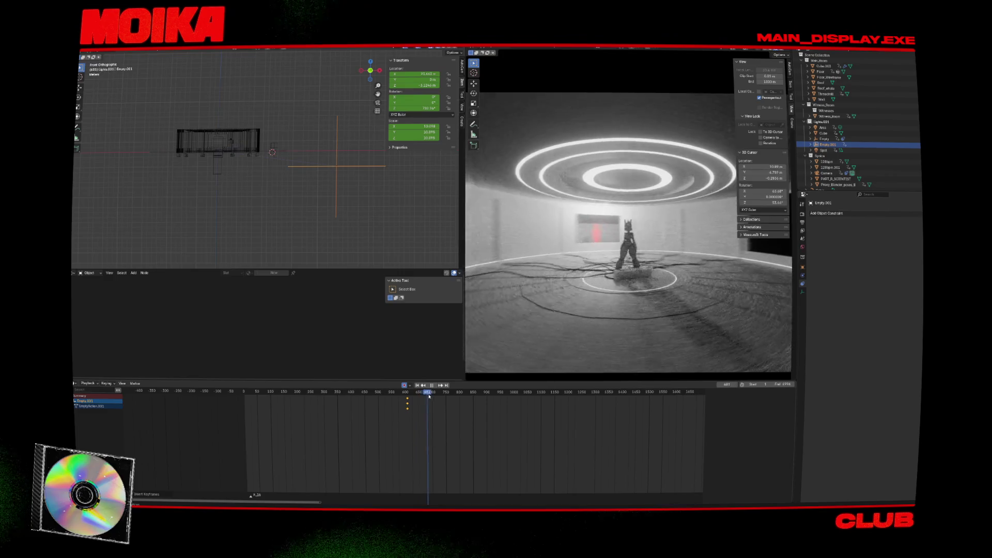
key(r)
key(r)
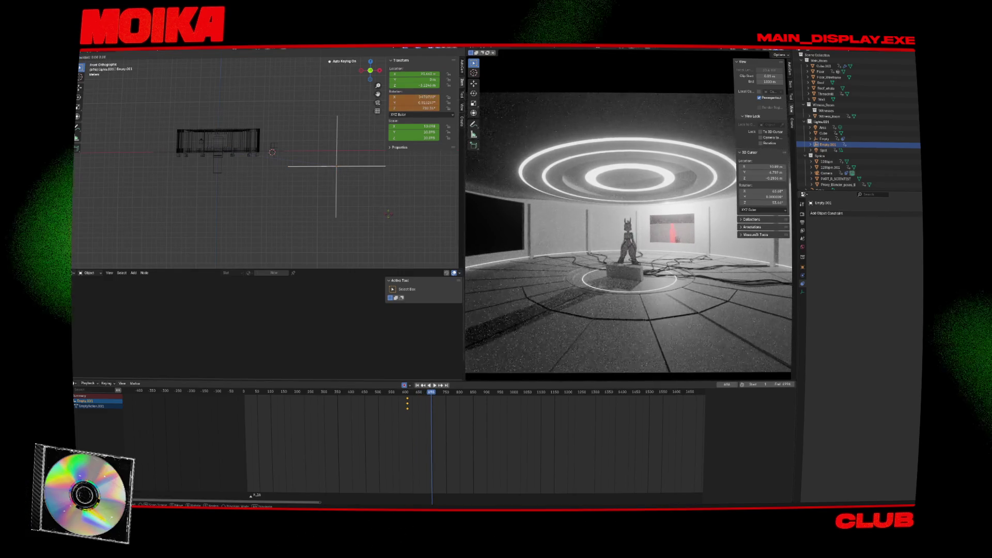
click(401, 234)
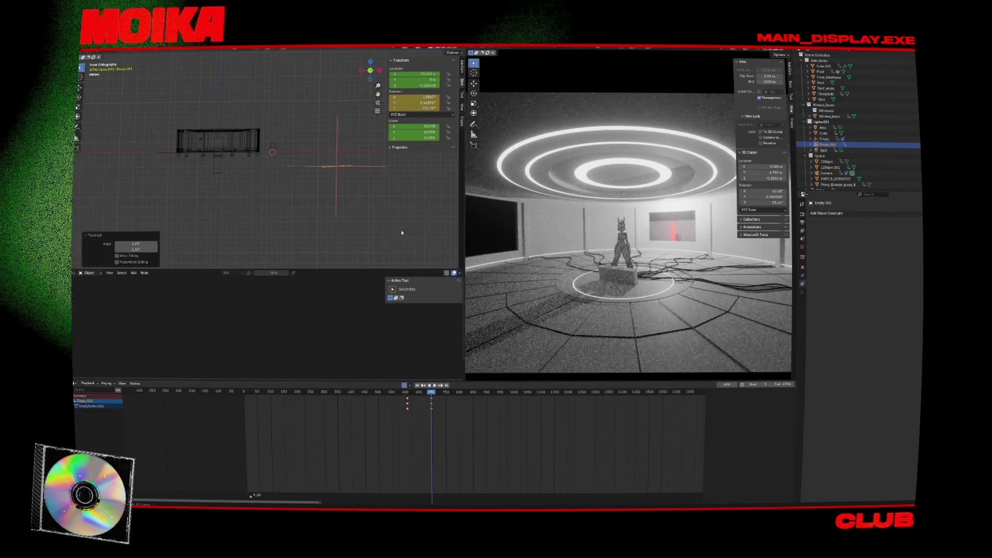
click(411, 394)
key(space)
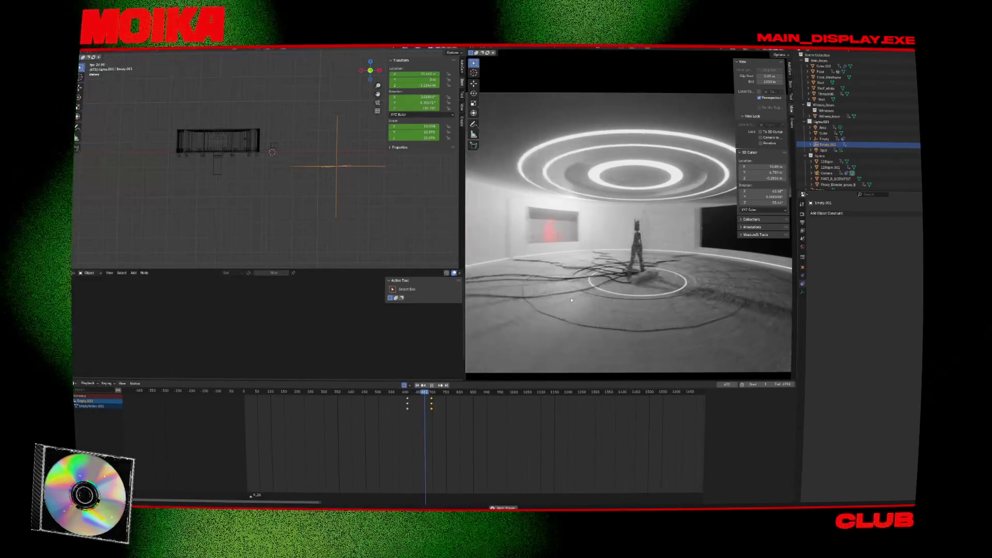
key(space)
Step: At a later frame near 839, lower Empty.001 by 0.822 m and rotate it
click(465, 392)
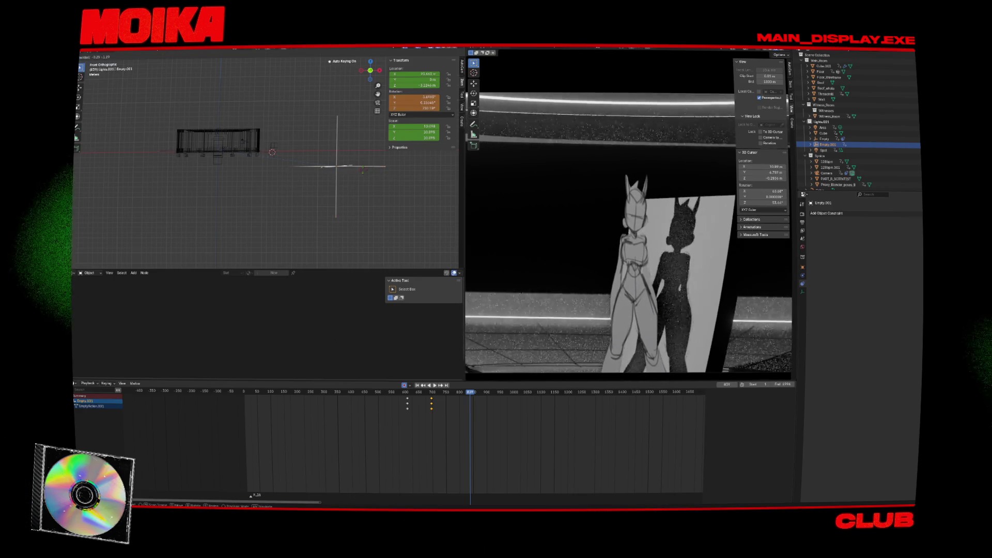
key(g)
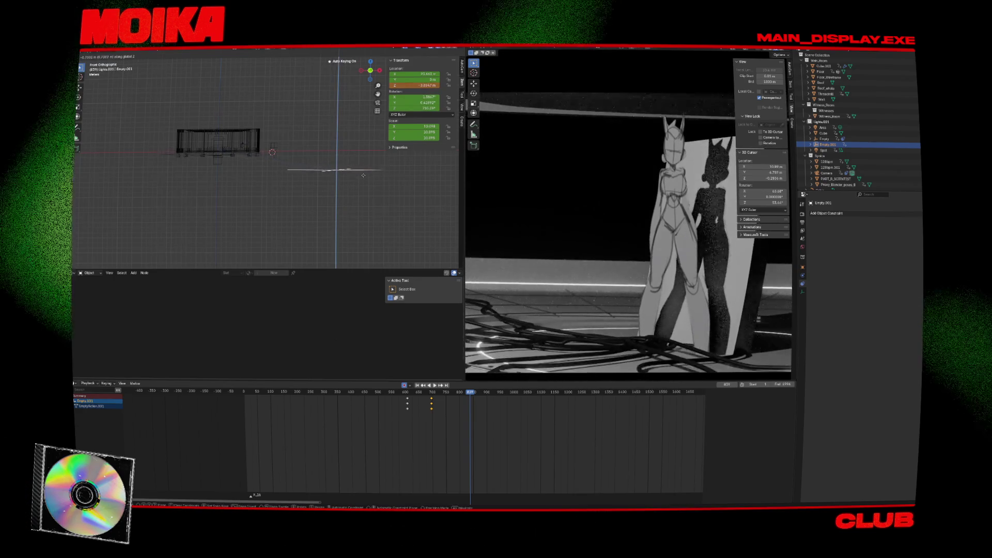
click(360, 172)
key(r)
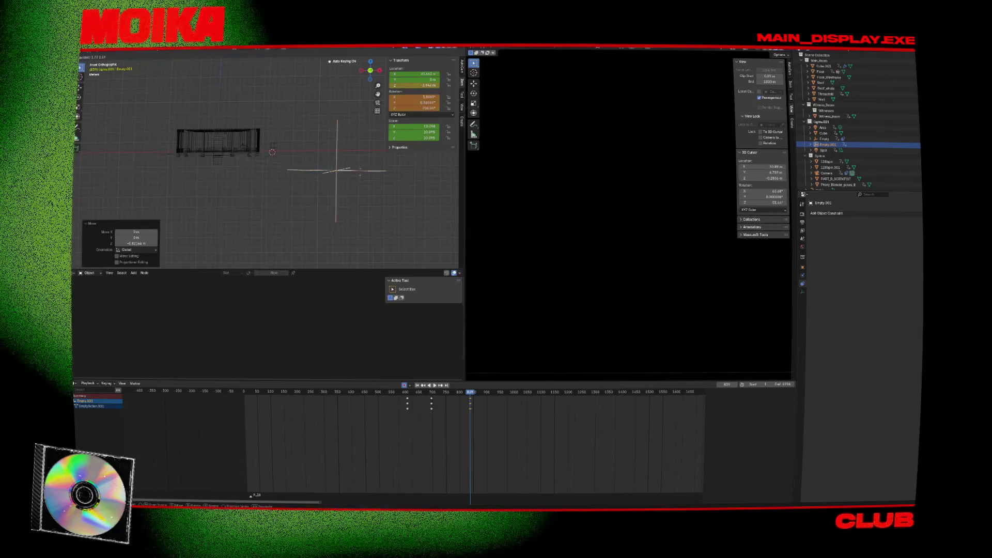
Step: Back at frame 696, re-adjust Empty.001's height and rotation and insert keyframes
key(Down)
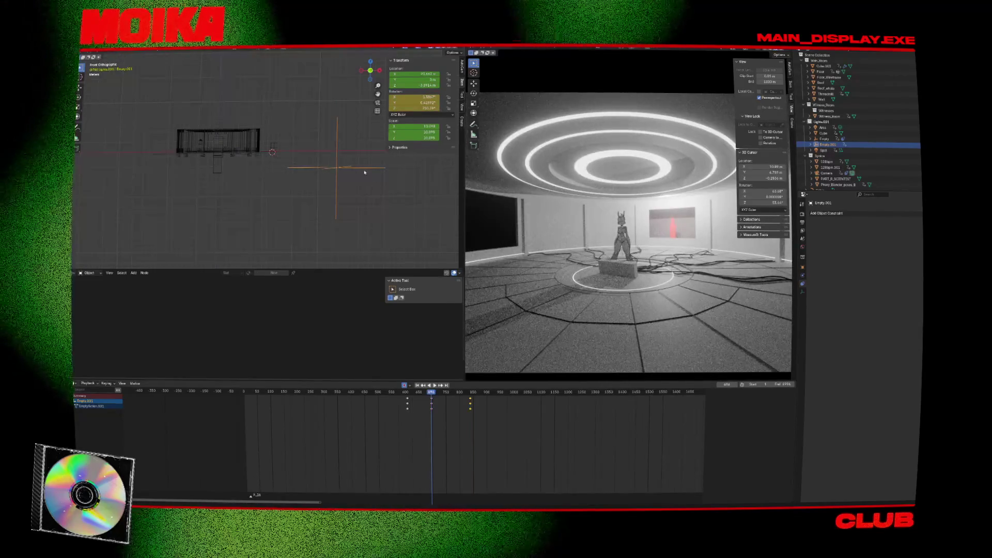
key(g)
click(361, 150)
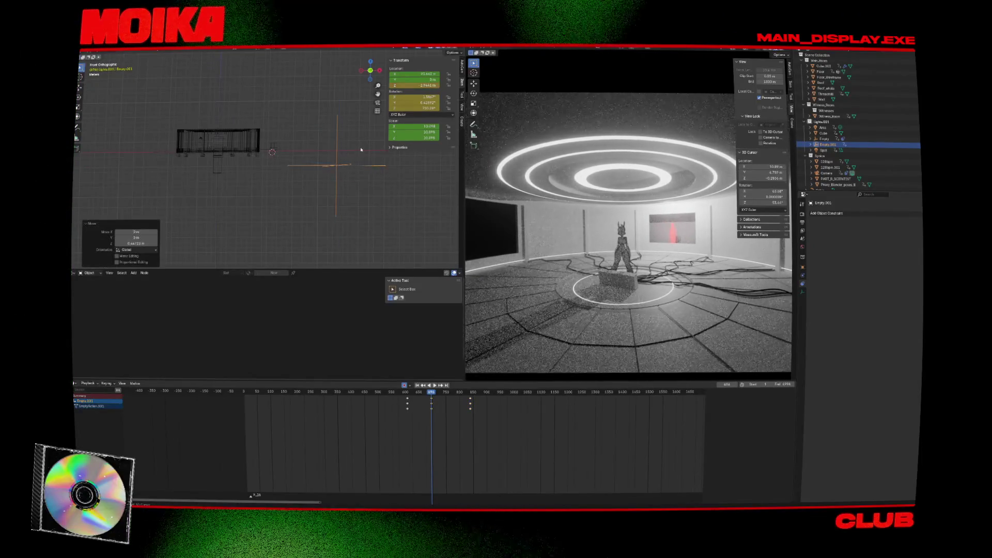
key(r)
key(r)
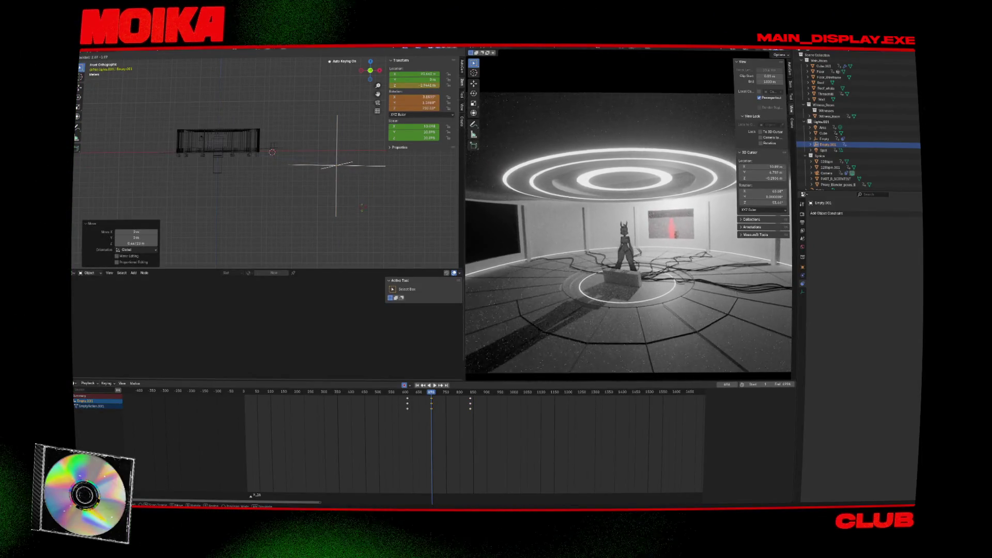
click(359, 228)
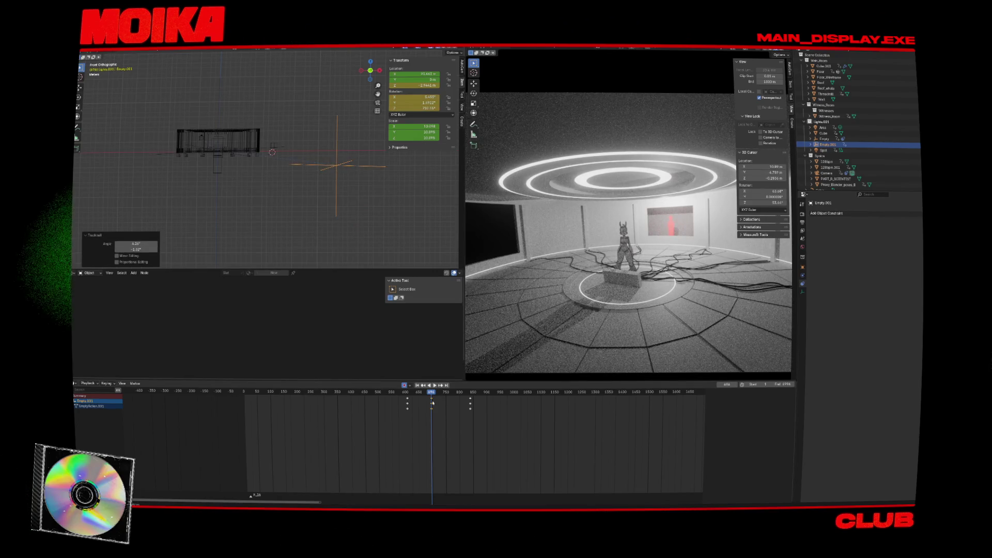
click(433, 403)
key(Up)
Step: Tilt Empty.001 with a trackball rotation around frame 927 and replay the move
drag(470, 393, 494, 402)
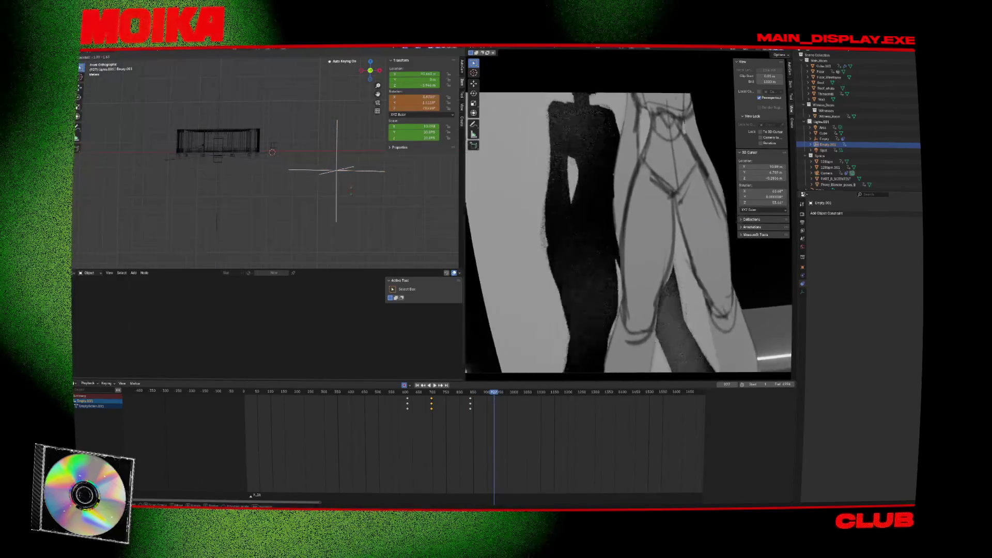
key(r)
key(r)
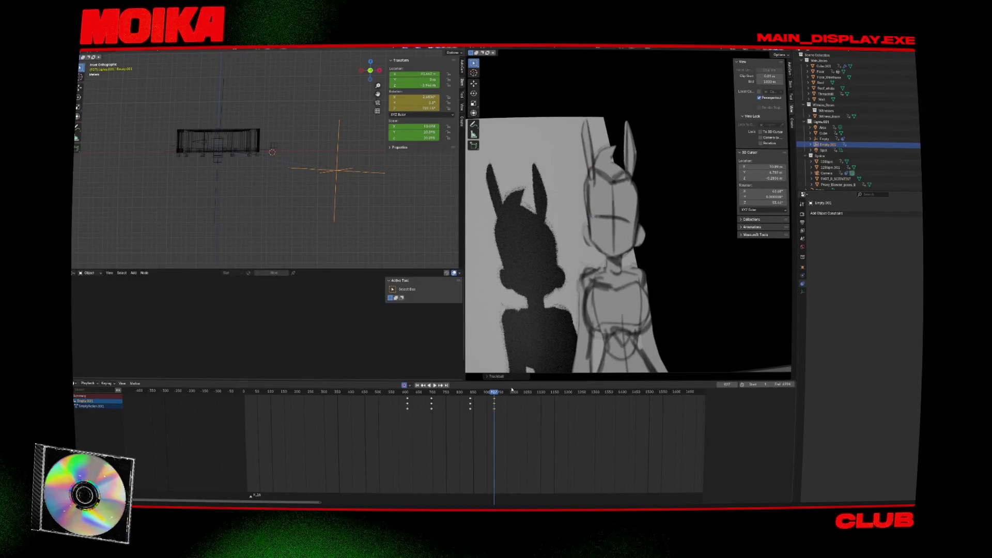
key(space)
drag(514, 394, 501, 394)
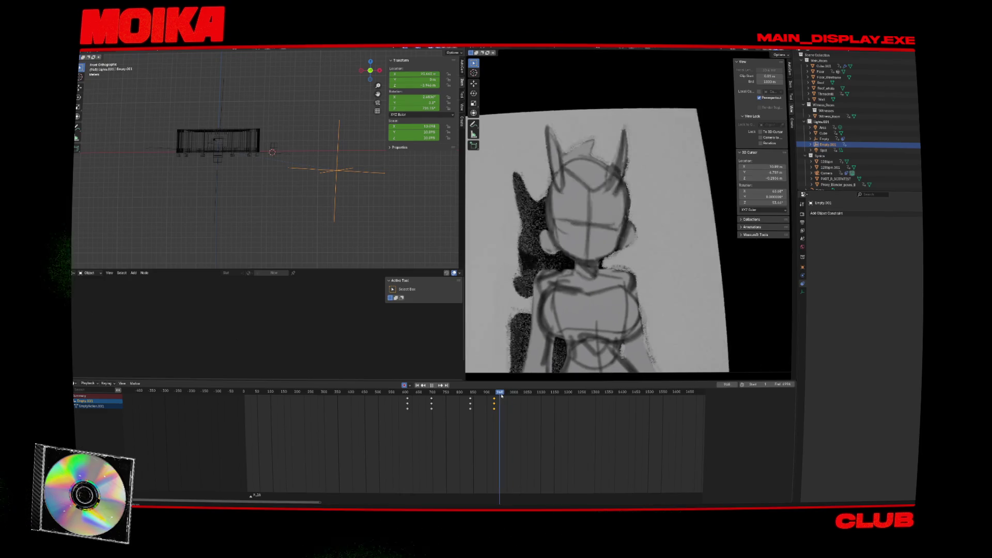
key(Down)
key(space)
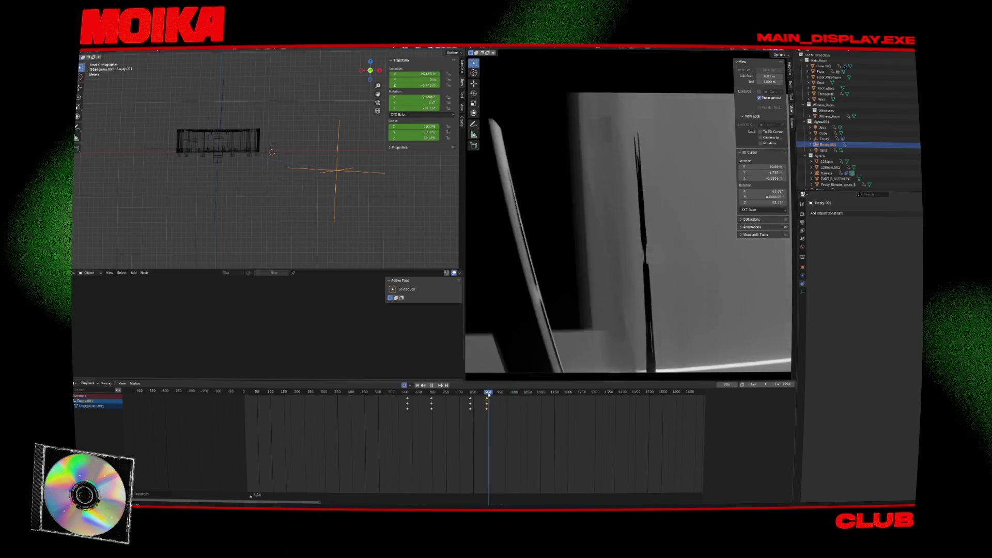
Step: Paste the frame-618 pose, slide the new keys to about frame 989, and save the file
click(407, 401)
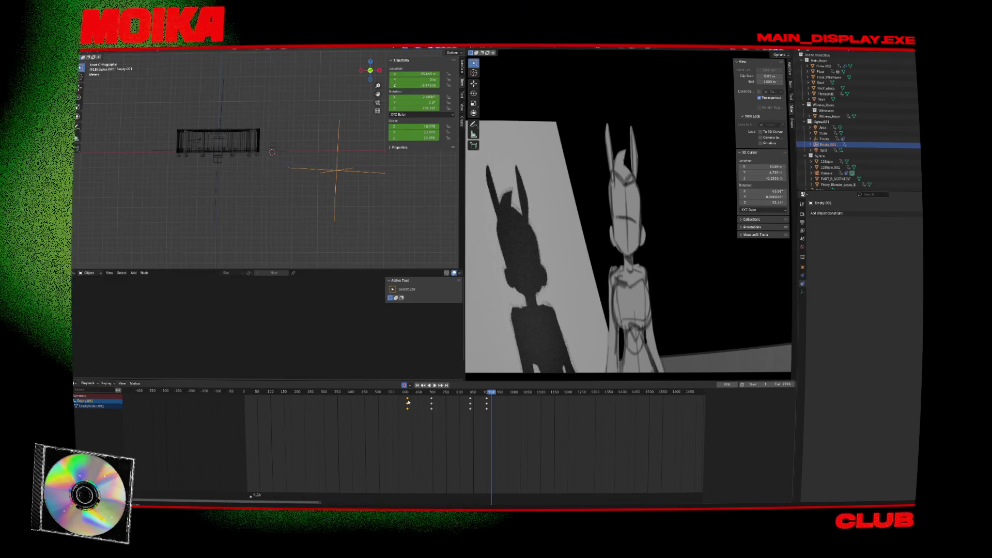
key(ctrl+v)
mouse_move(497, 394)
mouse_down()
mouse_move(487, 395)
mouse_move(496, 396)
mouse_up()
key(g)
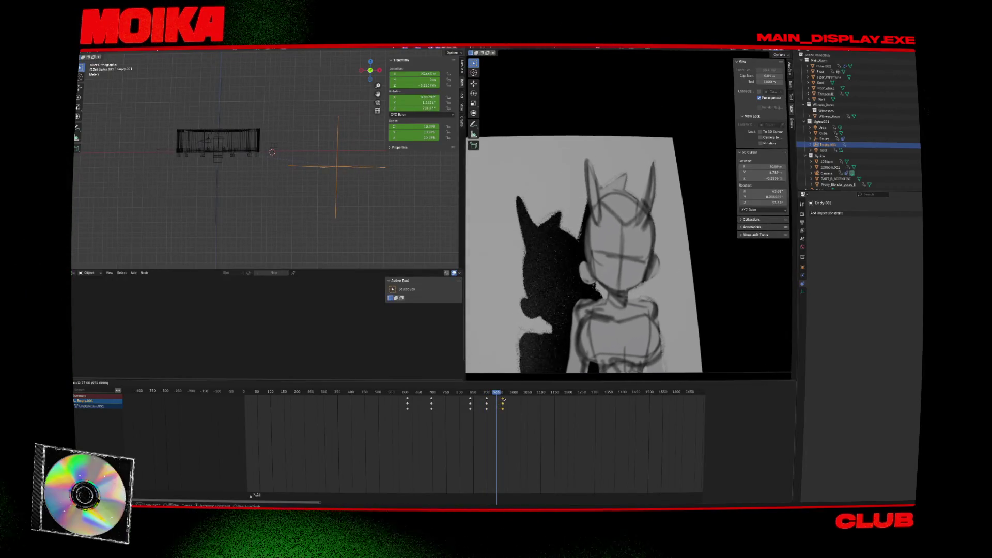
key(space)
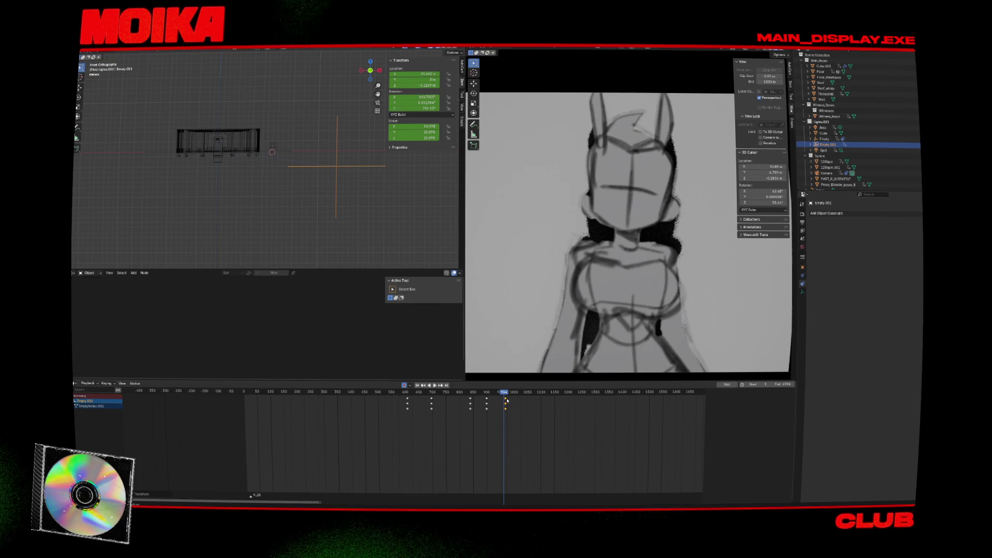
drag(507, 401, 518, 399)
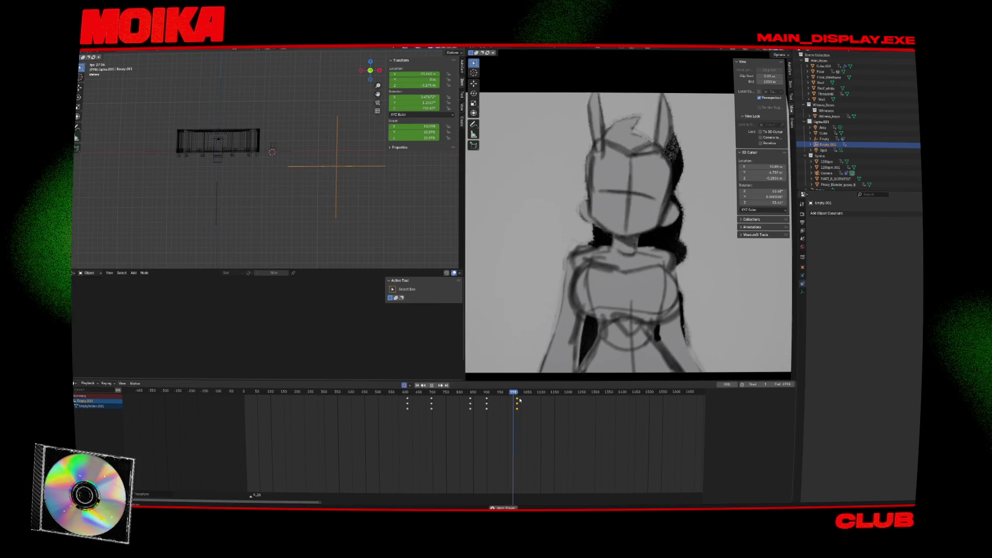
key(space)
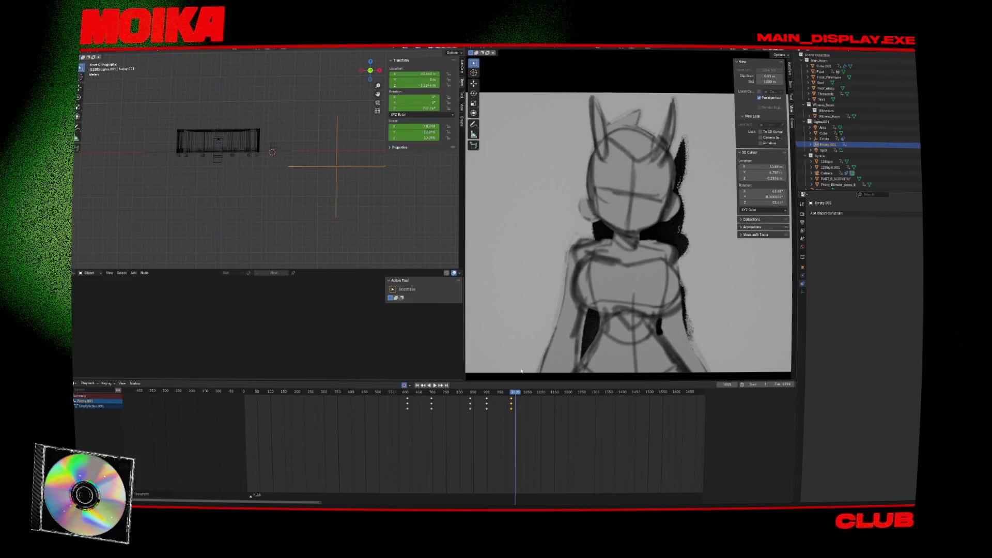
click(513, 399)
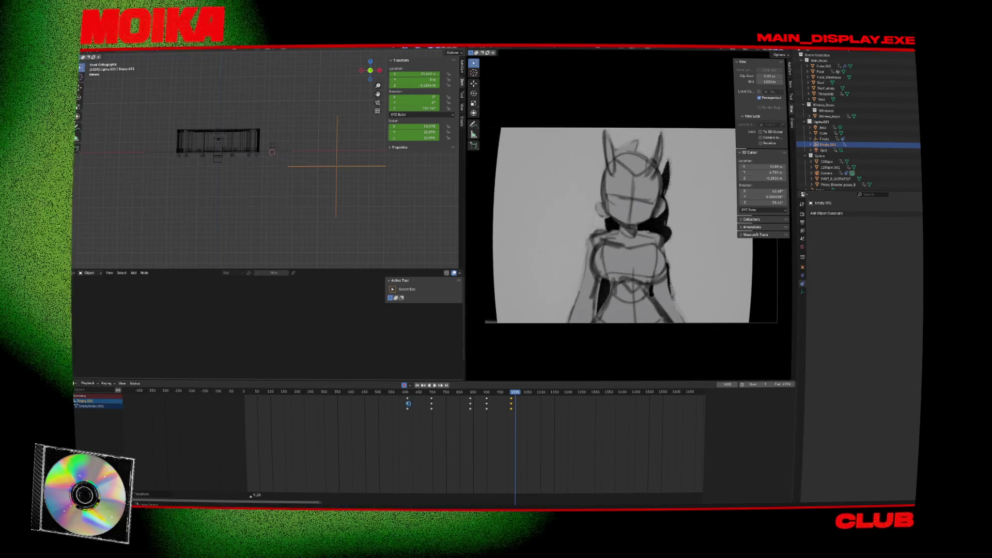
key(ctrl+s)
click(404, 393)
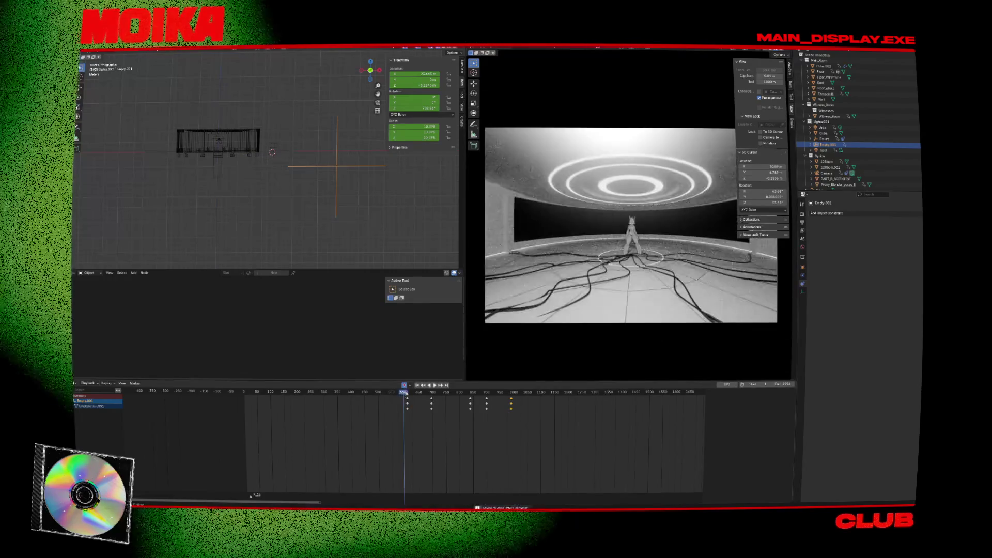
Step: Maximize the camera view, nudge and zoom it, then restore the editor layout
key(ctrl+space)
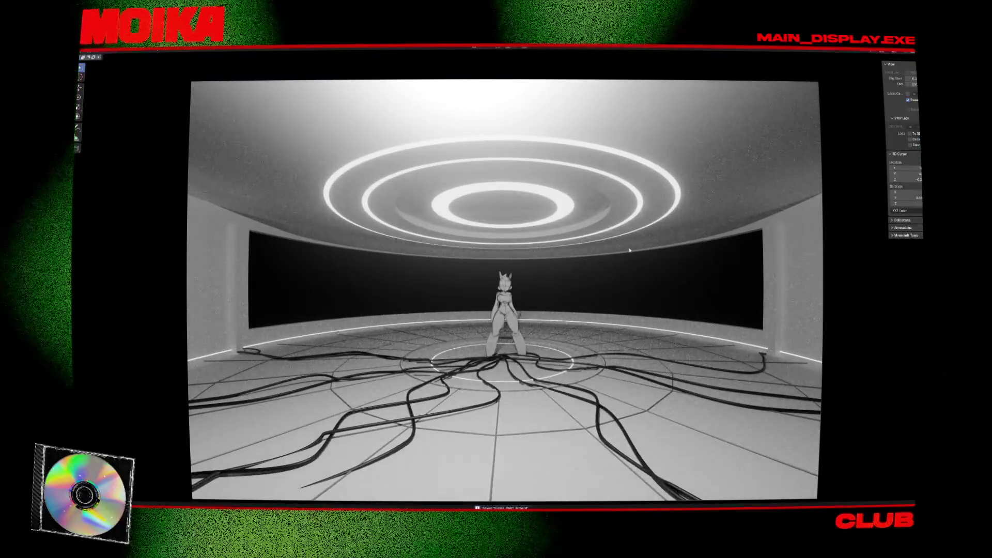
shift+middle_drag(629, 256, 646, 246)
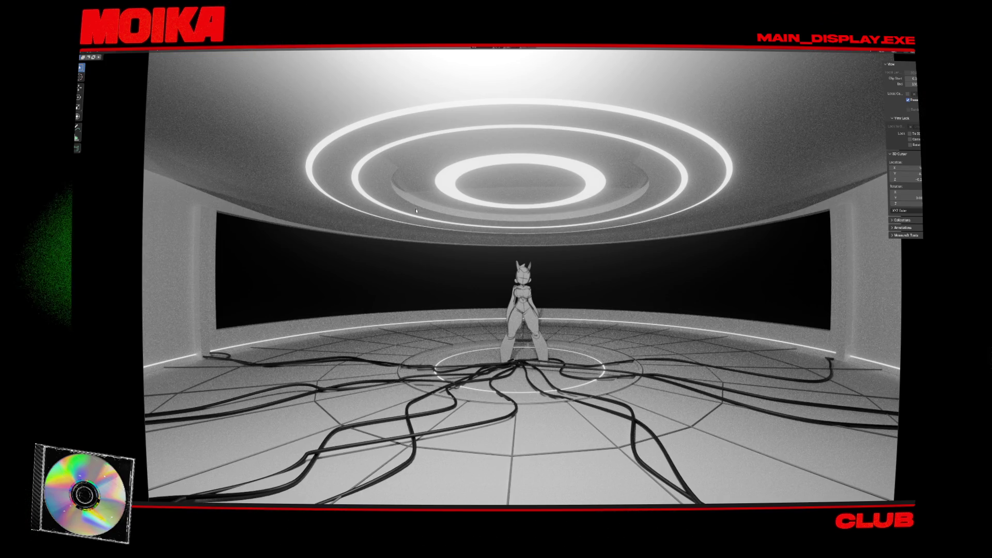
scroll(429, 237, down, 2)
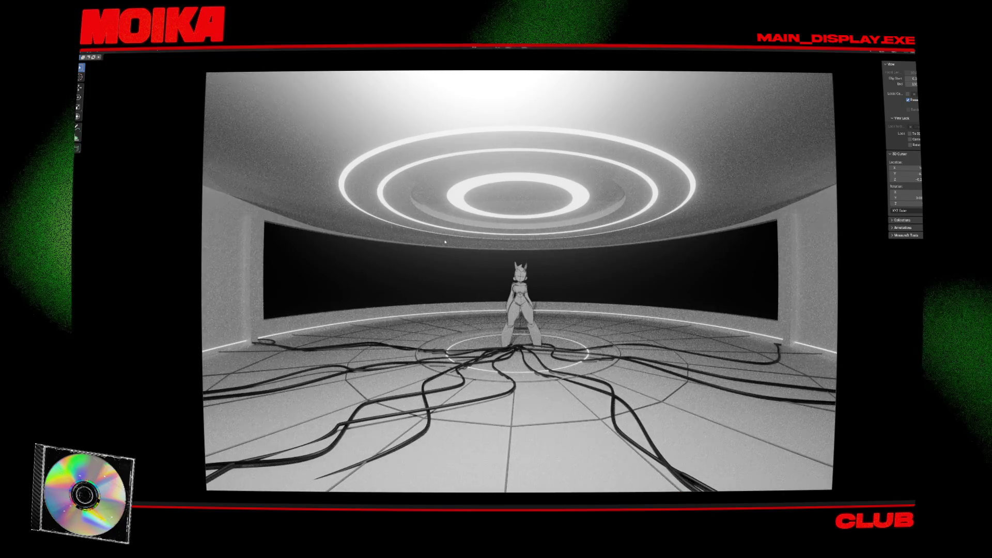
scroll(445, 241, up, 3)
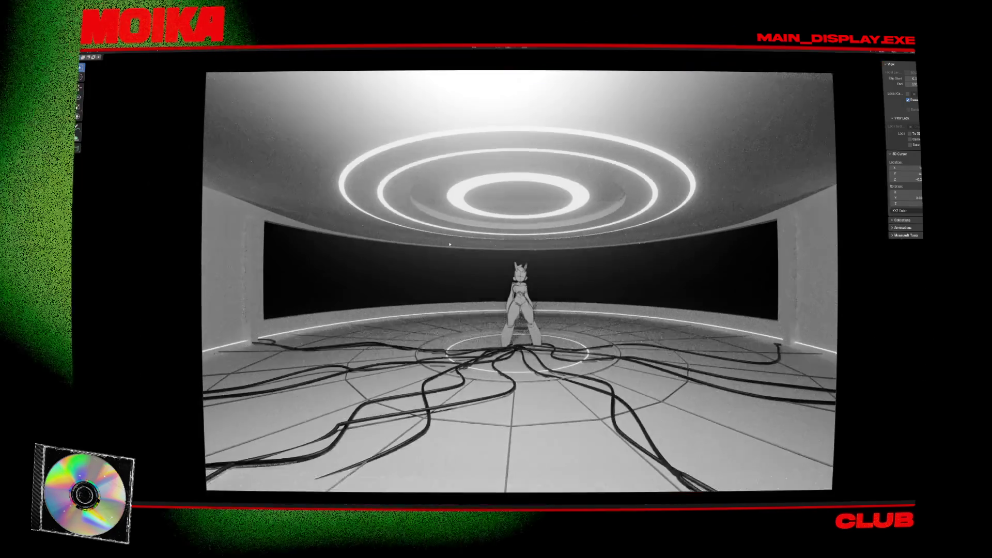
scroll(449, 243, down, 2)
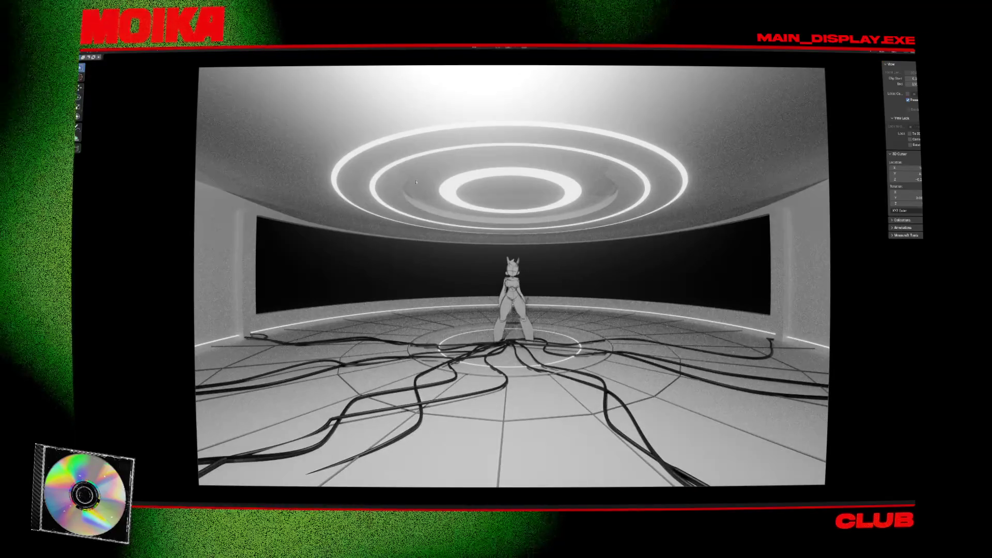
key(ctrl+space)
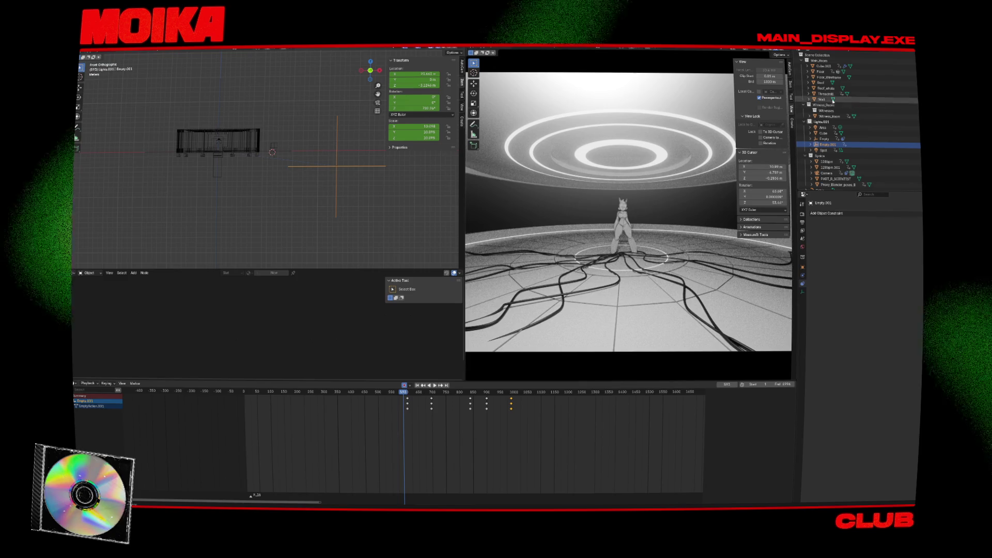
Step: Check the full-window camera view again, then scrub the playhead back to frame 3
key(ctrl+space)
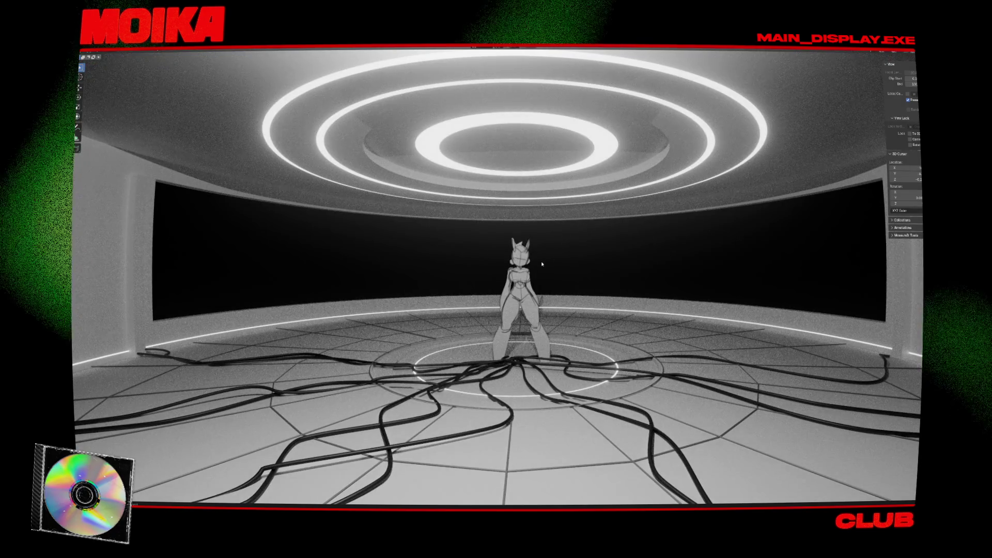
key(ctrl+space)
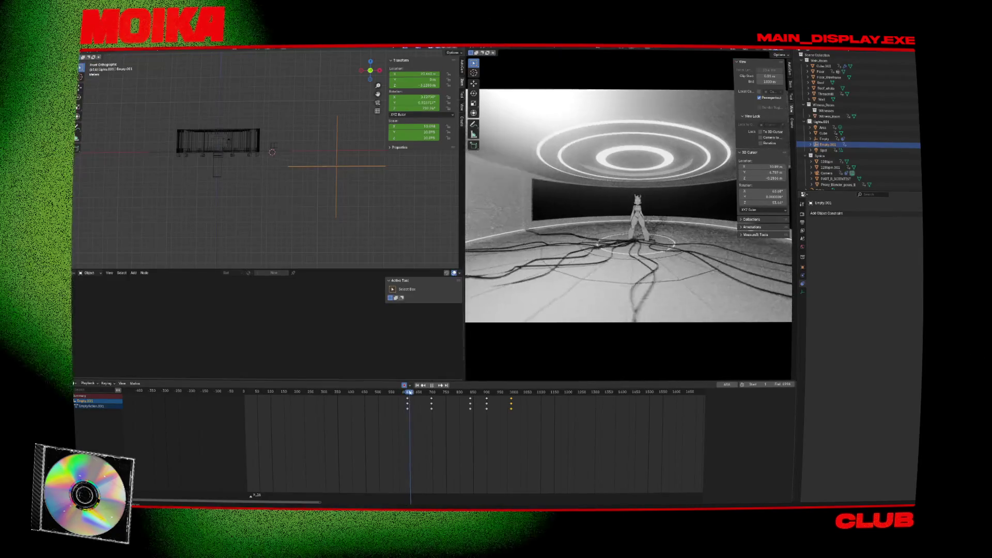
drag(409, 392, 356, 392)
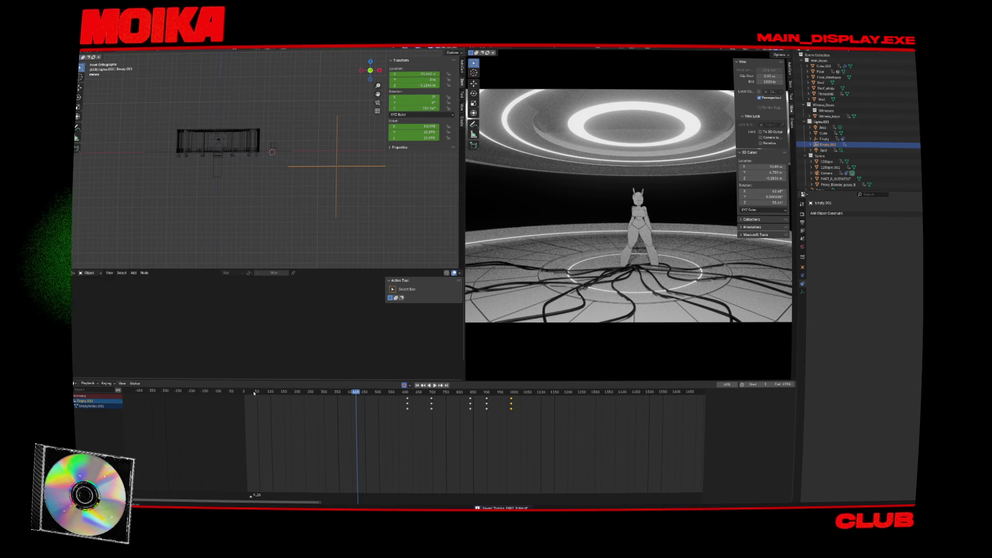
drag(254, 392, 244, 392)
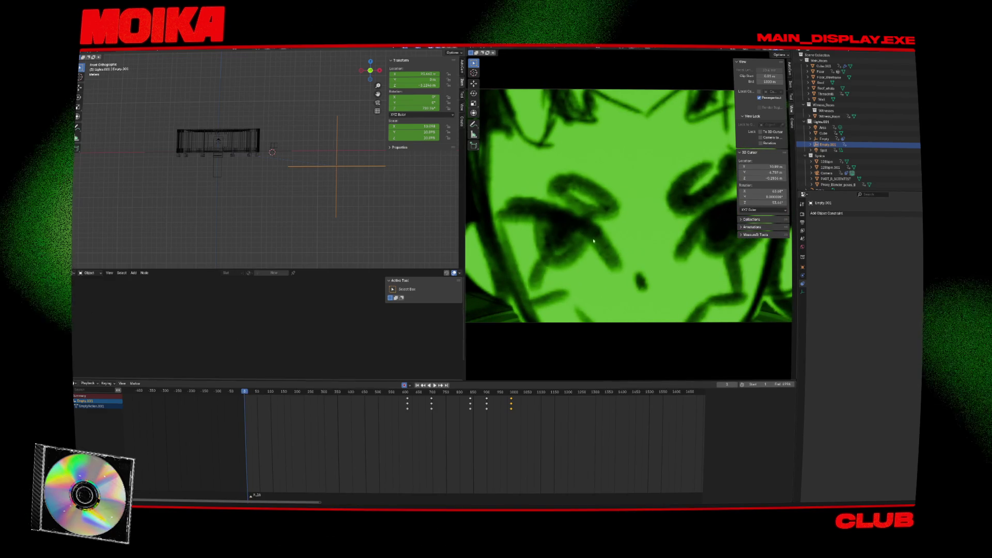
Step: Maximize the camera viewport and zoom it to preview the shot from the start
key(ctrl+space)
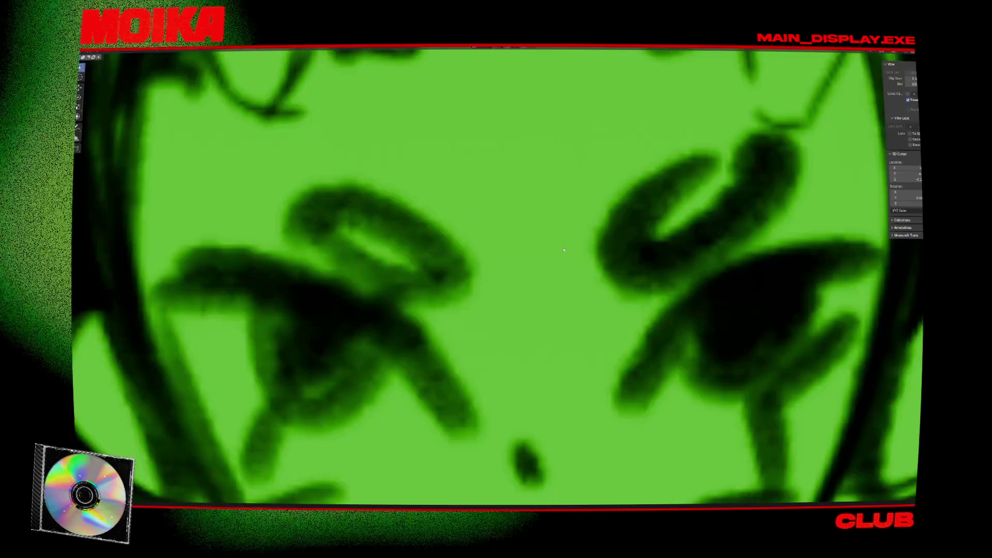
scroll(564, 250, down, 5)
scroll(564, 250, up, 1)
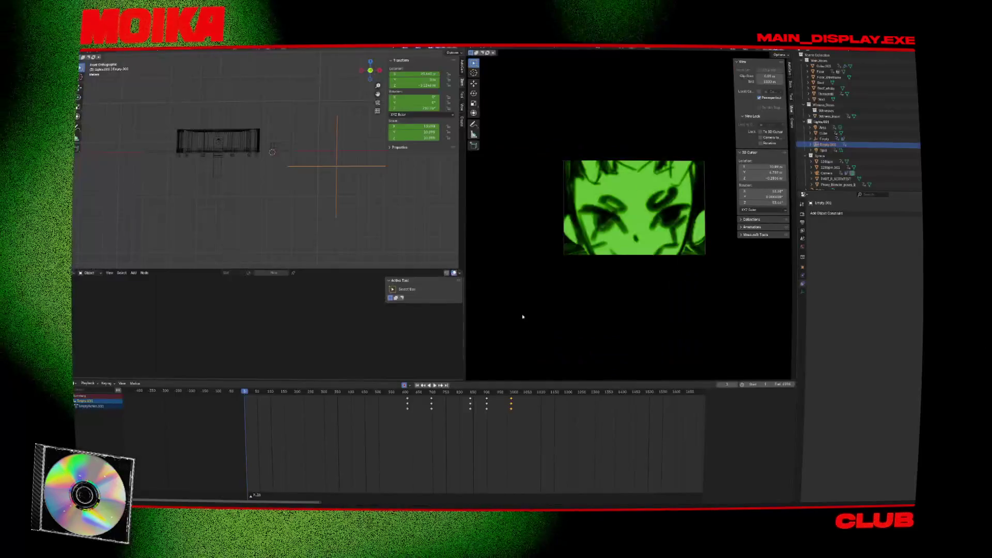
Step: Set the timeline End frame to about 1069 and replay the animation full-window
key(space)
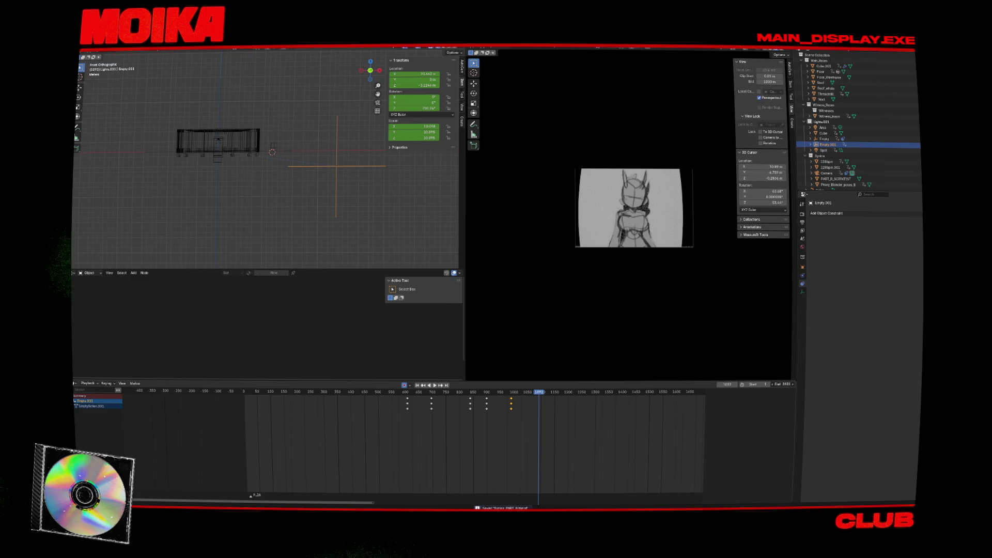
mouse_move(782, 384)
mouse_down()
mouse_move(734, 384)
mouse_move(744, 384)
mouse_move(720, 370)
mouse_up()
key(space)
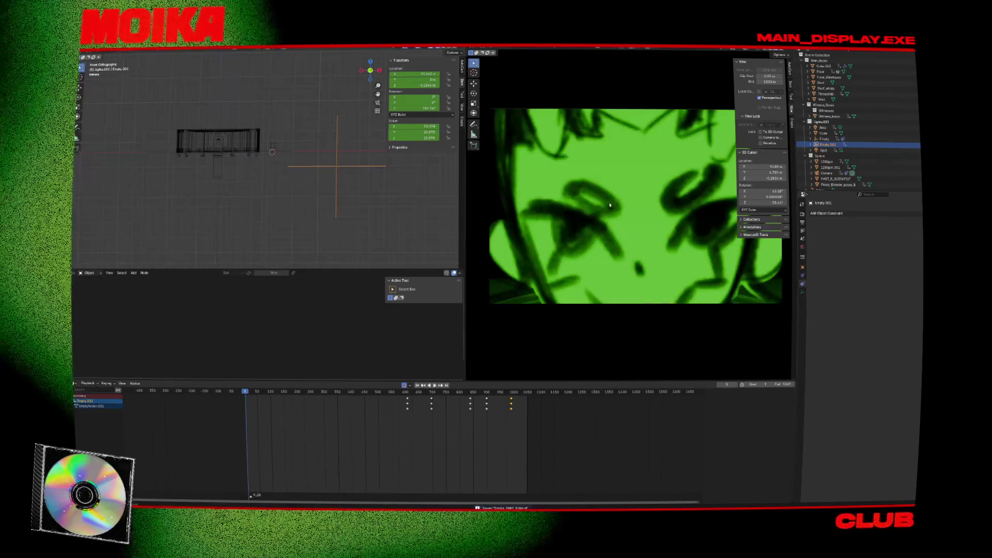
key(ctrl+space)
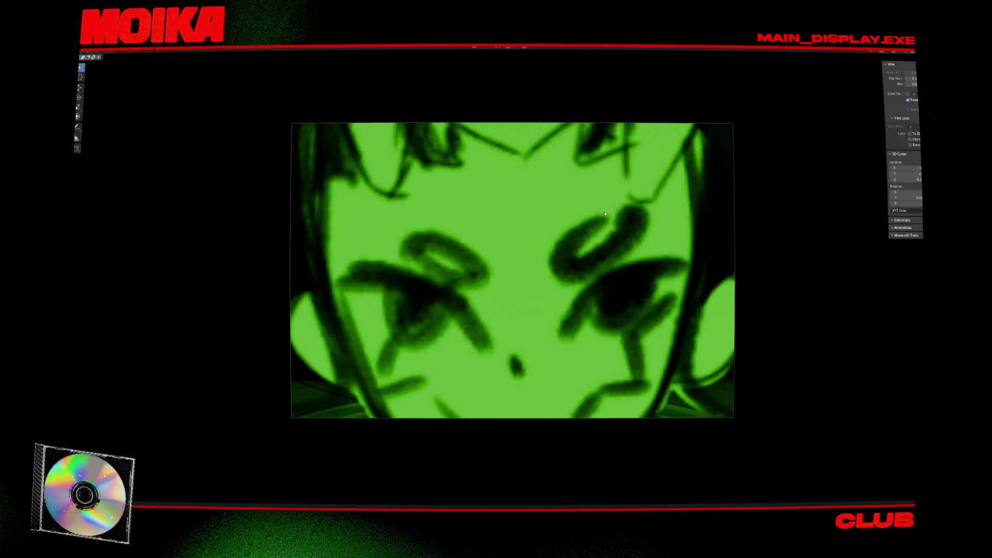
scroll(350, 58, up, 2)
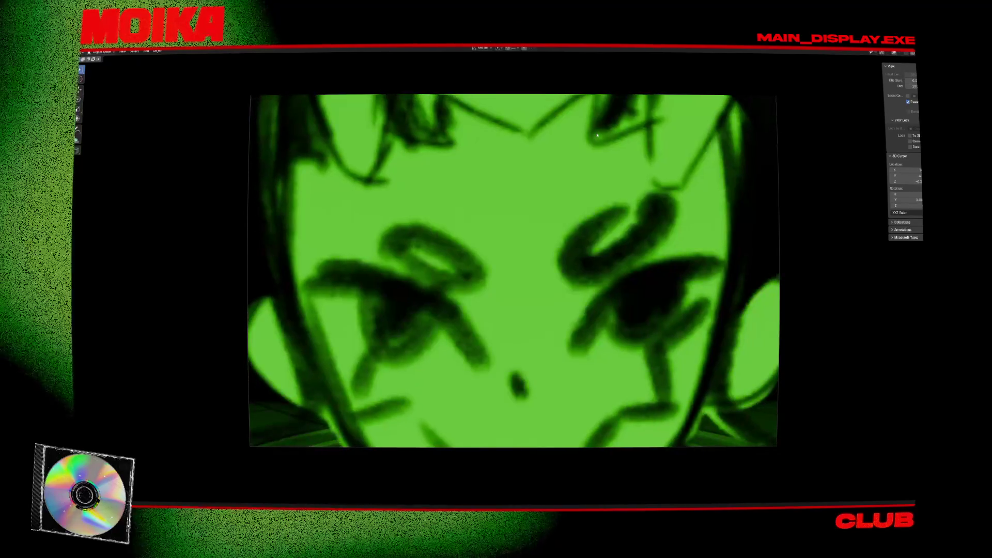
key(ctrl+space)
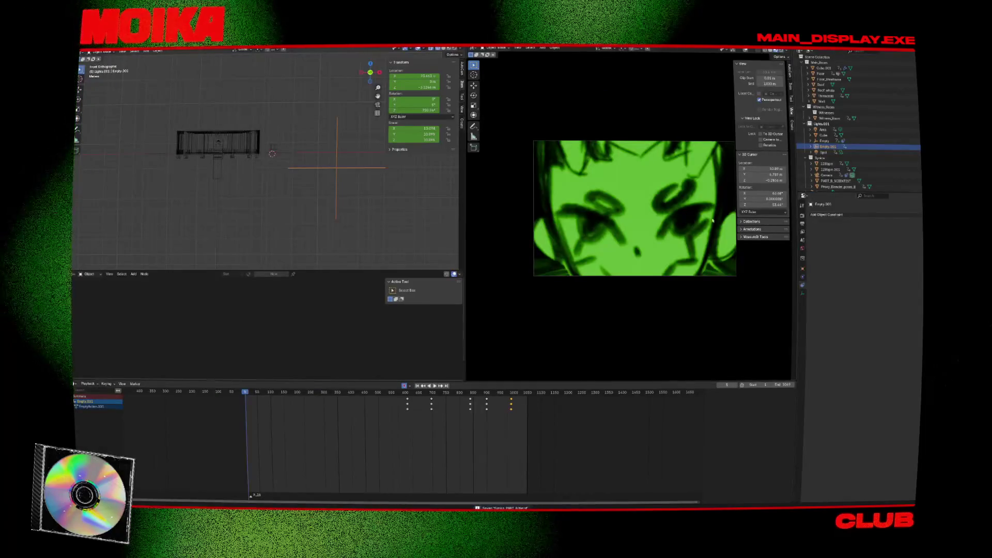
Step: Set the render output path to test_c in the Synica_MMOM_Push folder
click(802, 216)
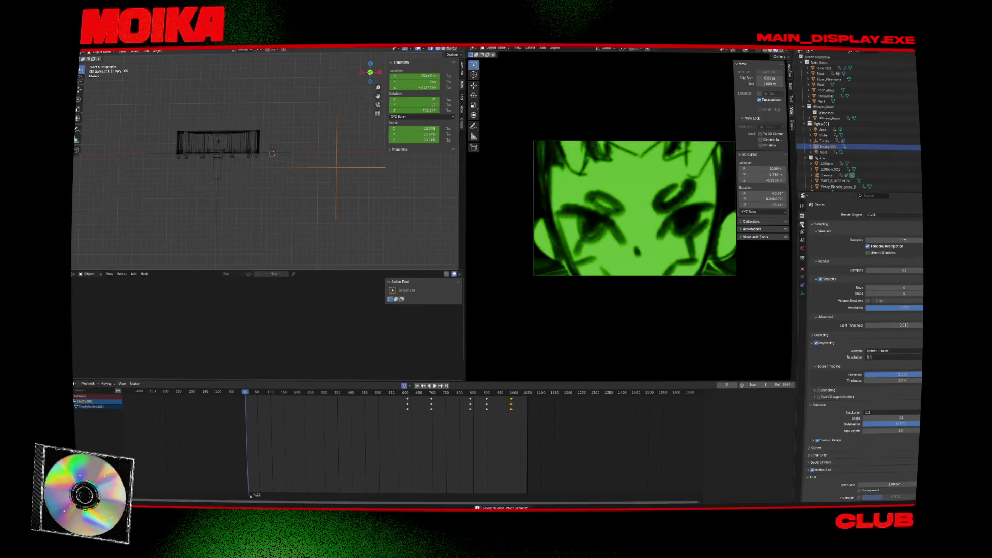
click(802, 224)
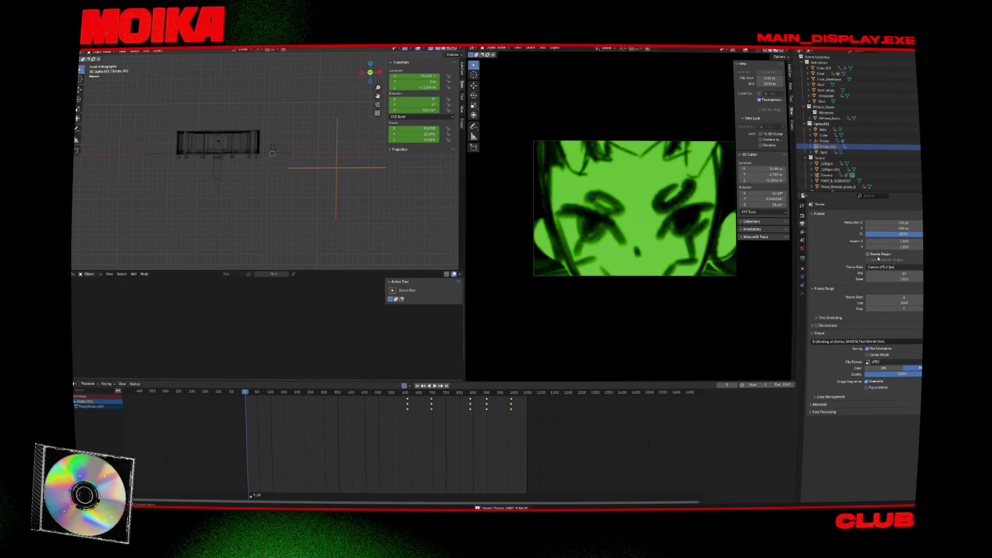
click(802, 241)
click(802, 224)
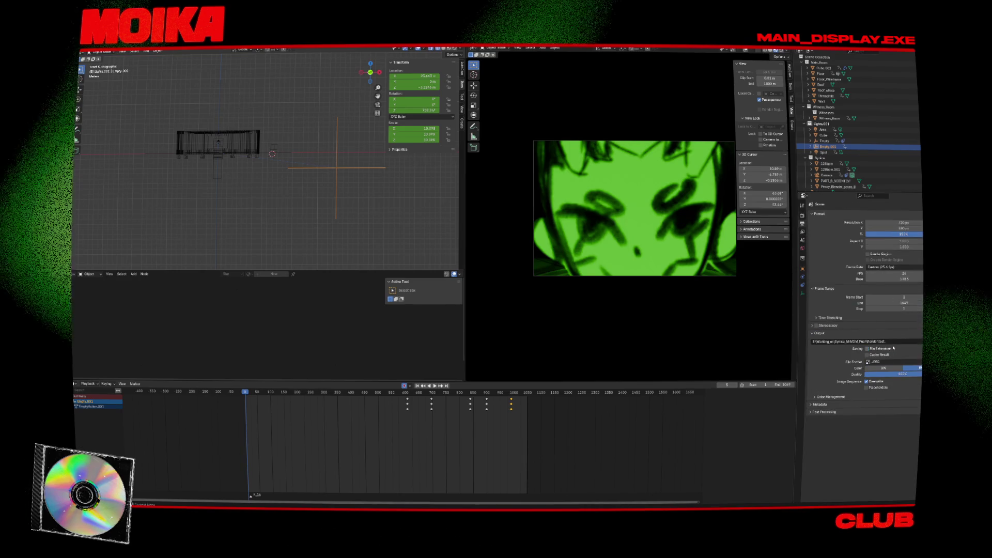
click(847, 342)
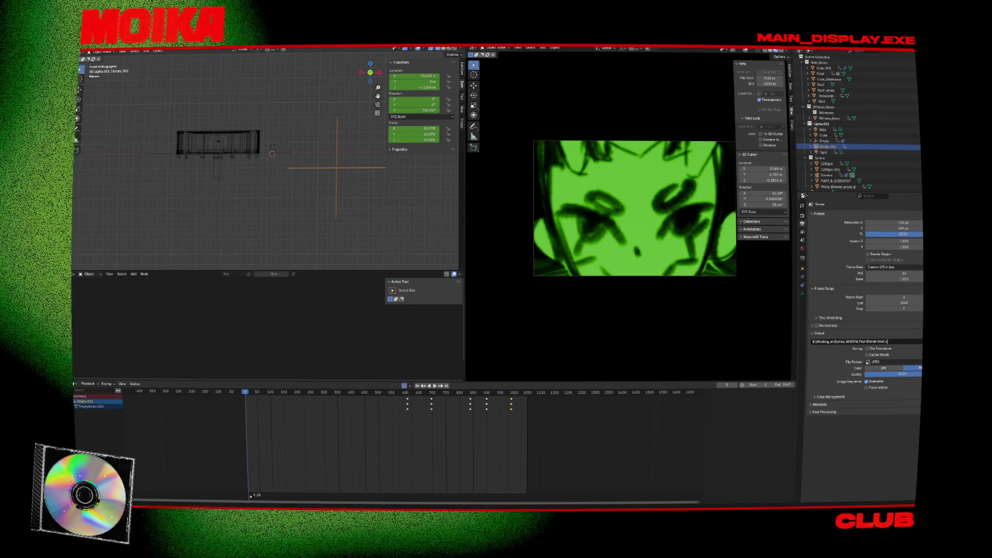
click(918, 342)
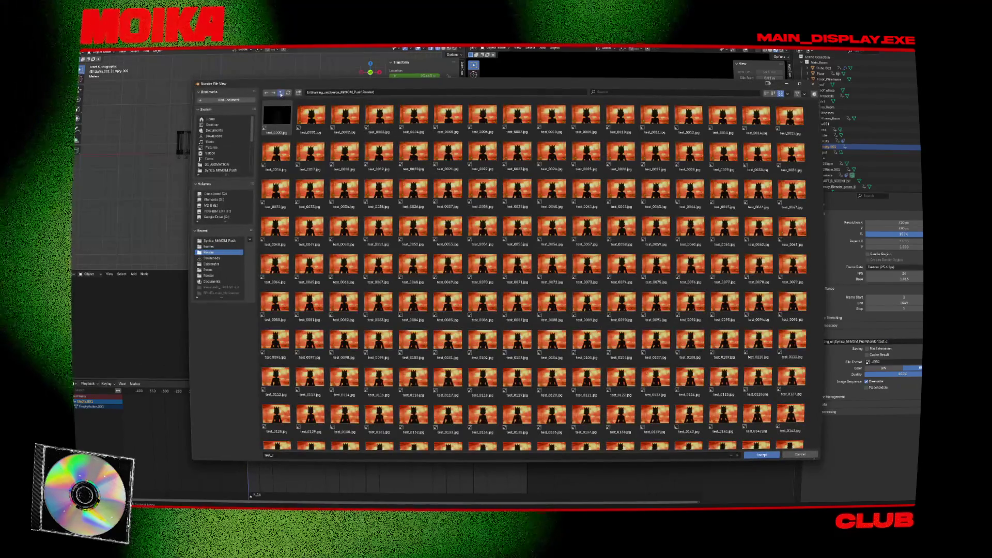
click(281, 93)
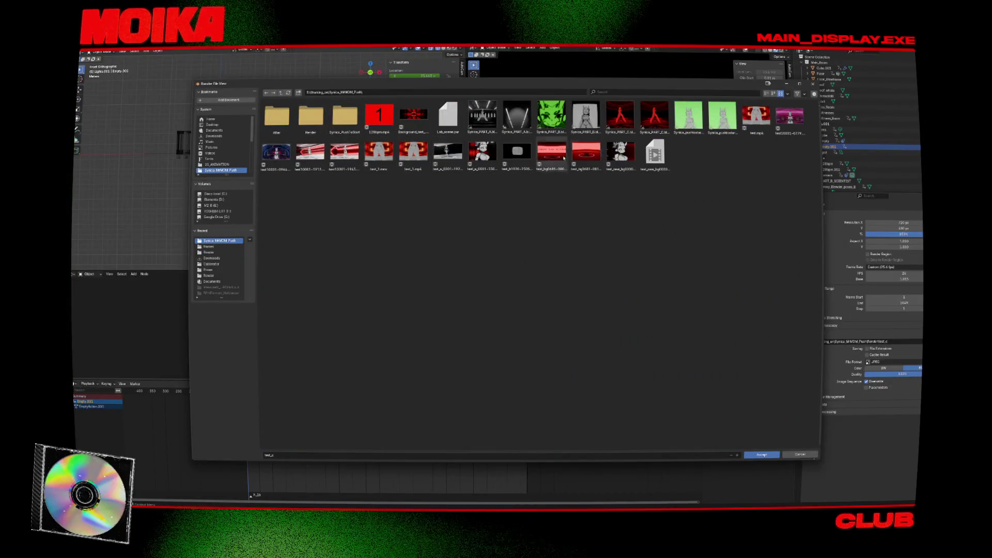
click(758, 455)
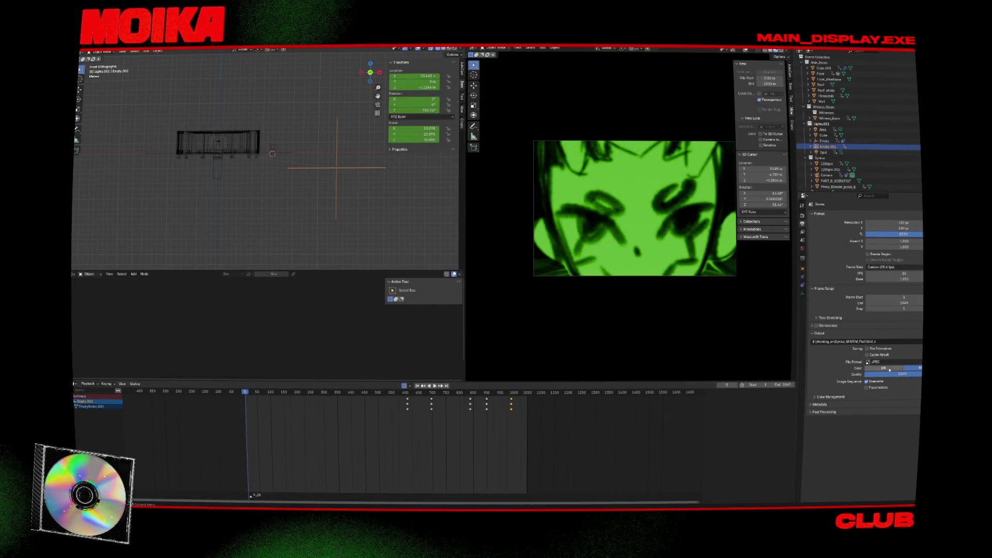
Step: Choose FFmpeg Video as the output file format and save the blend file
click(890, 362)
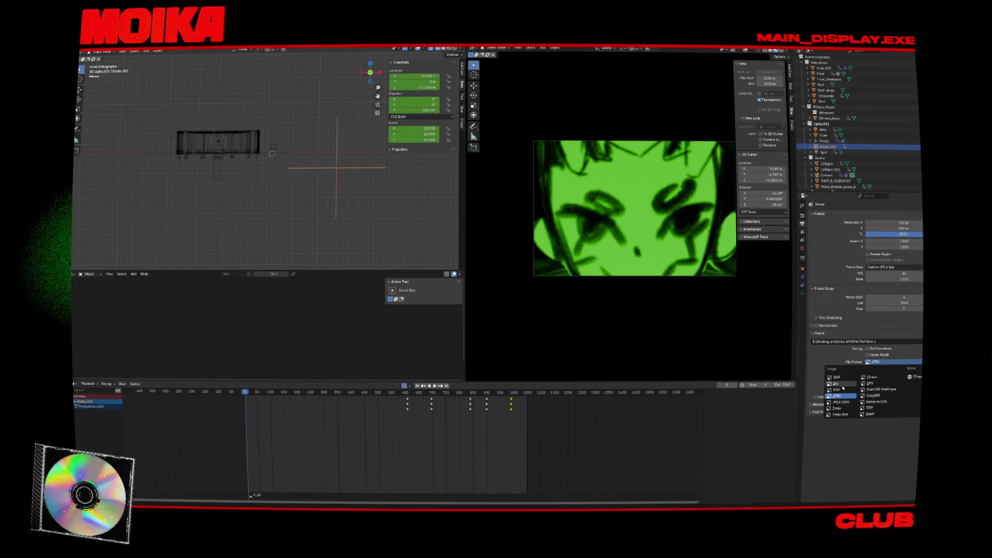
click(910, 377)
scroll(826, 410, down, 1)
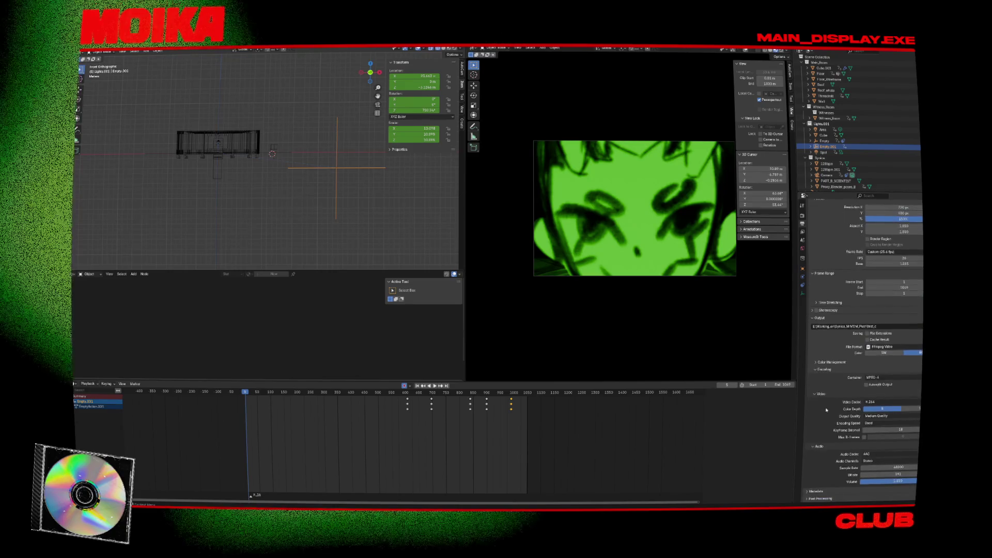
key(ctrl+s)
click(517, 47)
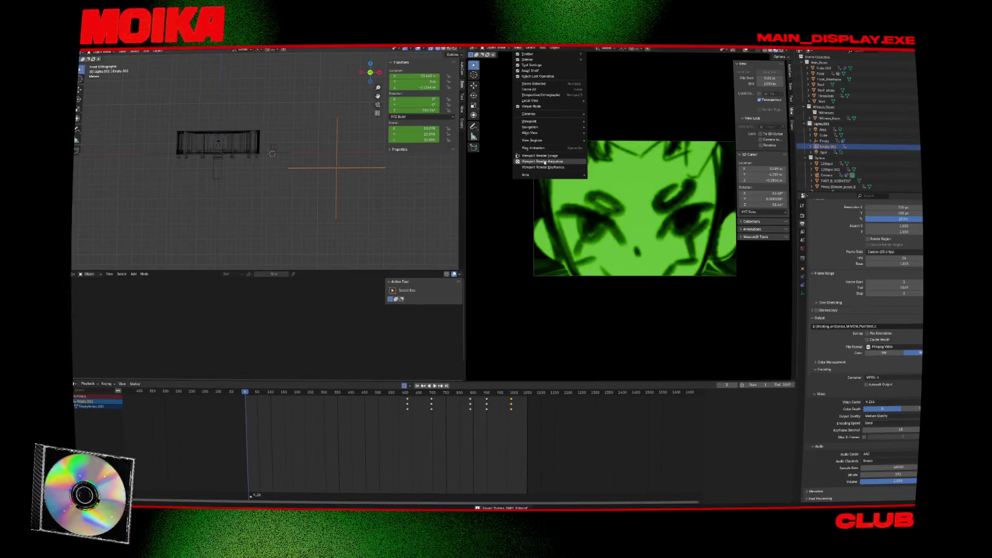
Step: Run Viewport Render Animation from the camera view and move the render window left
click(544, 163)
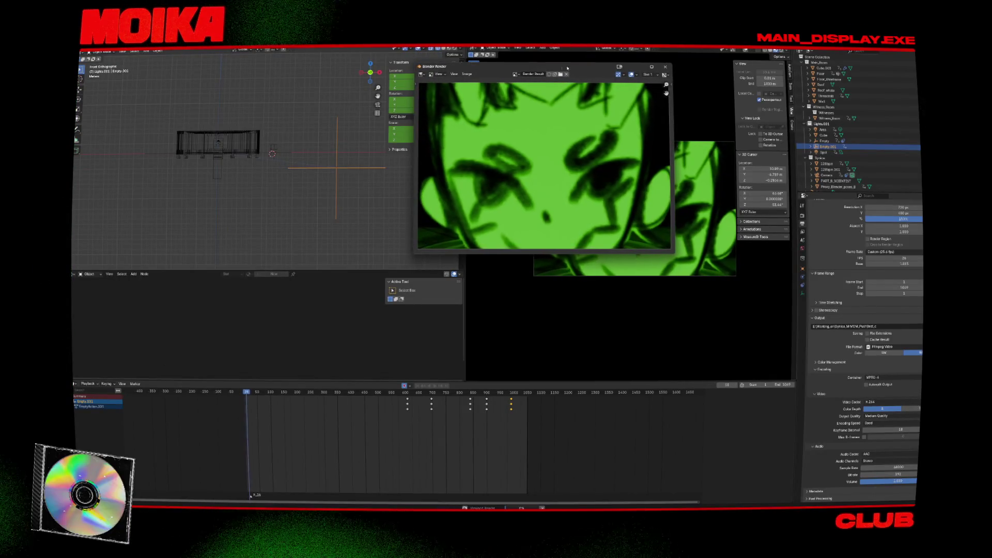
drag(577, 87, 486, 108)
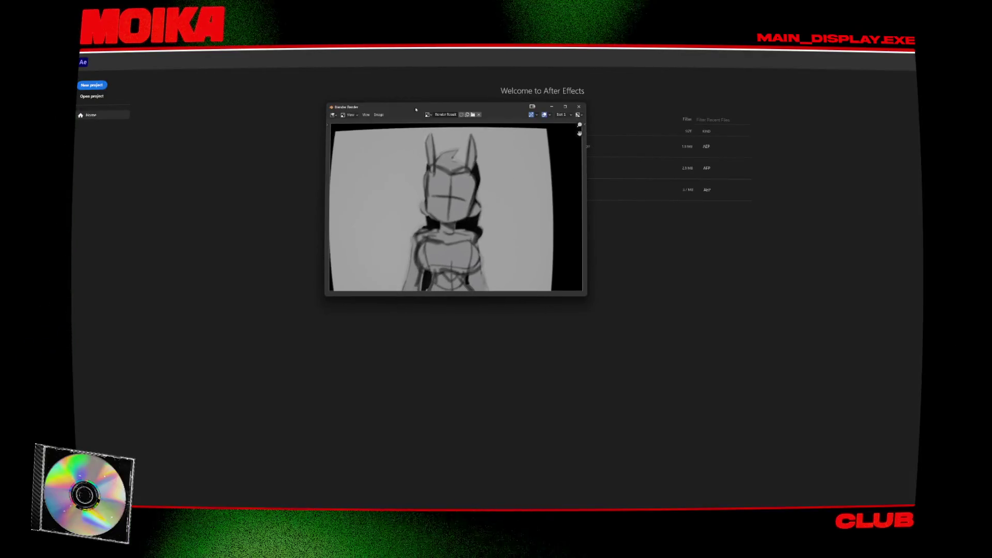
Step: Open the Synica MrMom project and its EDIT composition at 0:00:32:08
click(687, 197)
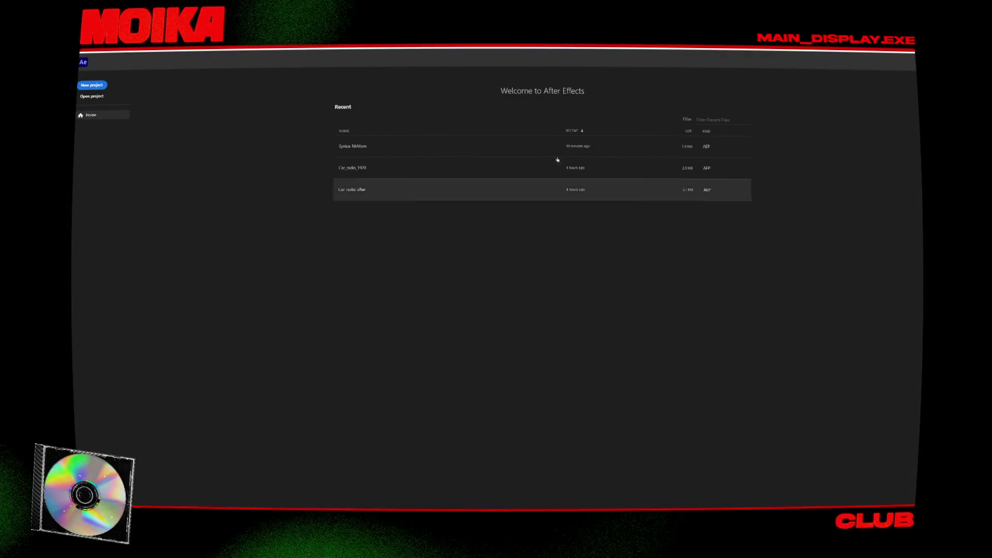
click(454, 140)
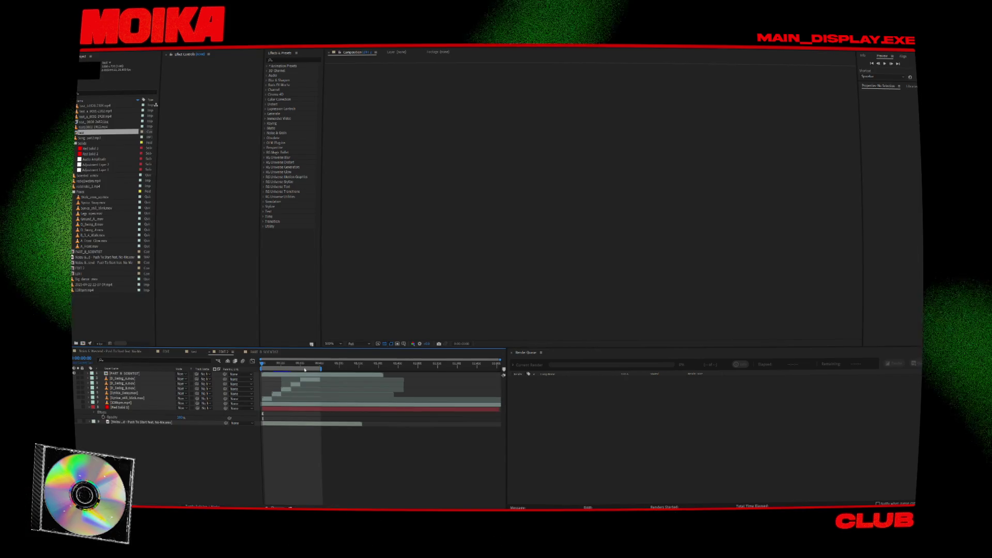
click(304, 368)
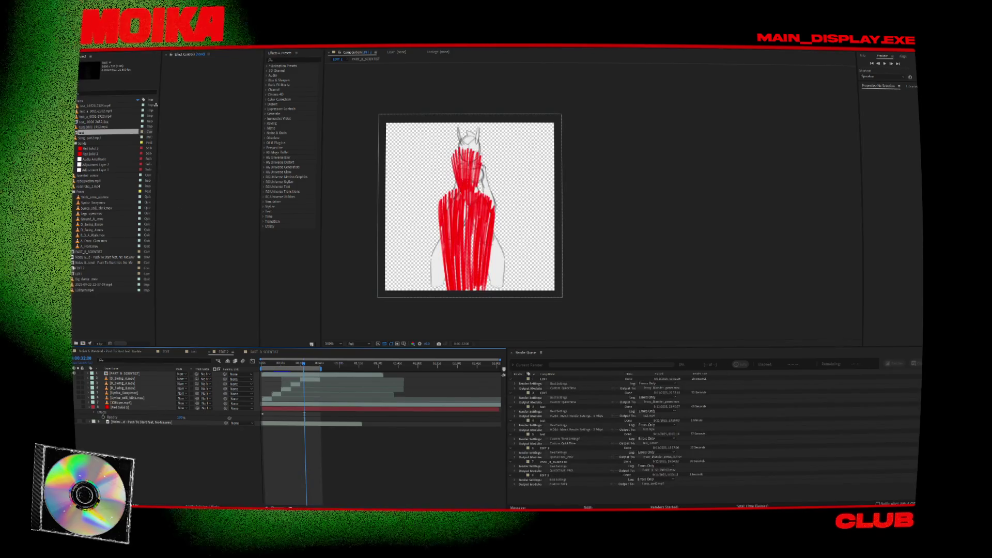
double_click(82, 274)
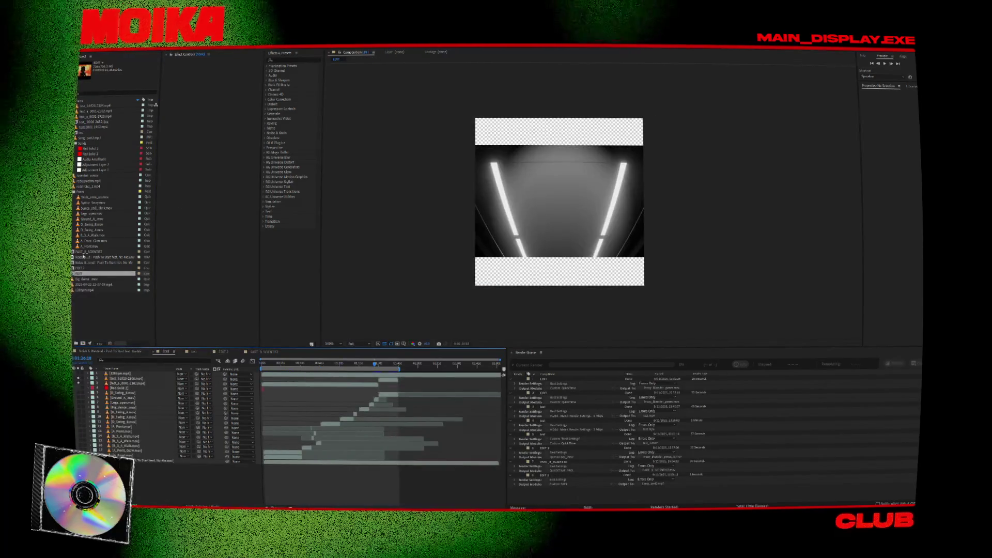
Step: Open the test composition and start importing a file from the parent folder
double_click(81, 133)
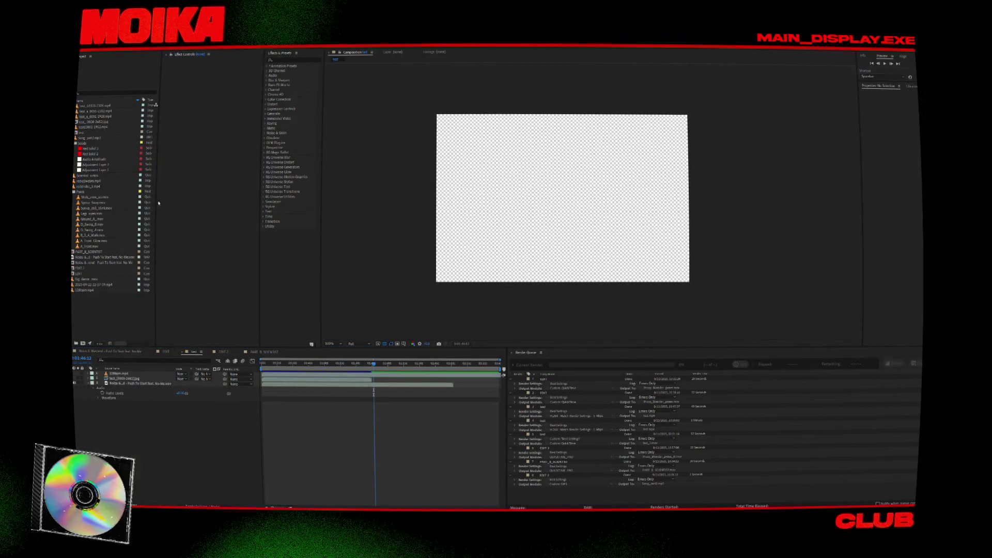
key(ctrl+i)
click(245, 49)
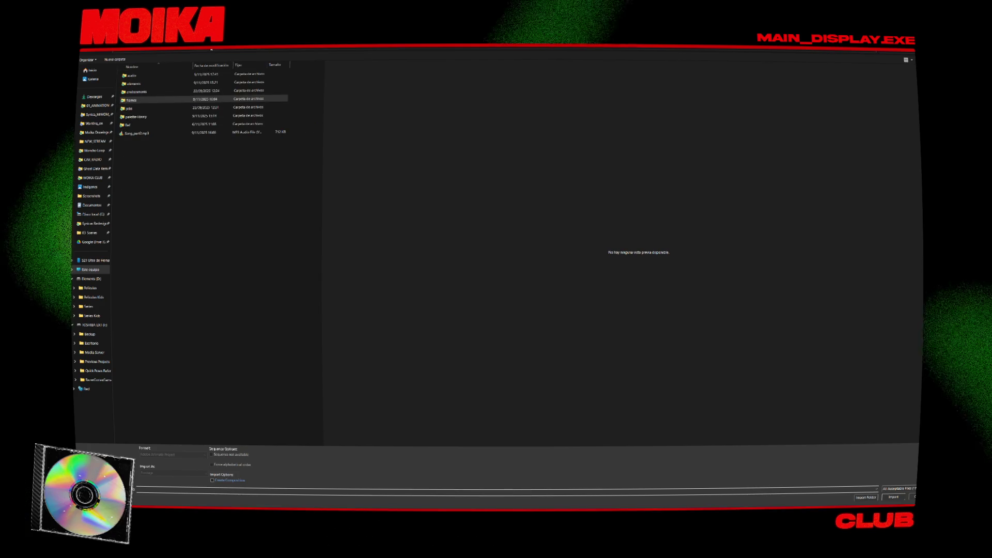
Step: Open the jobs folder of renders, pick test_1.mov, and reverse the file list order
double_click(141, 109)
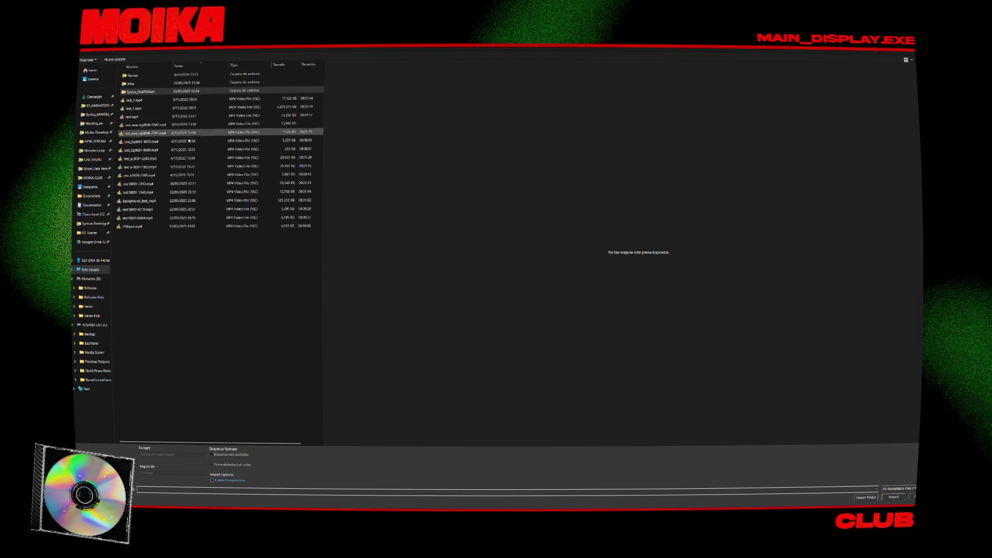
click(139, 100)
click(152, 108)
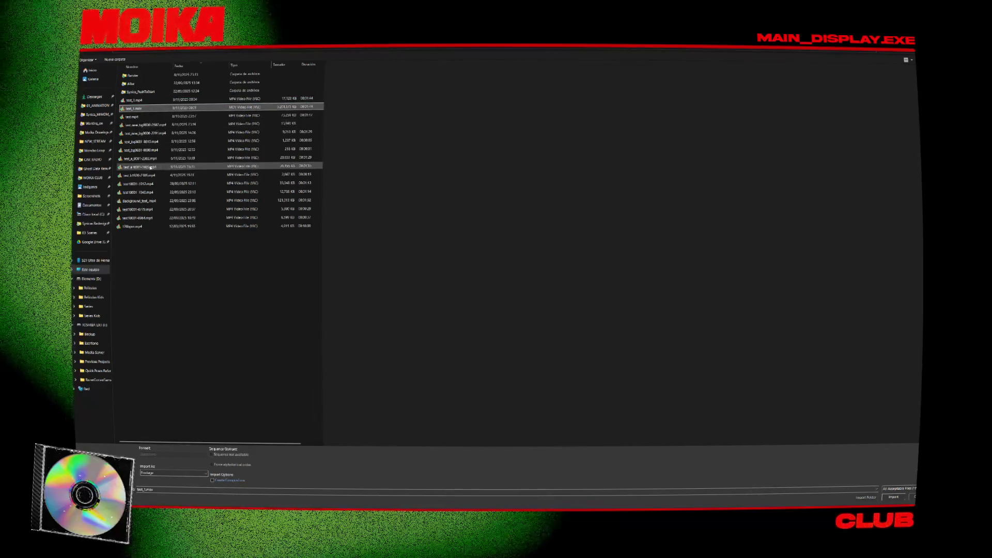
right_click(148, 256)
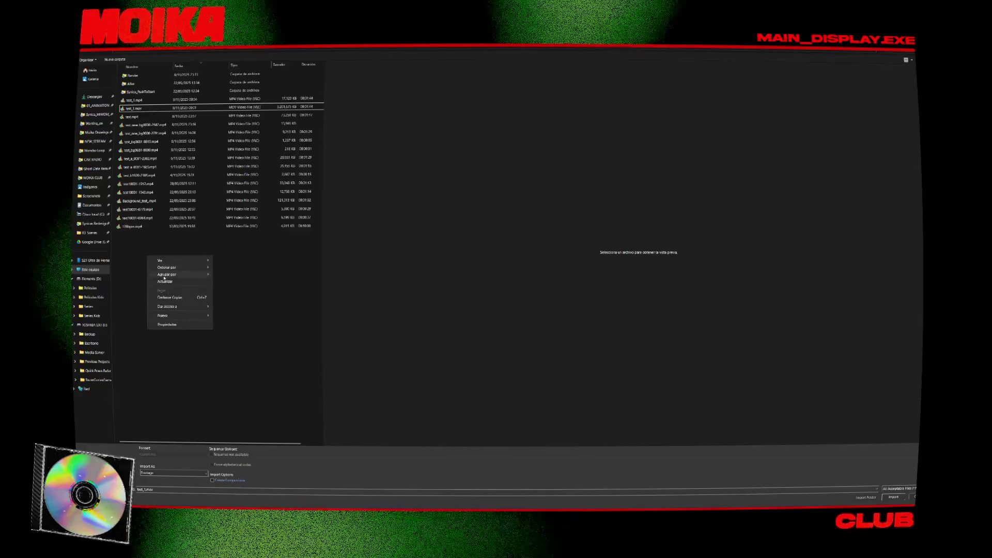
mouse_move(165, 274)
click(233, 310)
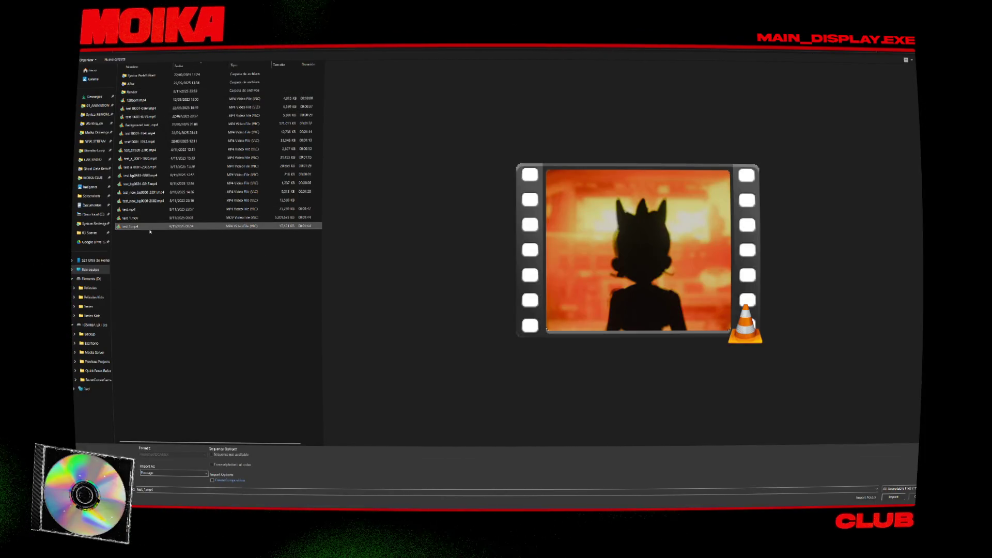
right_click(147, 249)
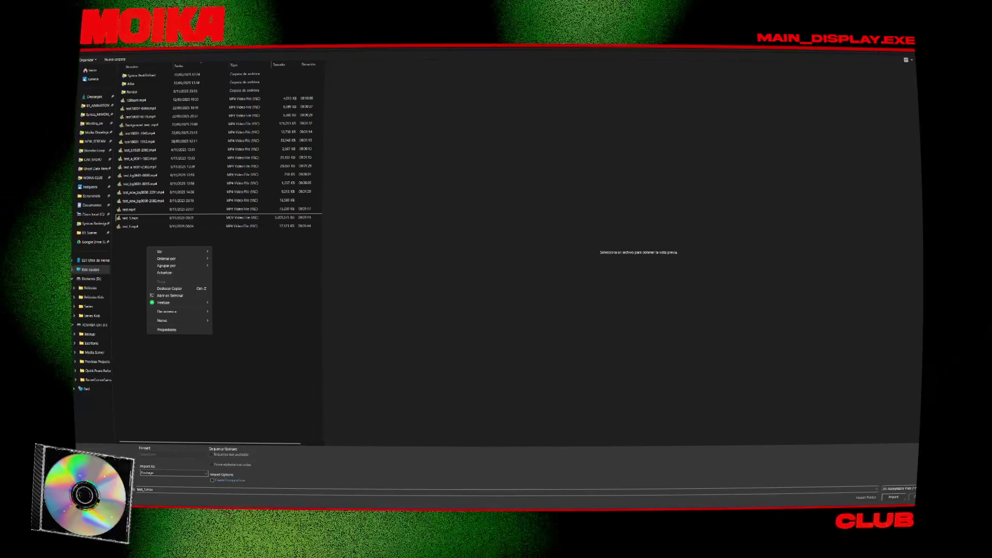
Step: Bring the Blender render preview window to the front and close it
click(500, 511)
click(531, 500)
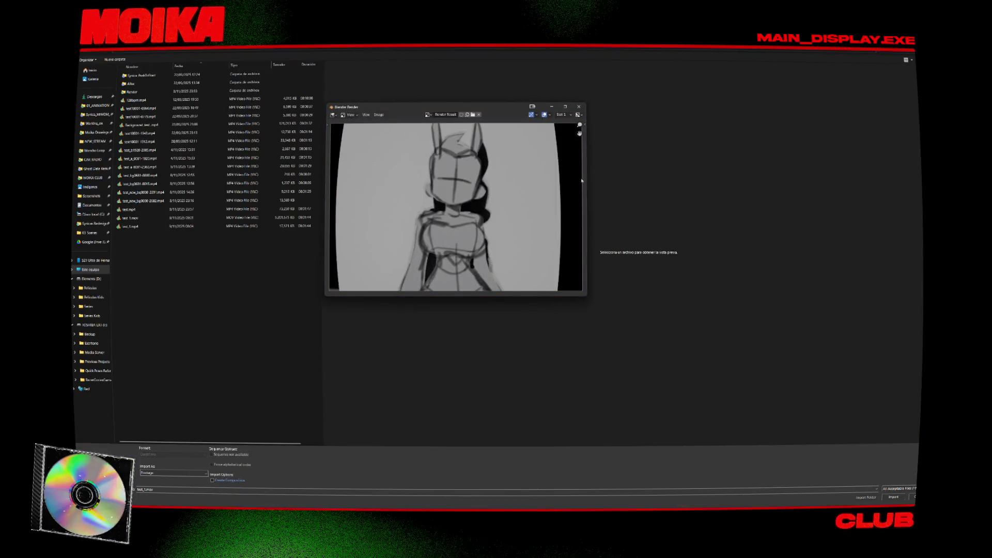
click(579, 108)
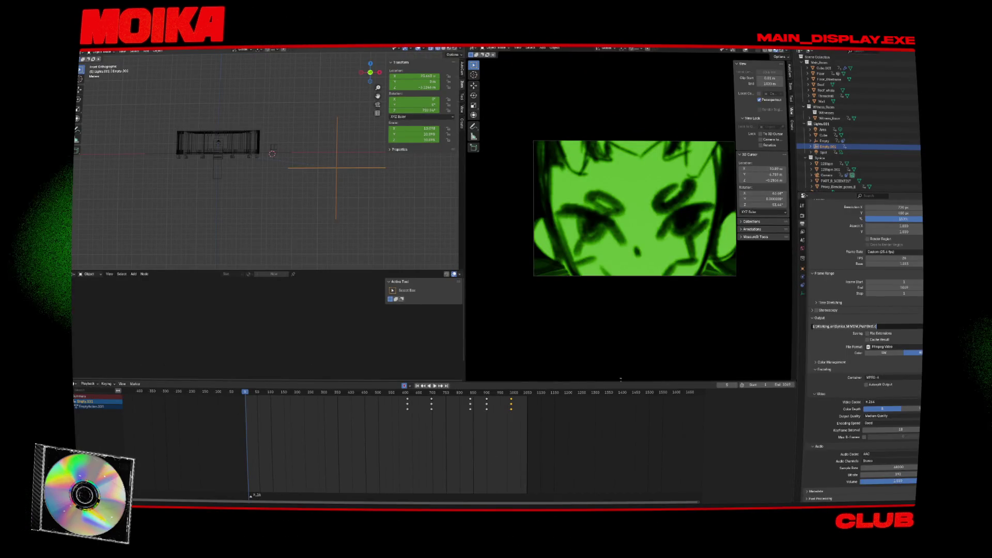
Step: Switch back to the After Effects Import File dialog, now listing the test_c render
key(alt+Tab)
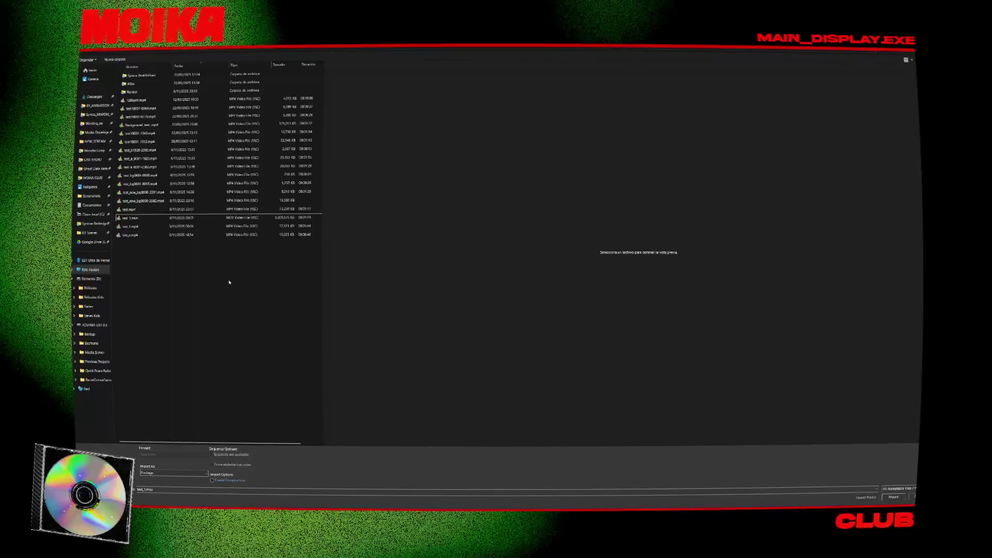
Step: Import test_c.mp4, add it as a layer in the test composition, and check its end frames
double_click(155, 235)
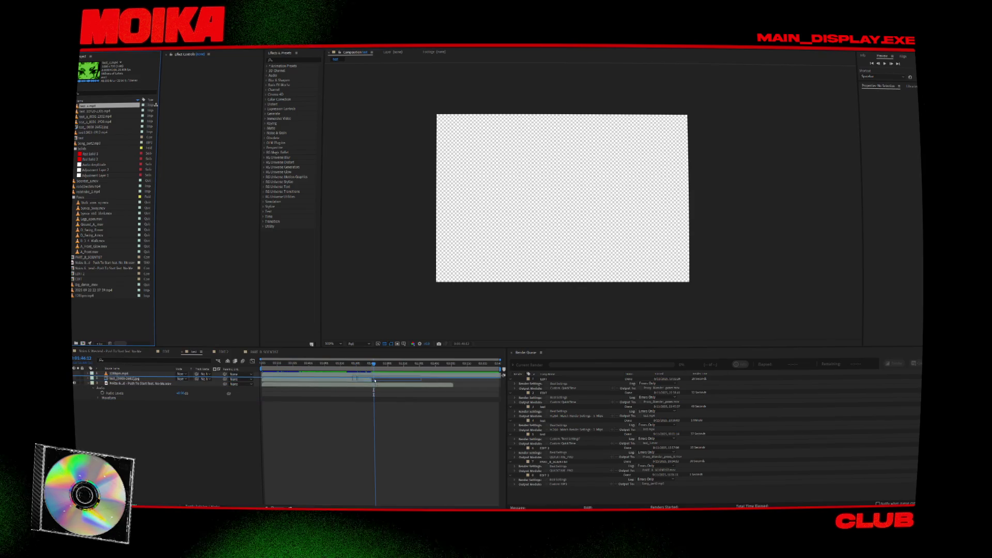
drag(88, 106, 370, 373)
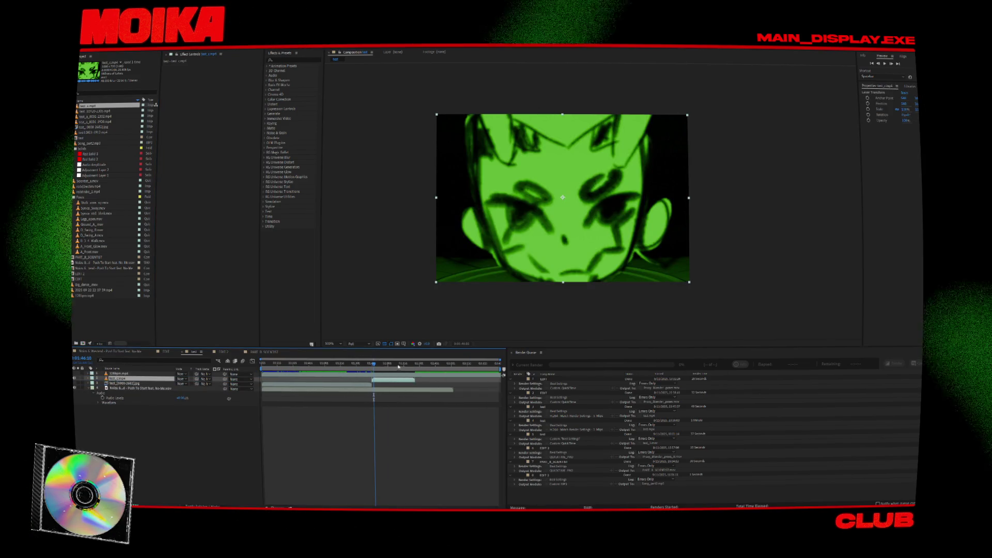
key(o)
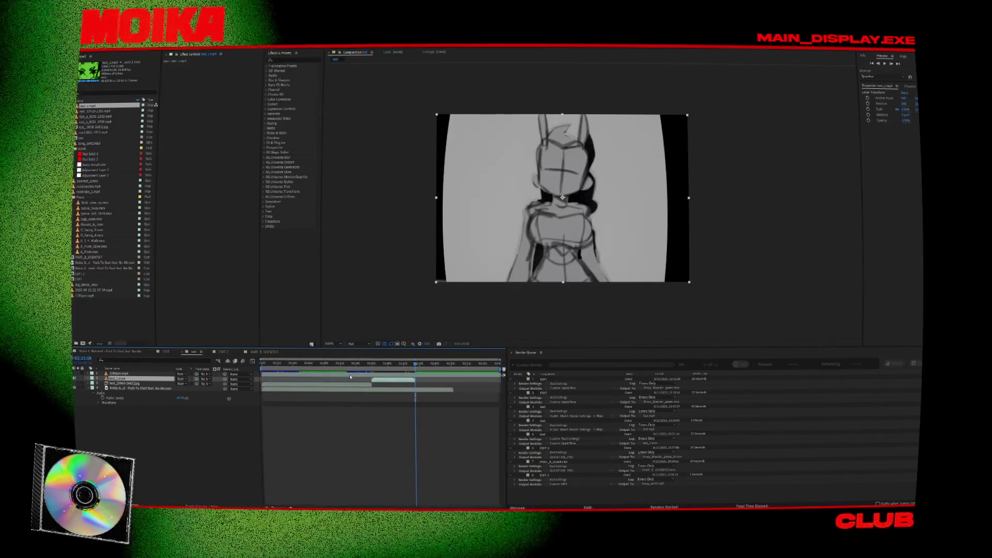
click(429, 364)
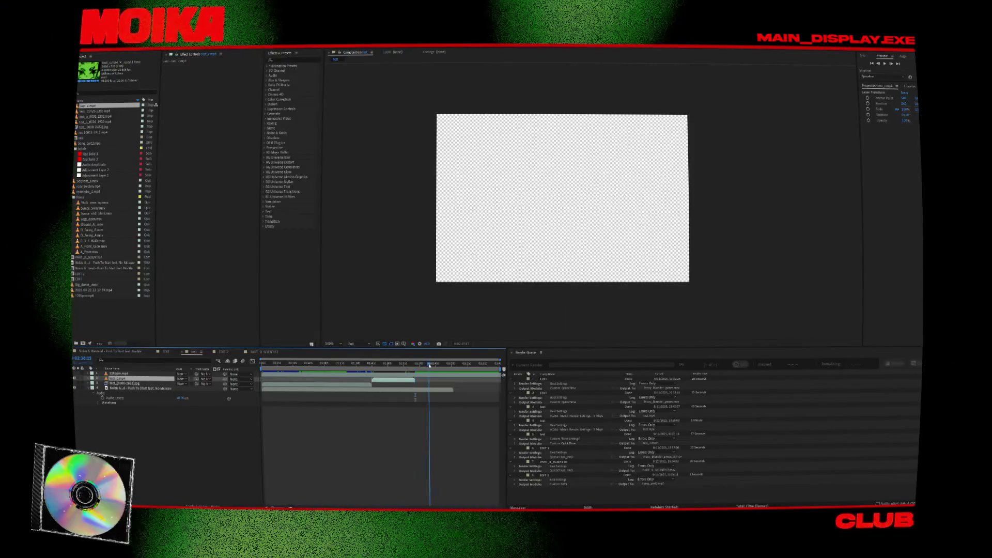
mouse_move(455, 367)
mouse_down()
mouse_move(411, 367)
mouse_move(408, 397)
mouse_up()
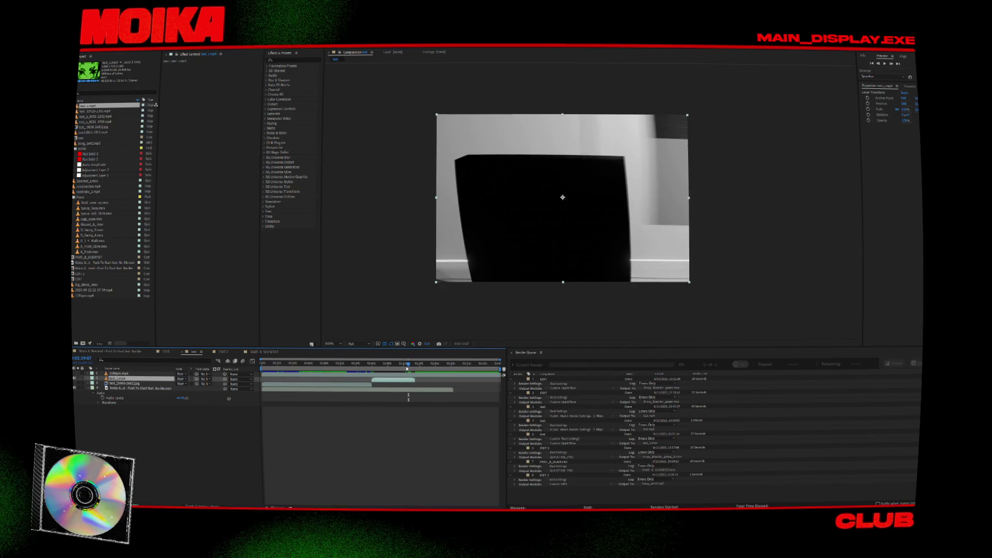
click(368, 365)
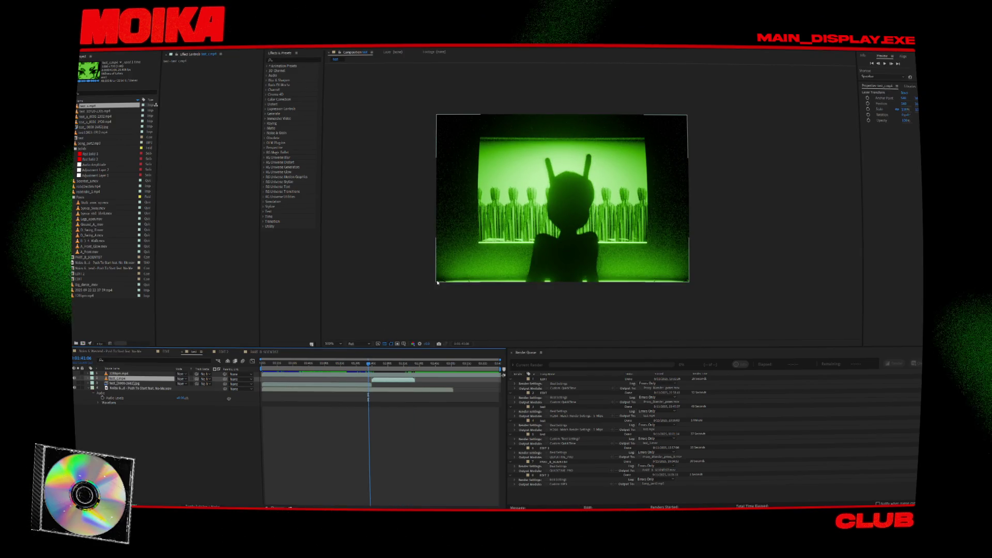
Step: Return to the composition start, enlarge the preview panel, and play from the beginning
scroll(482, 266, up, 1)
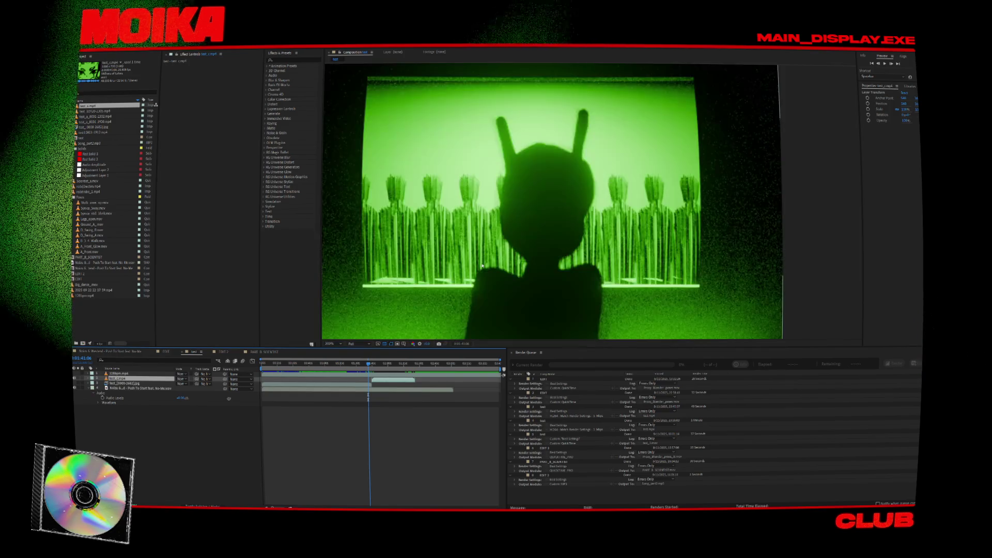
key(Home)
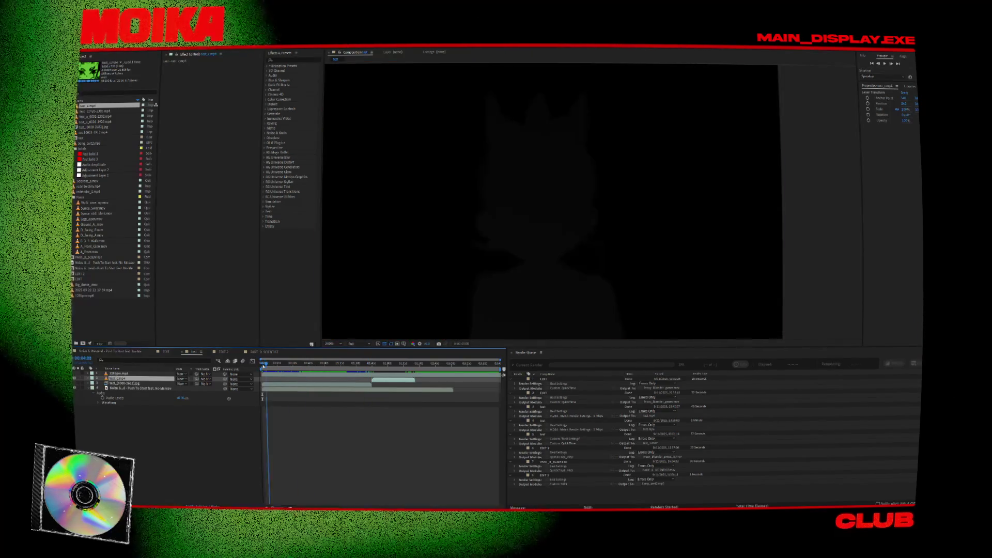
drag(378, 348, 378, 415)
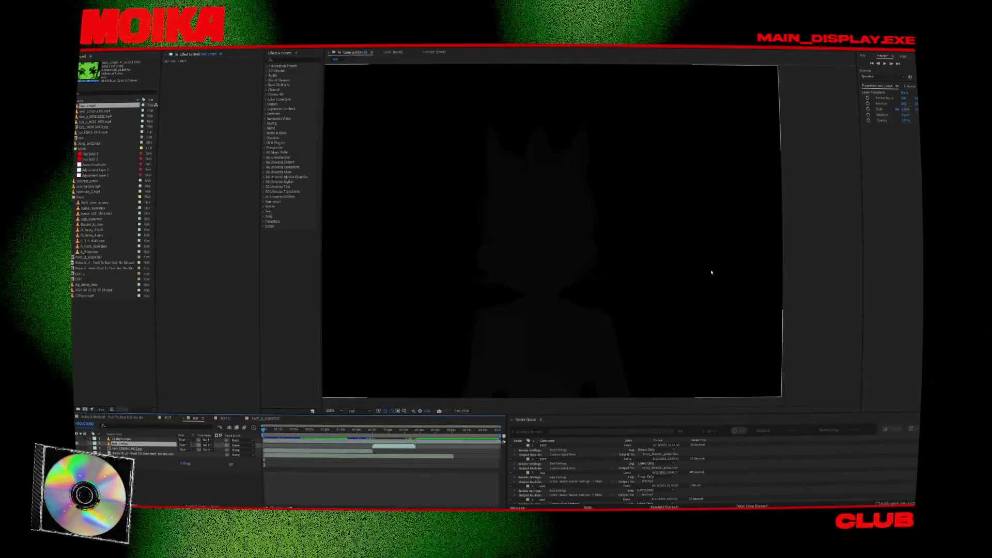
scroll(781, 292, down, 1)
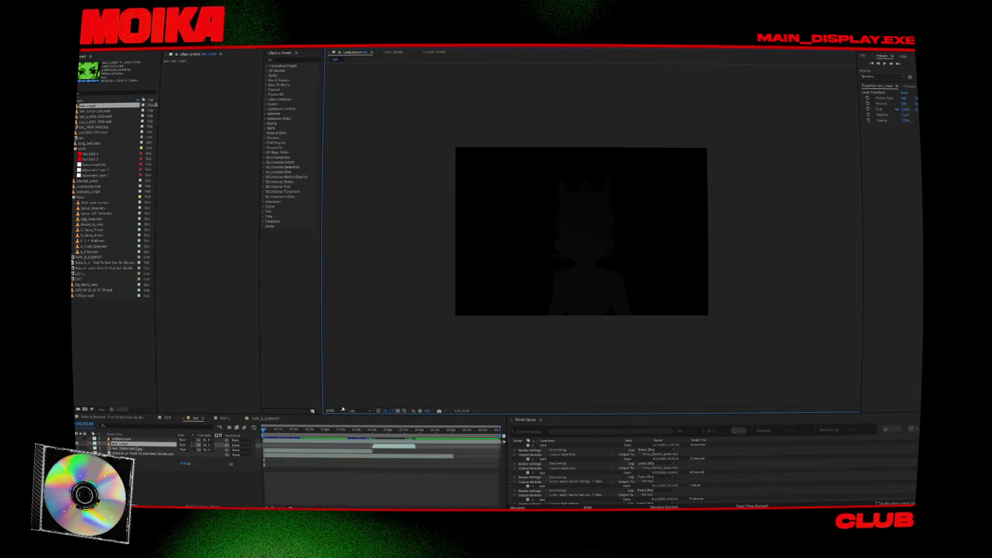
key(space)
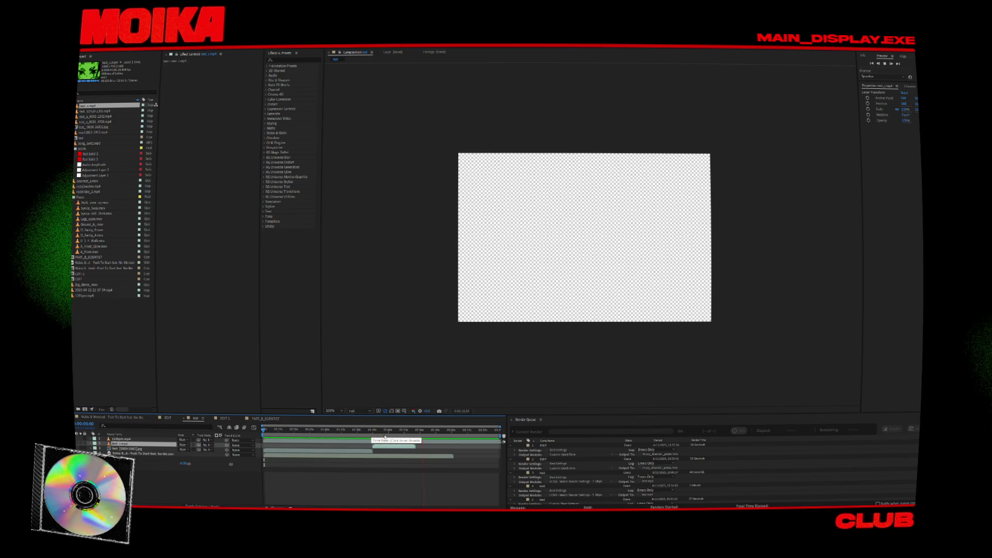
click(416, 433)
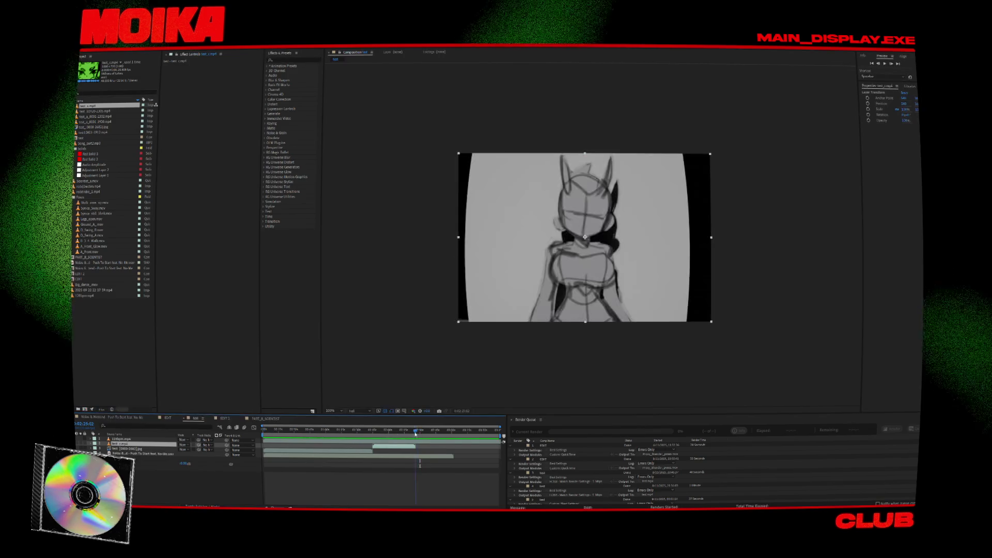
click(415, 434)
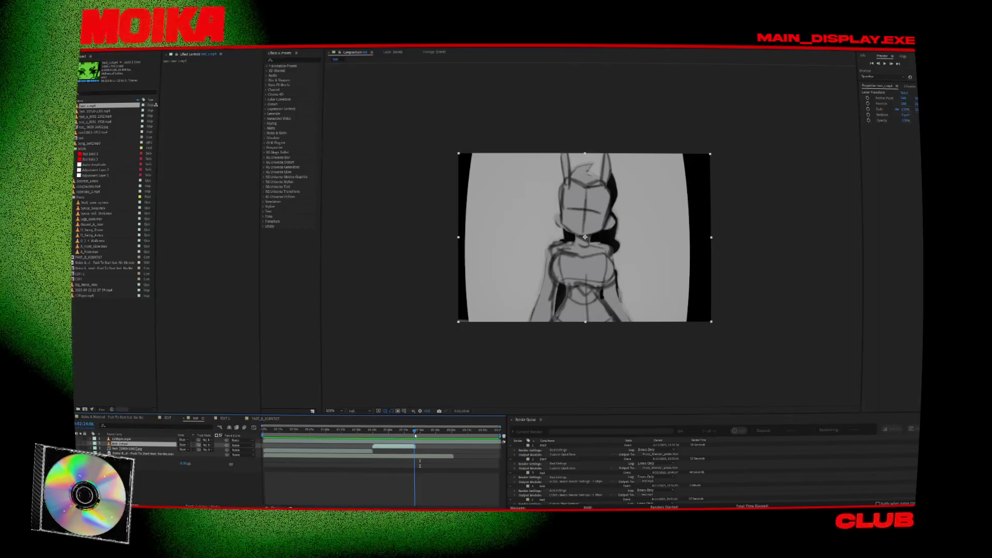
click(421, 434)
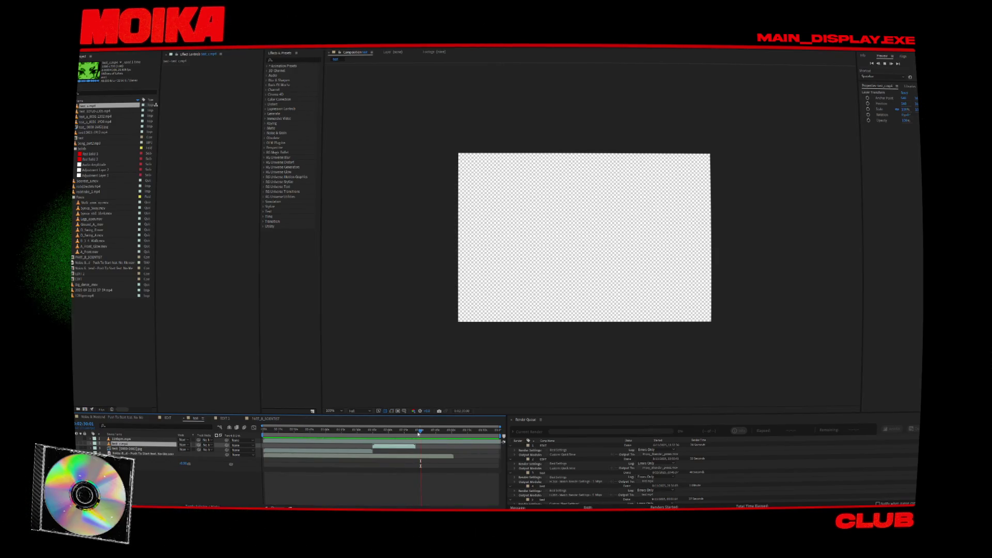
click(419, 433)
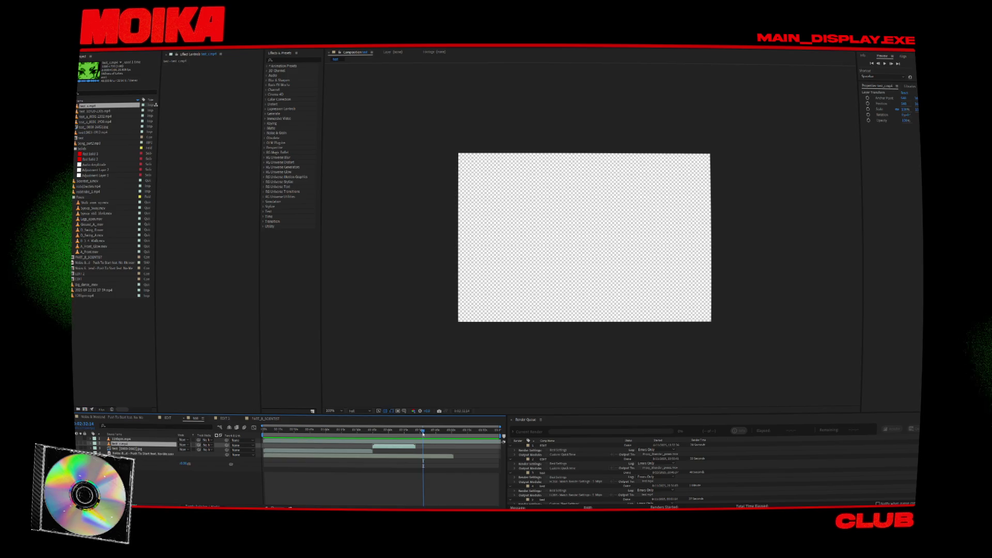
Step: Toggle the preview zoom between 200% and 100%, then scrub the edit to just after 0:02:23
key(period)
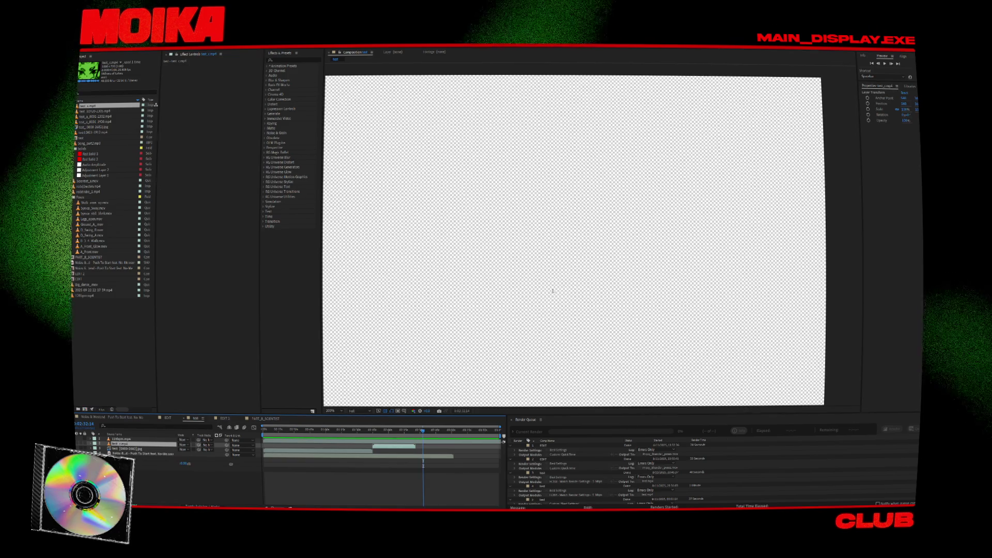
key(comma)
key(period)
key(comma)
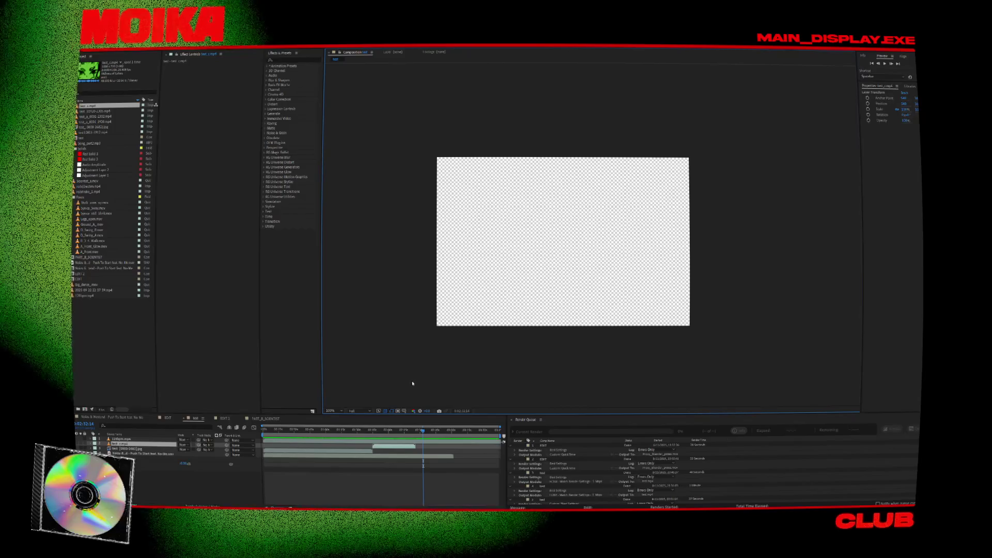
mouse_move(422, 430)
mouse_down()
mouse_move(403, 433)
mouse_move(414, 436)
mouse_up()
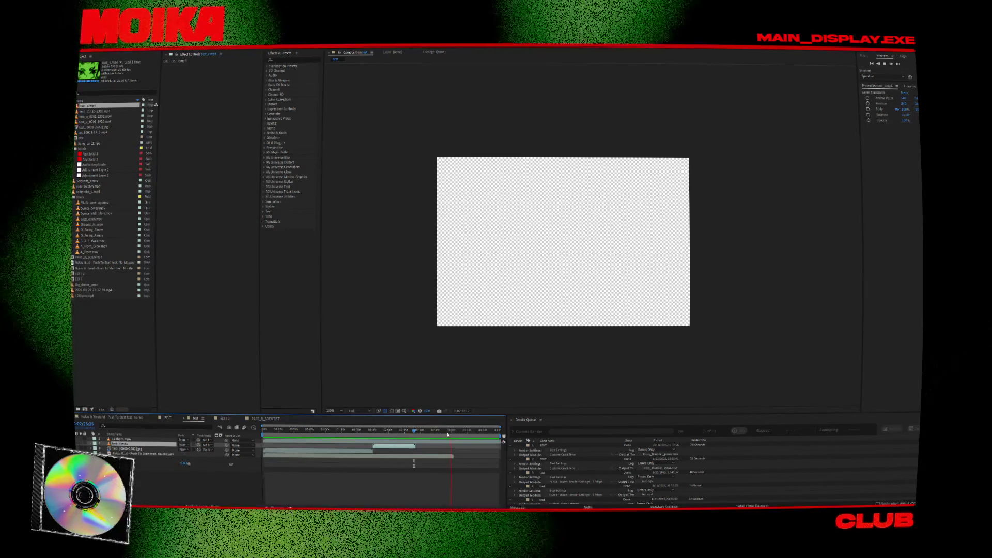
click(448, 434)
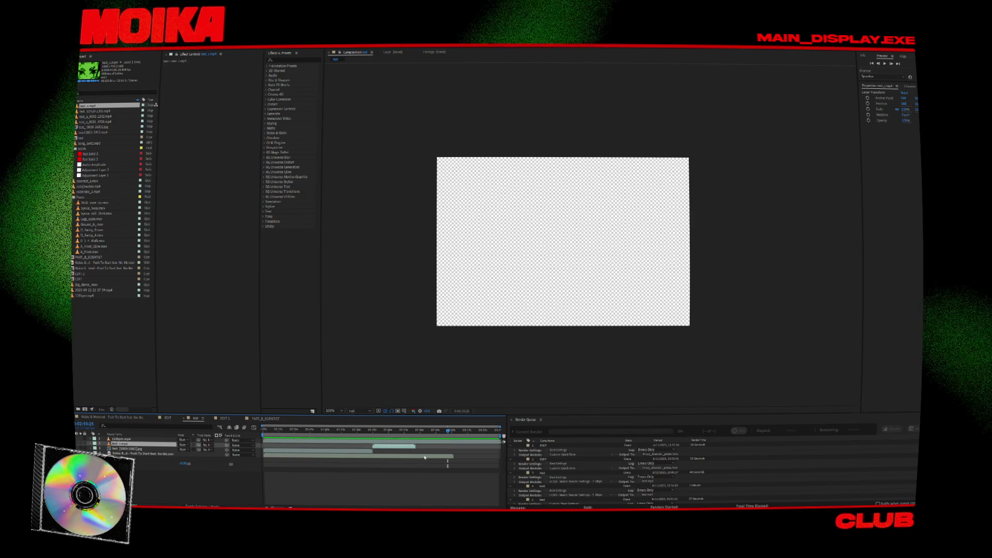
click(414, 436)
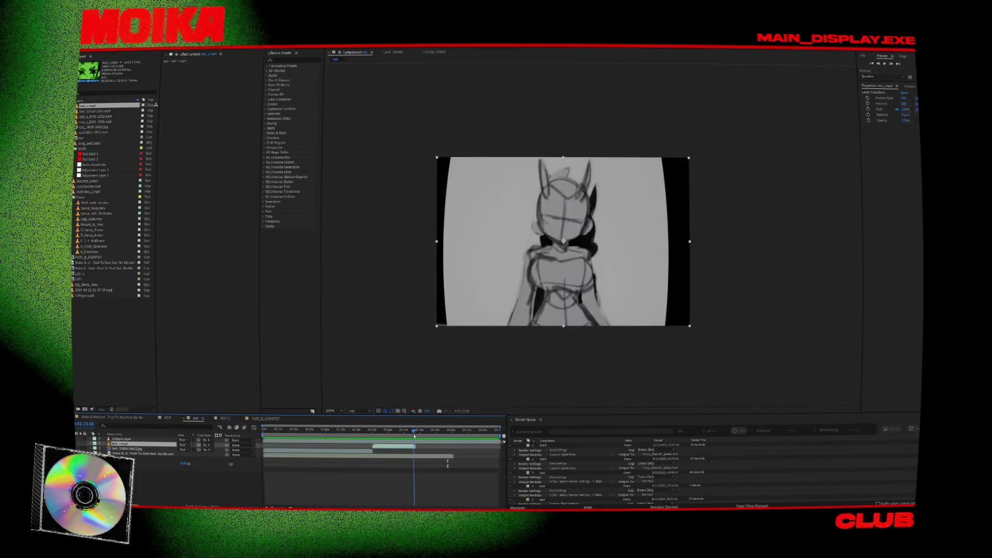
drag(414, 436, 422, 435)
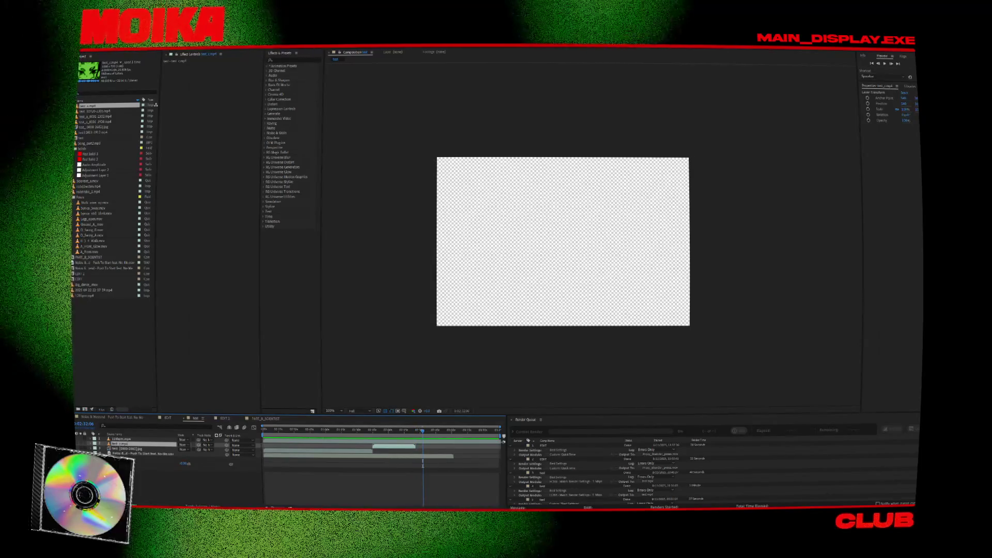
Step: Scrub the edit back from about 0:02:22 to about 0:02:07 to view the grey room render
key(alt+f)
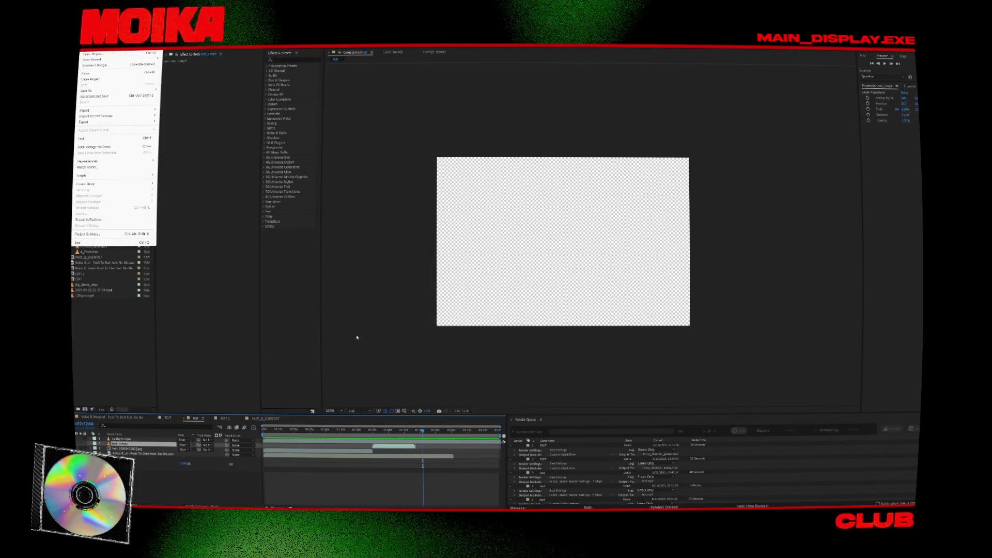
mouse_move(414, 435)
mouse_down()
mouse_move(405, 435)
mouse_move(417, 438)
mouse_up()
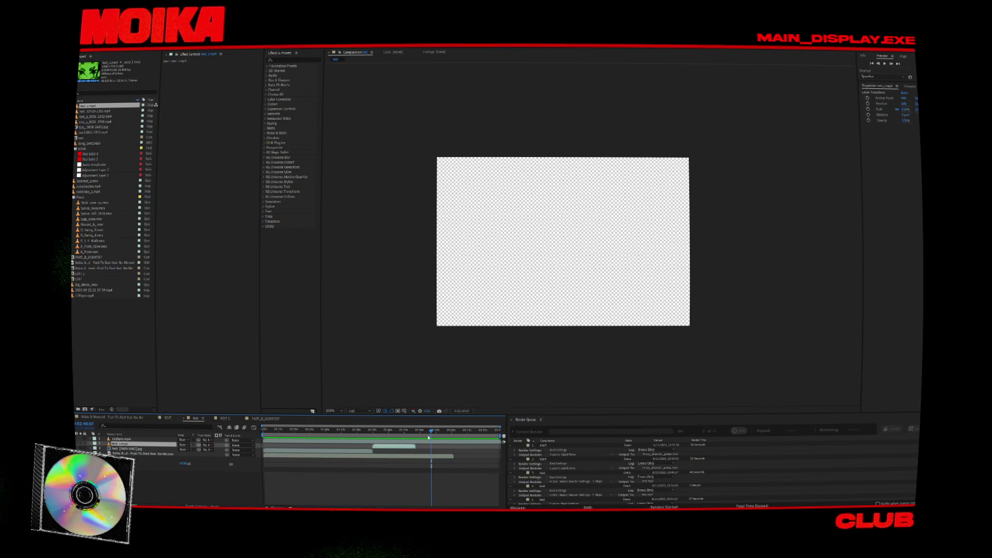
drag(435, 436, 429, 436)
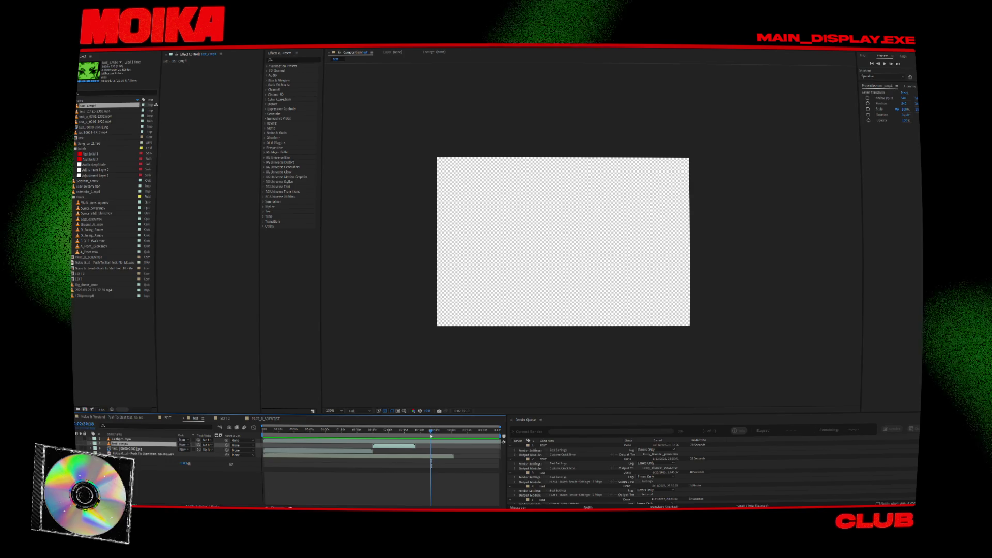
mouse_move(429, 436)
mouse_down()
mouse_move(391, 440)
mouse_move(417, 459)
mouse_up()
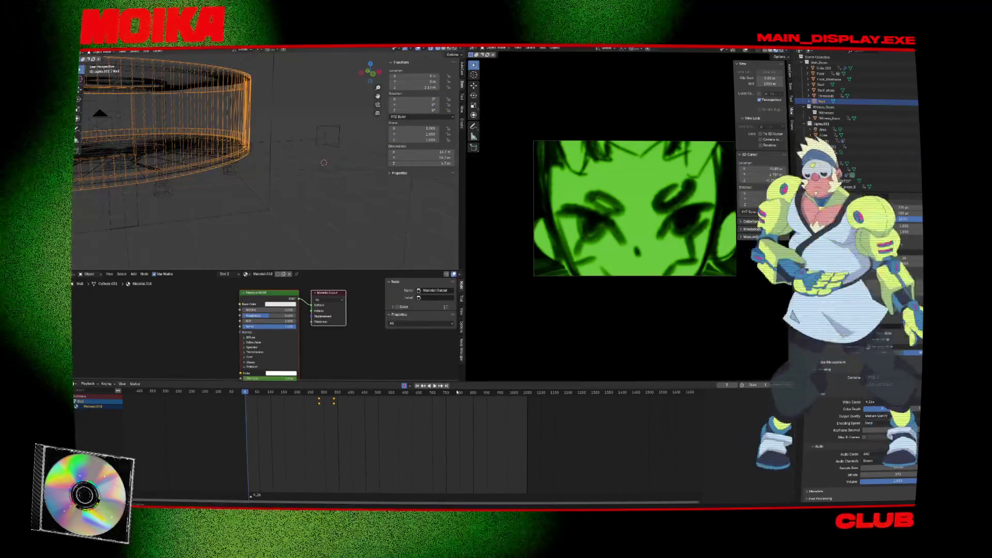
Step: Play the camera animation, park the playhead near frame 769, and save the .blend file
click(434, 385)
drag(435, 396, 450, 389)
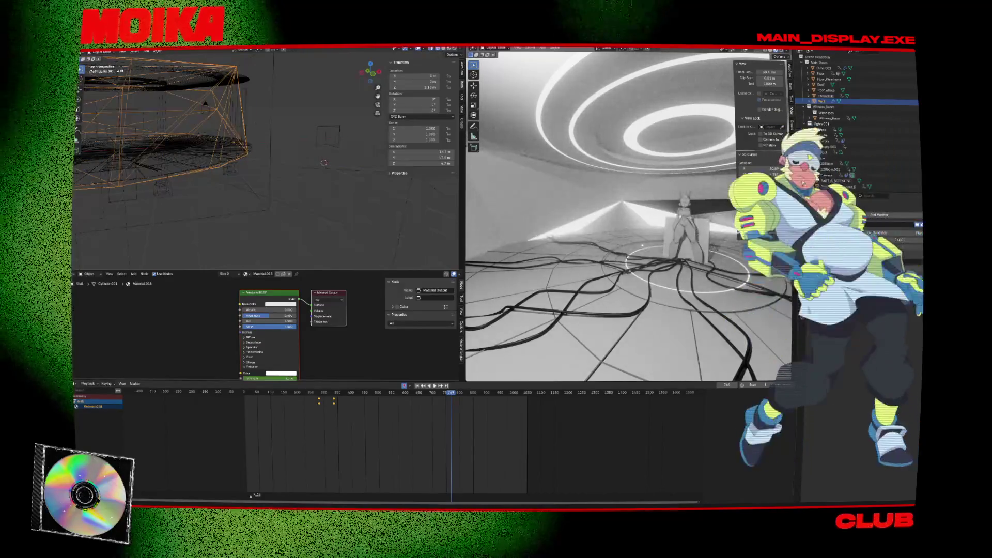
key(ctrl+s)
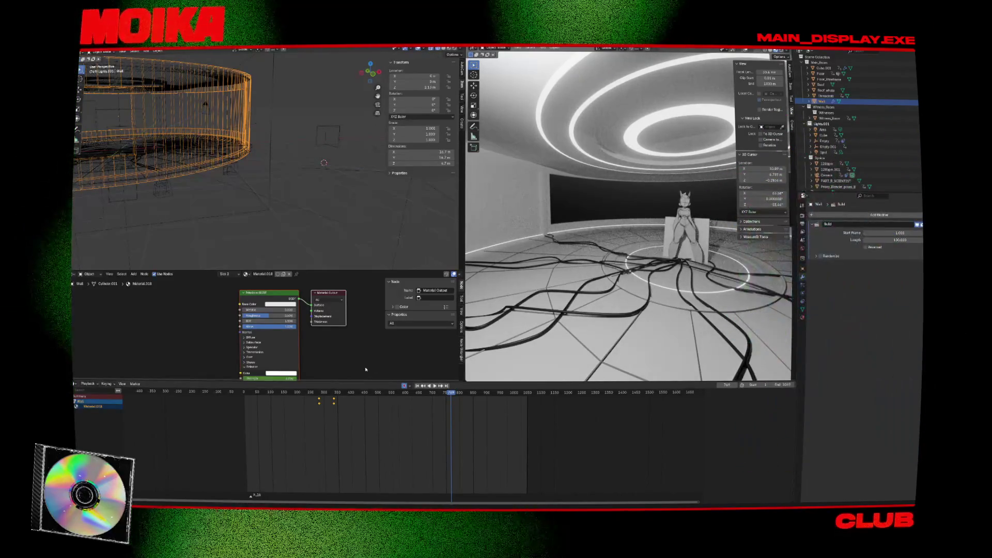
Step: Tick Reversed on the wall's Build modifier, preview it, and set its Start Frame to 800
click(865, 248)
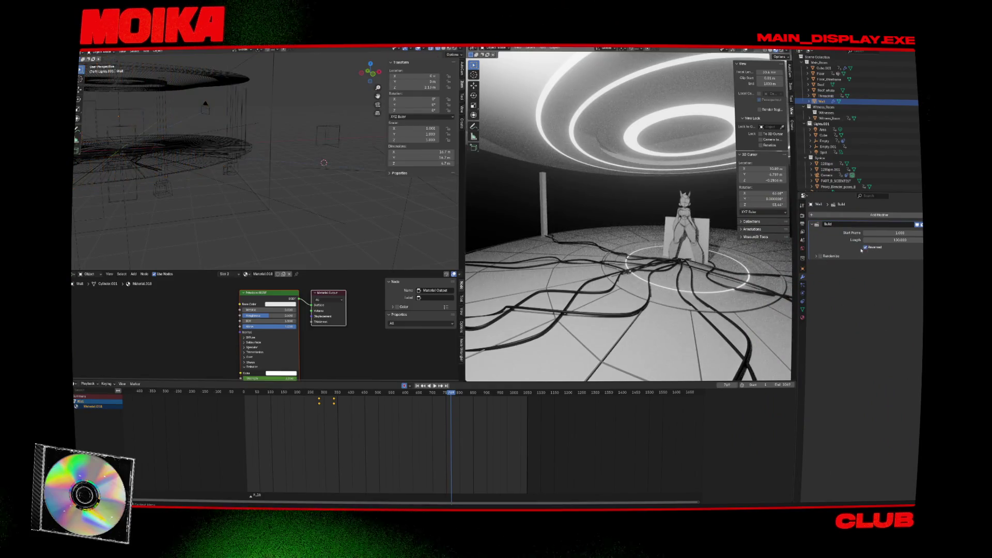
drag(242, 396, 420, 389)
key(space)
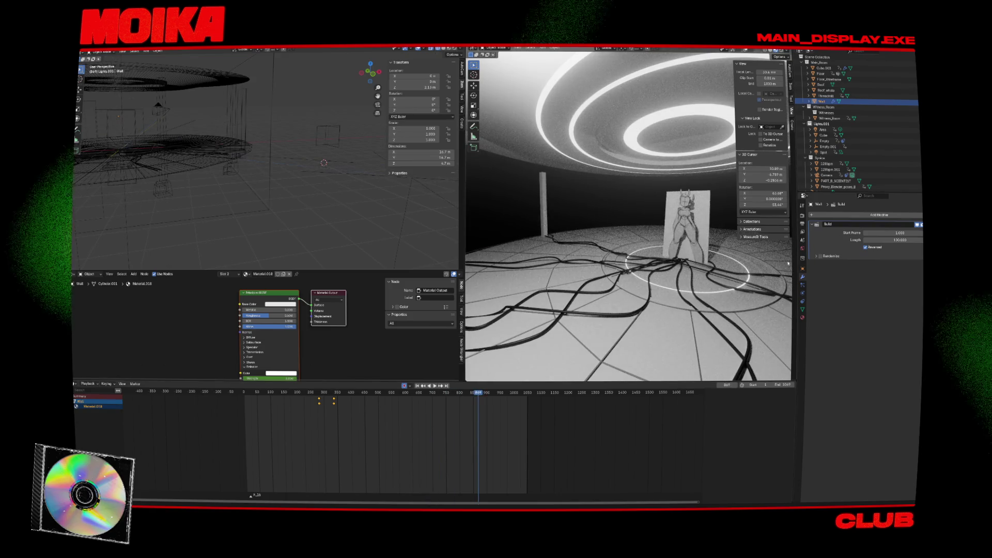
key(space)
mouse_move(899, 239)
mouse_down()
mouse_move(940, 240)
mouse_move(920, 240)
mouse_up()
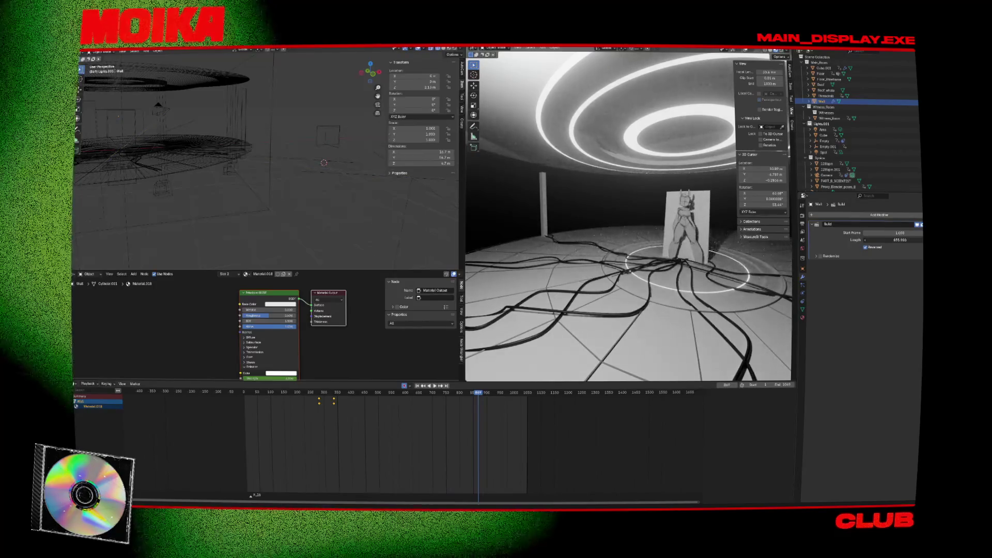
key(Escape)
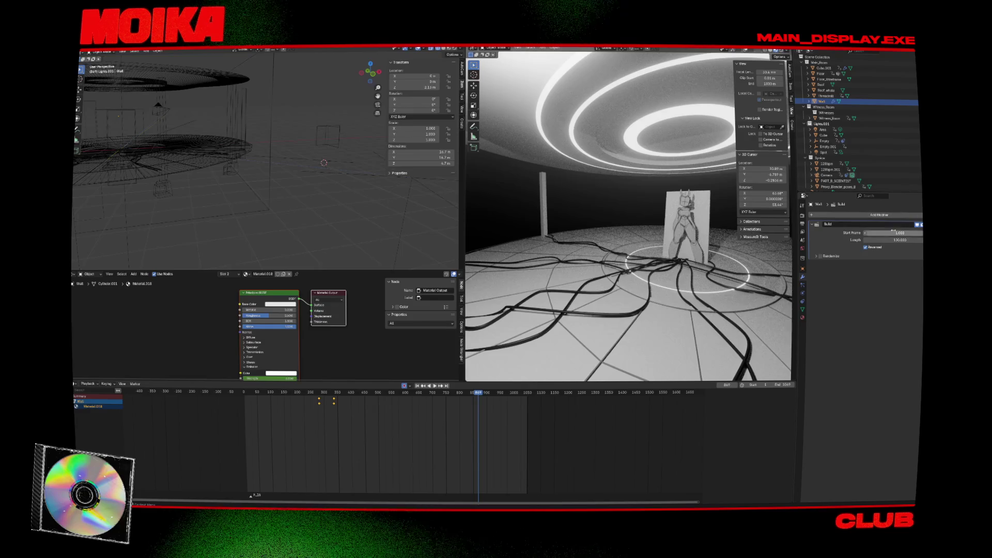
key(Return)
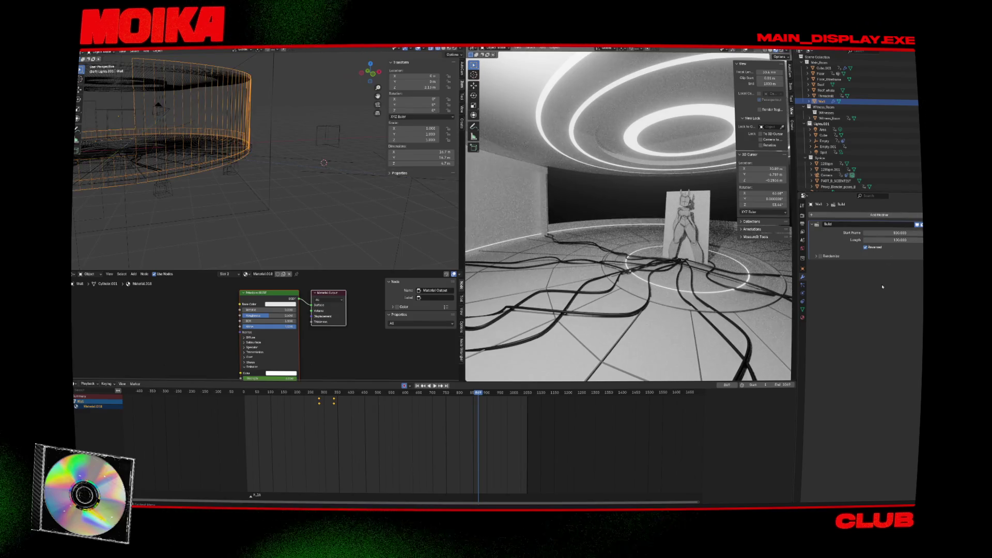
Step: Try a Build length of 10000, extend the scene end to frame 1942, and preview
click(482, 395)
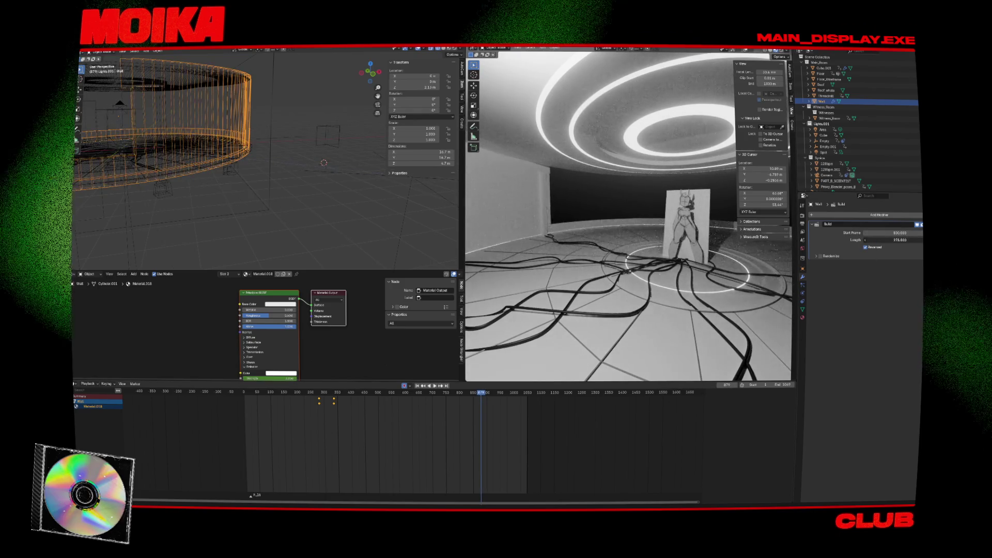
click(909, 241)
text(10000)
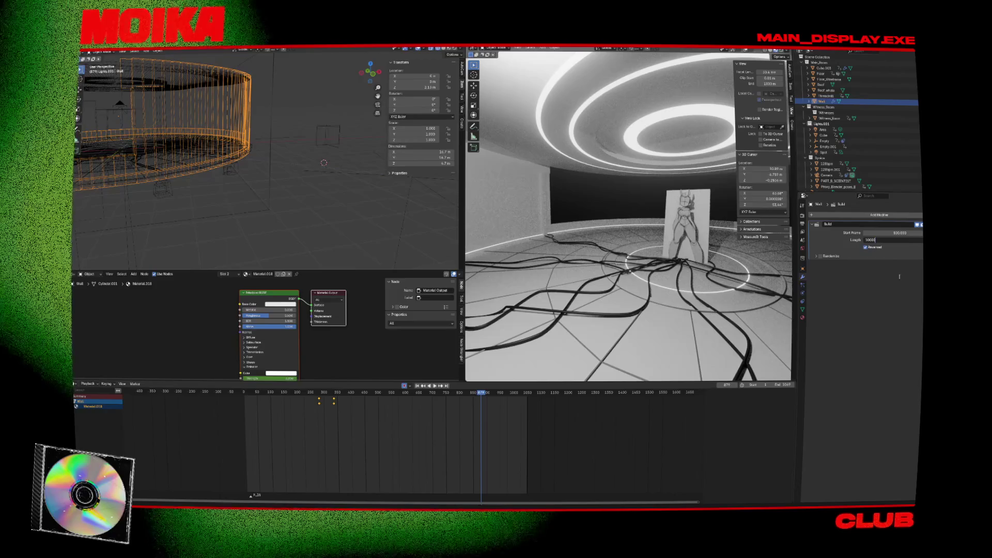
drag(461, 399, 517, 399)
mouse_move(603, 272)
middle_down()
mouse_move(505, 273)
mouse_move(594, 248)
middle_up()
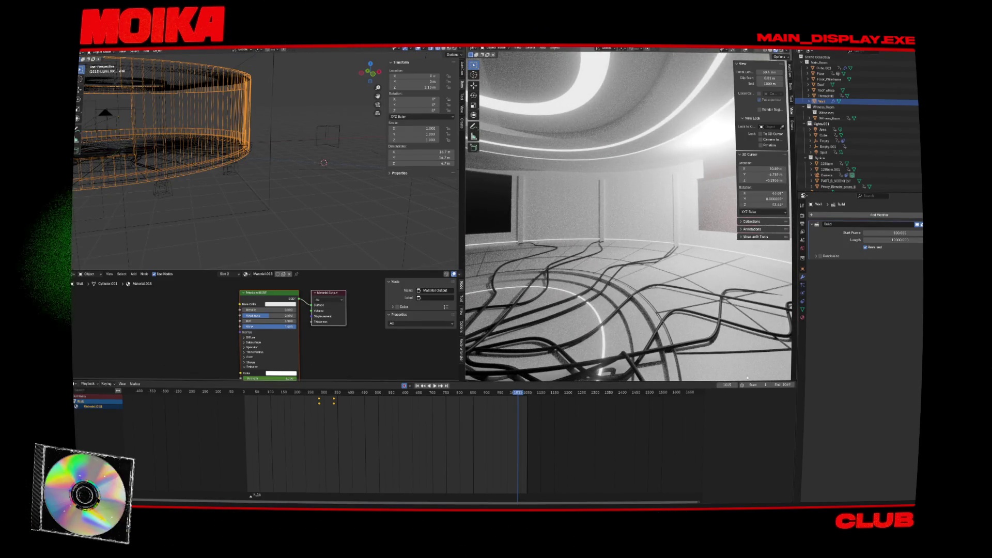
key(Return)
key(space)
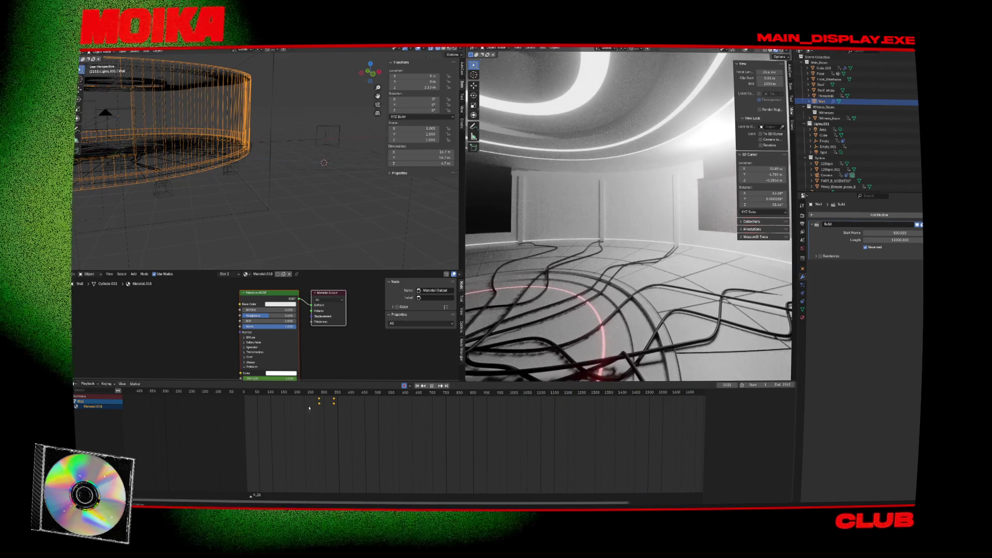
key(space)
Step: Enable Randomize on the Build modifier and preview the randomized wall build from frame 580
click(821, 256)
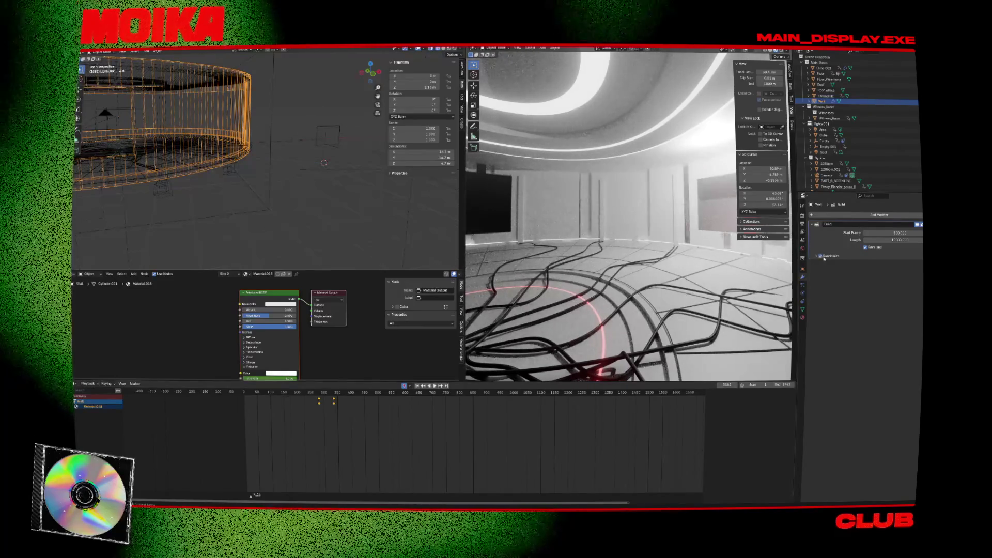
click(398, 392)
key(space)
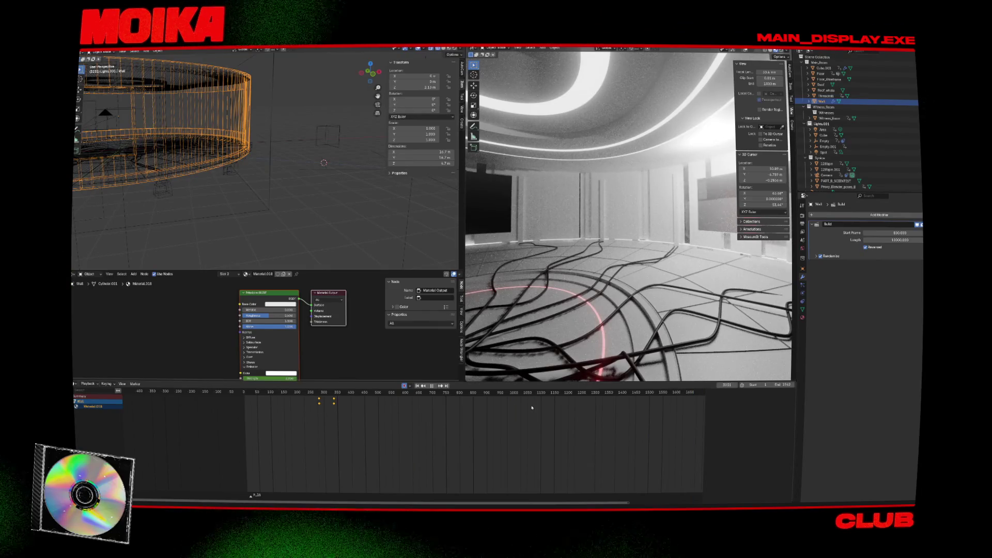
key(space)
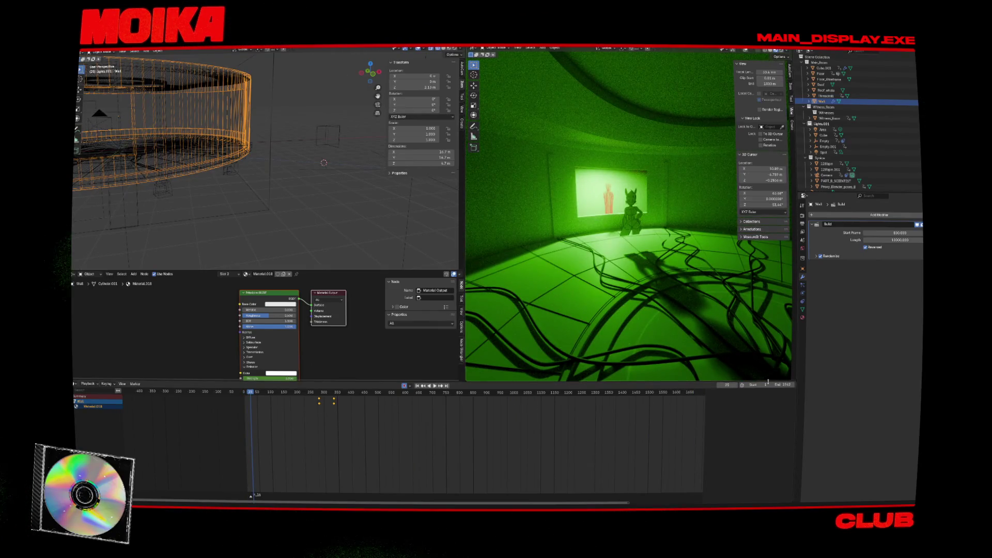
Step: Set the Build length to 300 and preview the build around frame 1270
click(908, 240)
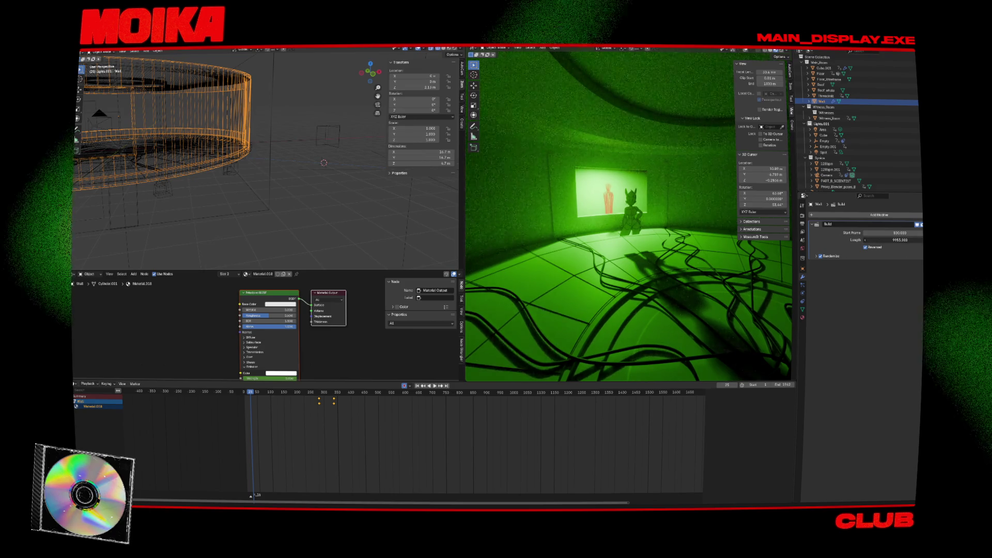
text(3000.000)
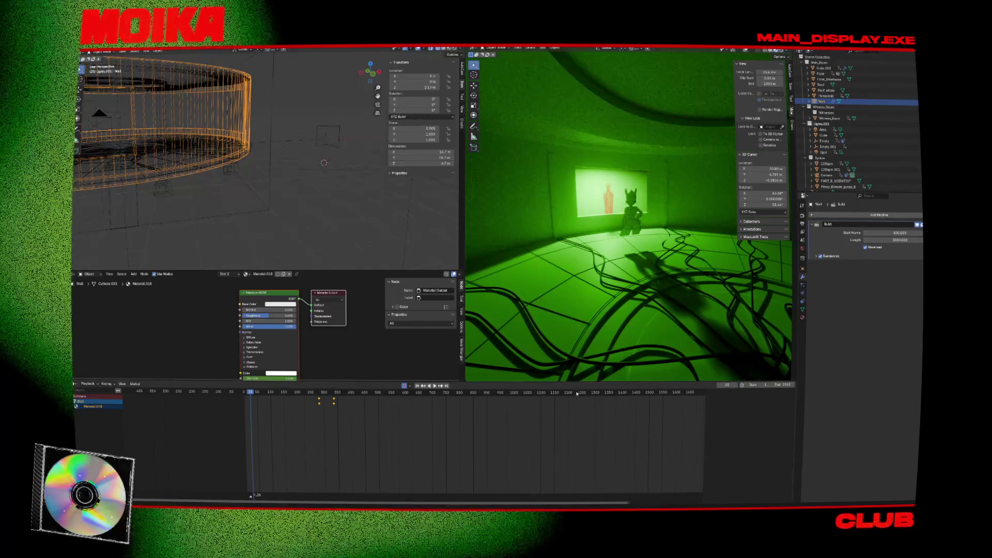
drag(577, 392, 587, 392)
key(space)
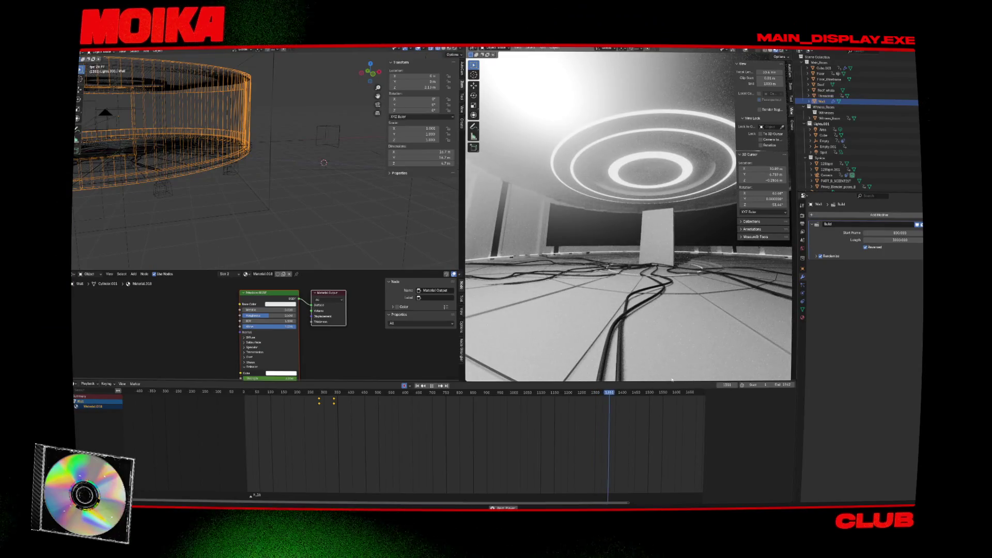
key(space)
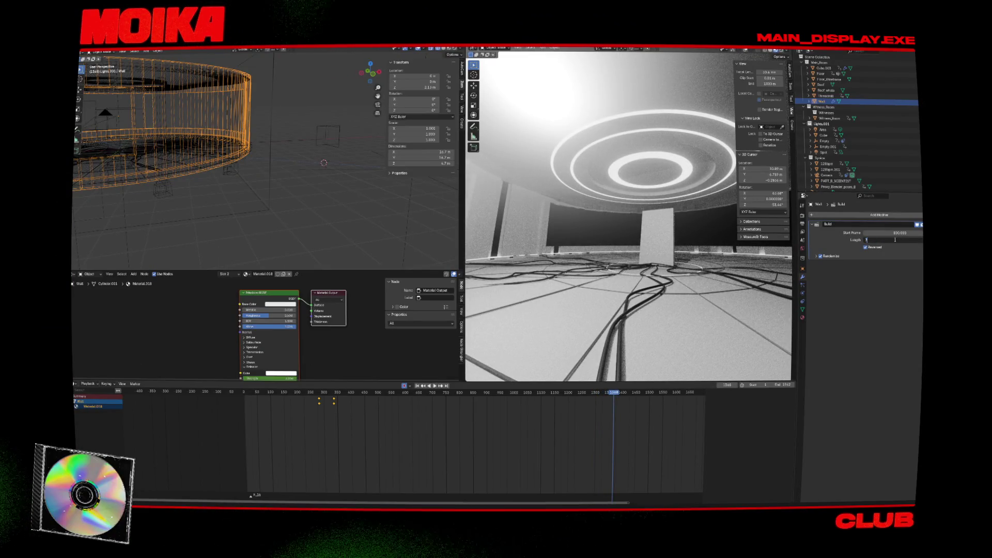
key(Return)
Step: Preview the wall build from frames 500 and 706 with the camera view filling the viewport
drag(475, 401, 390, 405)
key(space)
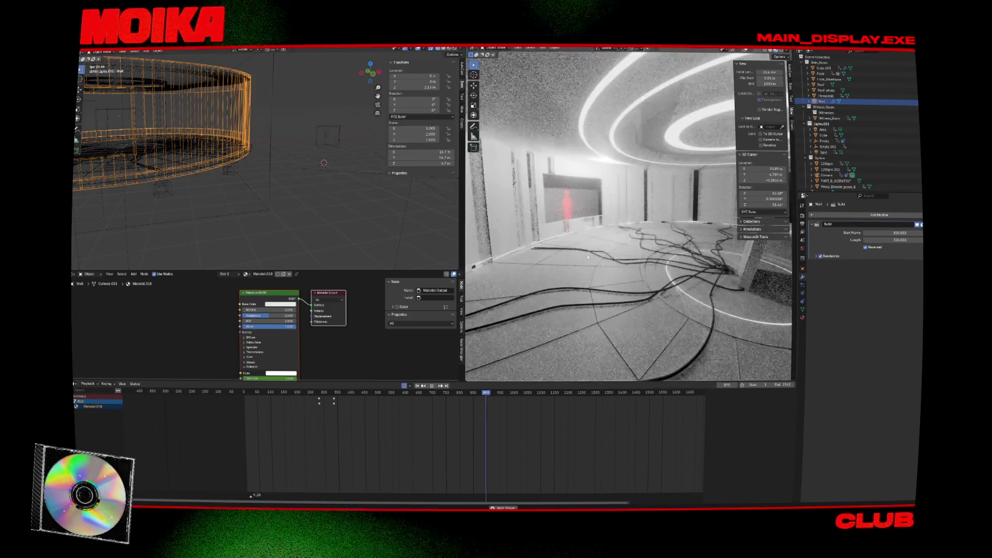
key(space)
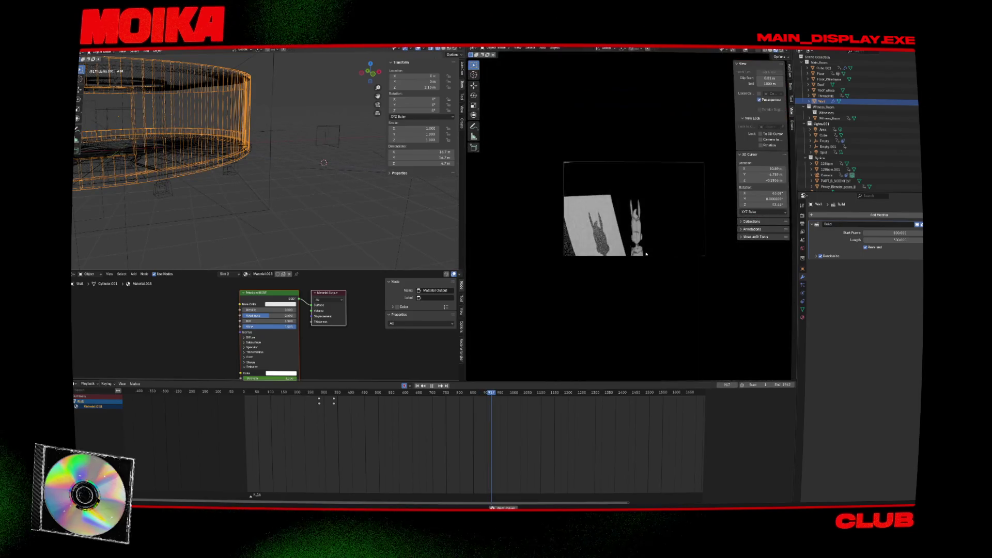
click(433, 393)
key(Home)
key(space)
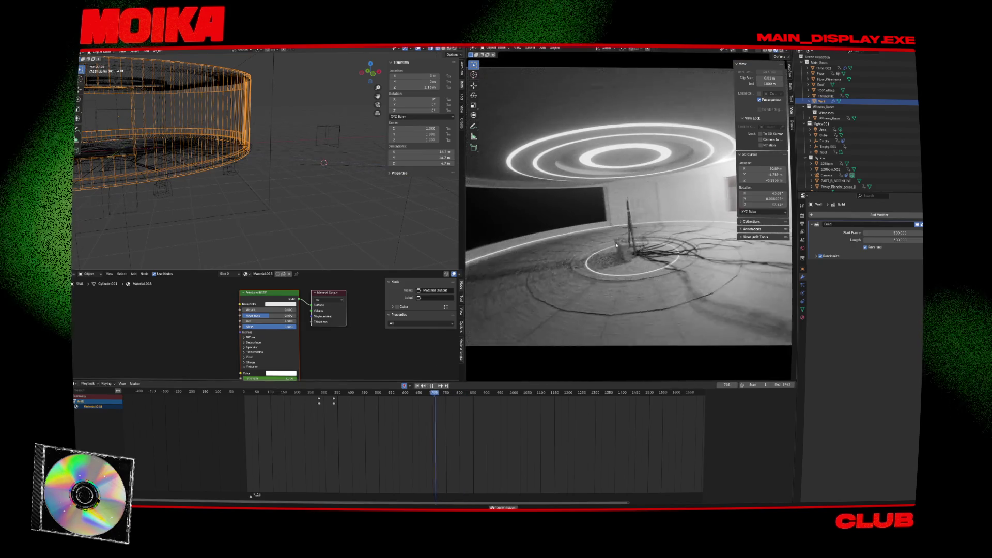
key(space)
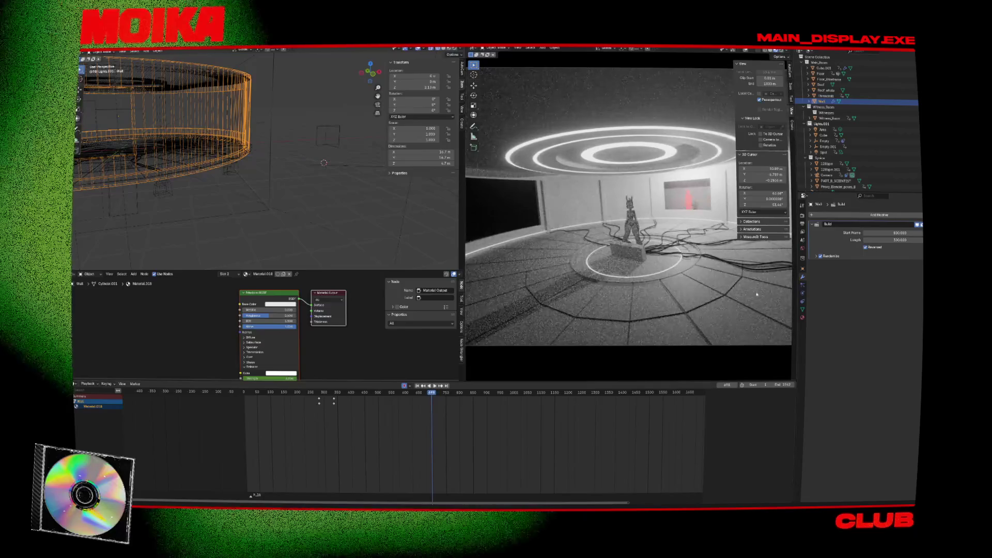
text(60)
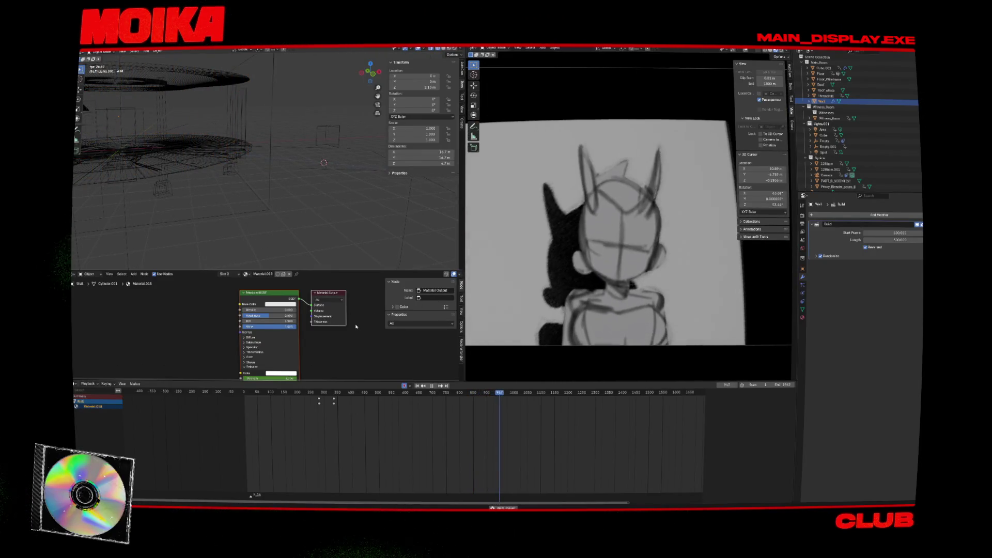
Step: Save the project at frame 804, hide the Build modifier, then play the After Effects edit from 11 seconds
drag(473, 398, 462, 398)
key(ctrl+s)
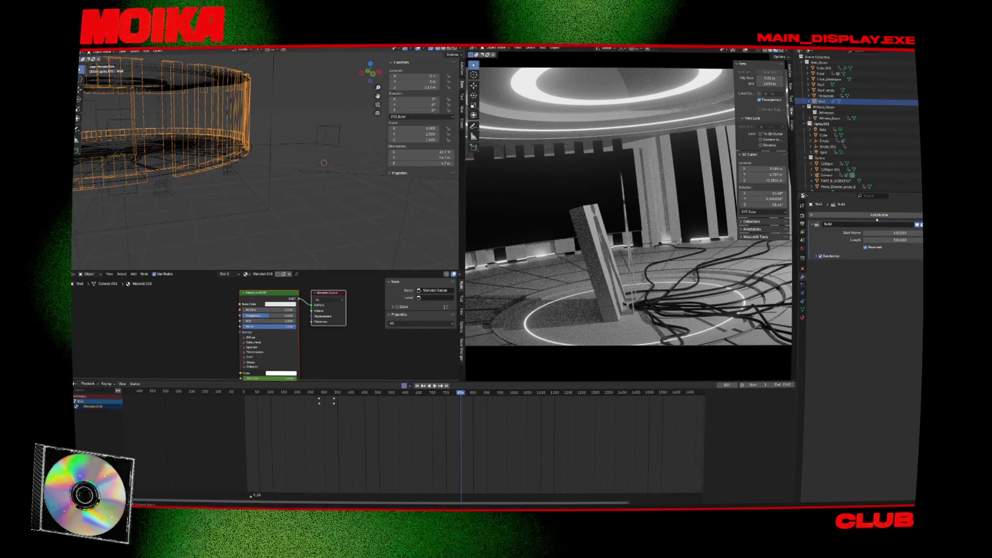
click(917, 225)
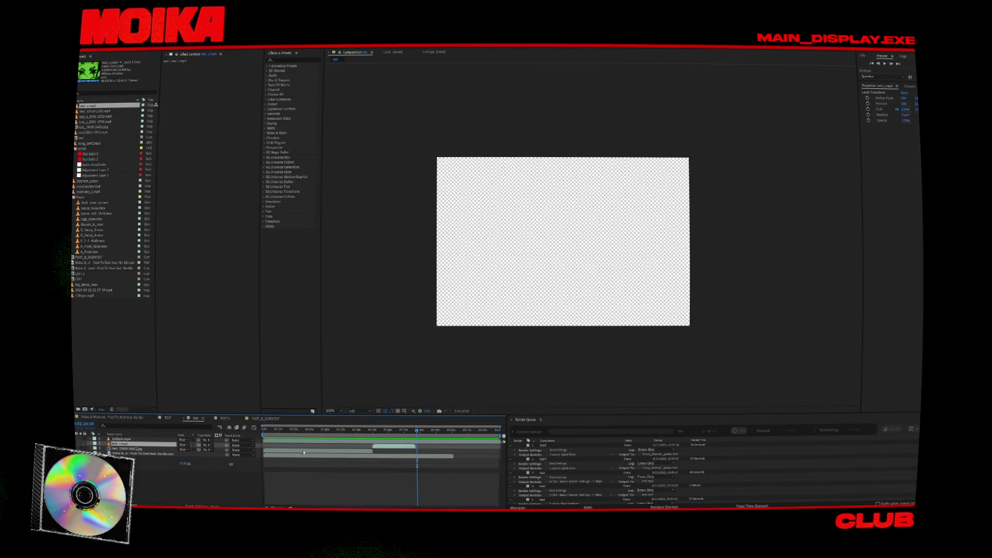
click(275, 435)
key(space)
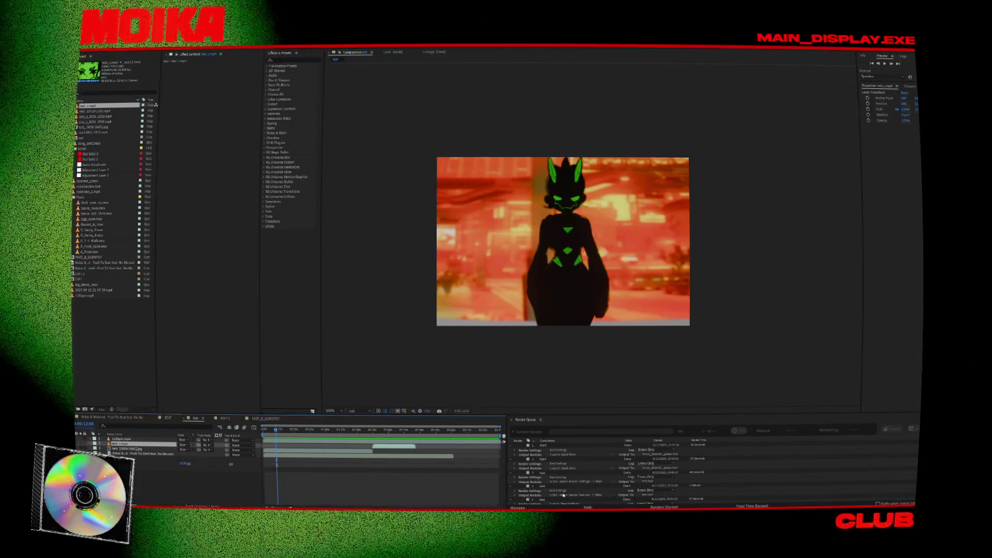
Step: Jump to the grey stage shot near 1:58 and play the edit from there
click(390, 429)
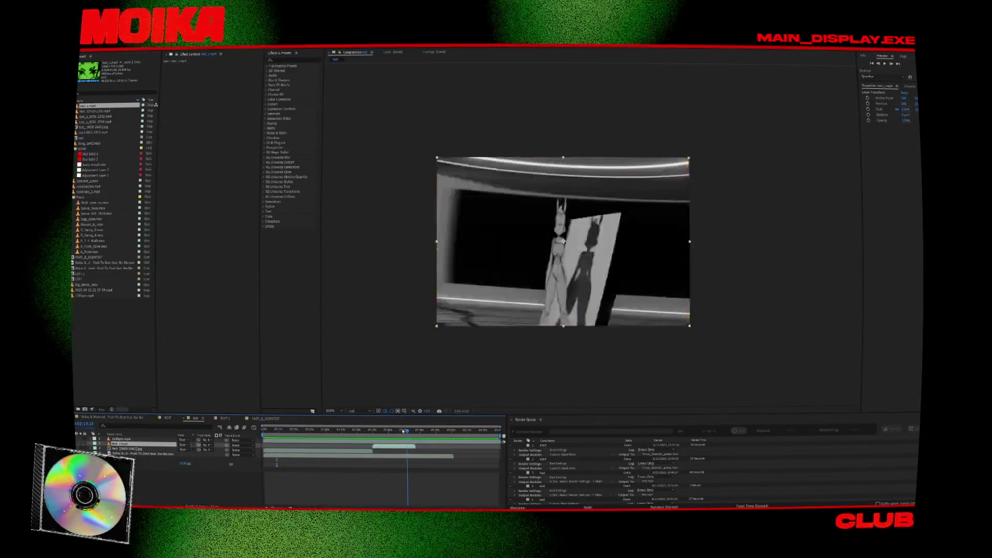
drag(390, 429, 382, 432)
key(space)
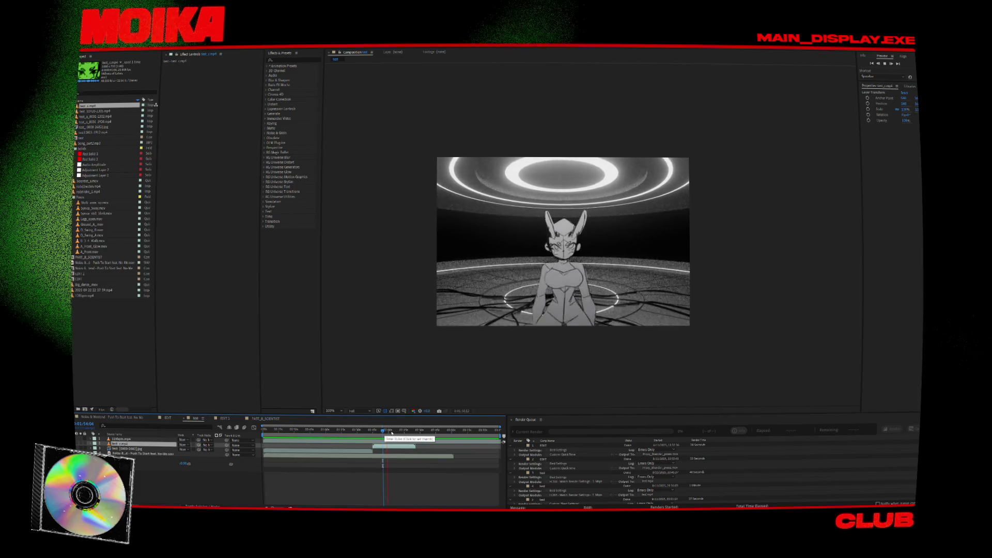
Step: Scrub between 2:08 and 2:34 to check the character sketch frames, then return to Blender
click(398, 433)
drag(399, 433, 416, 433)
click(425, 435)
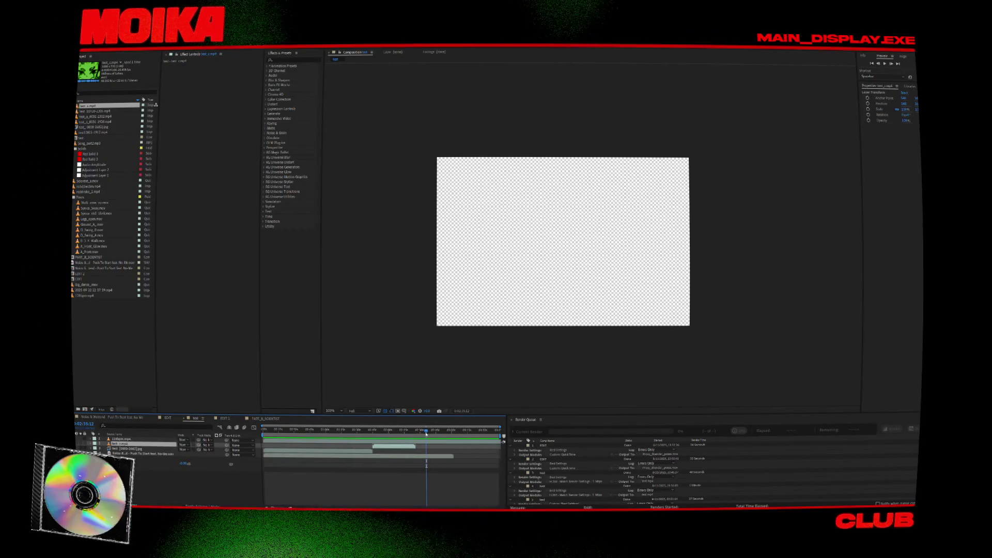
drag(416, 436, 420, 438)
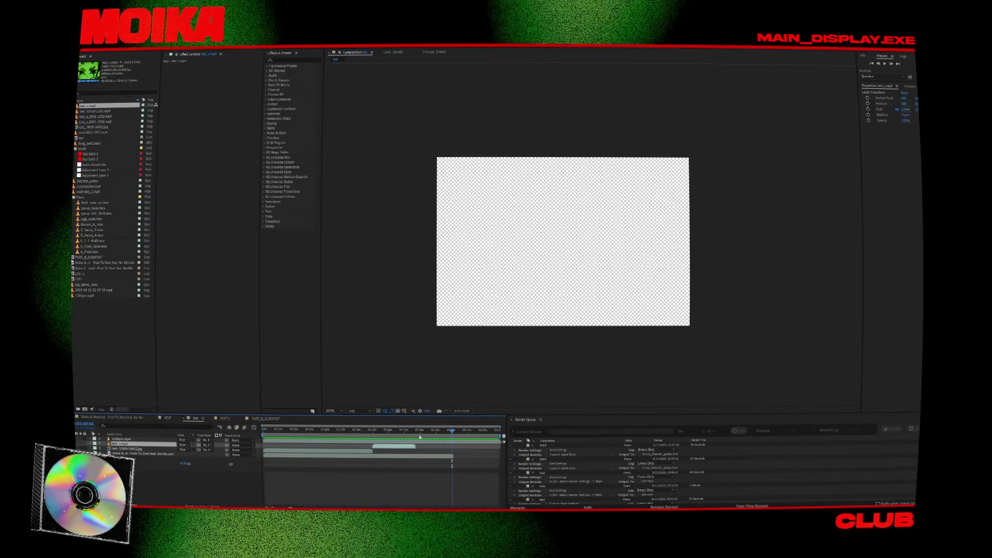
drag(414, 436, 417, 437)
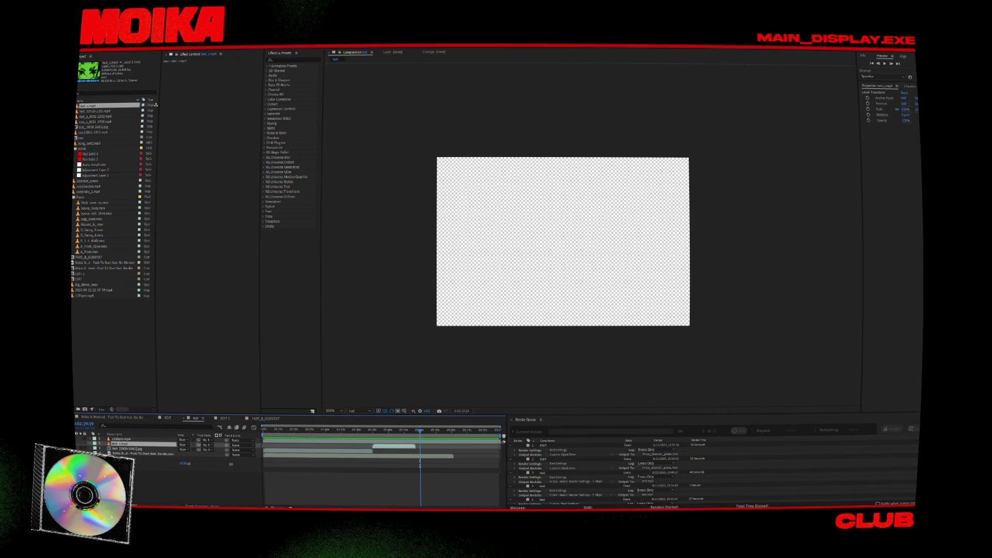
click(602, 510)
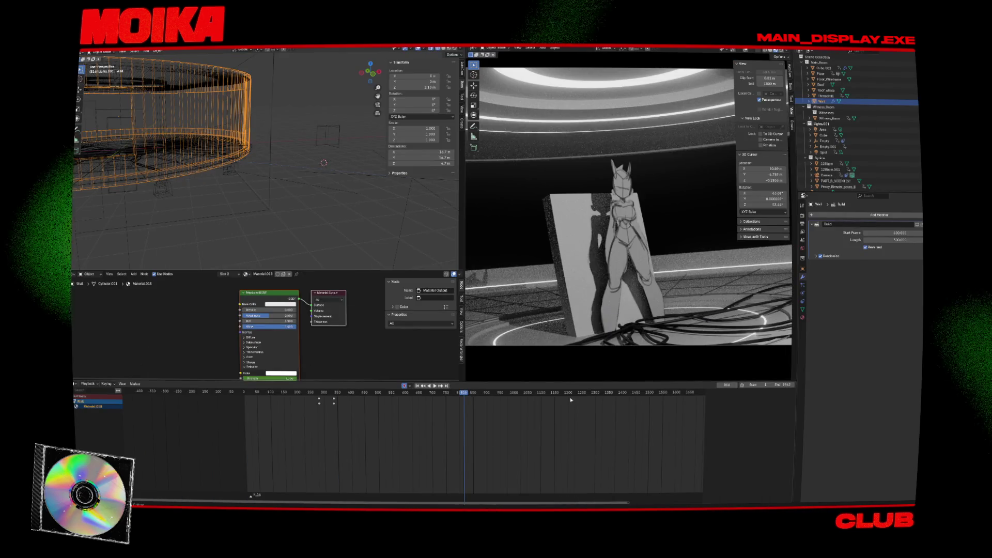
Step: Play the room camera animation in camera view for about 12 seconds, then stop it
key(space)
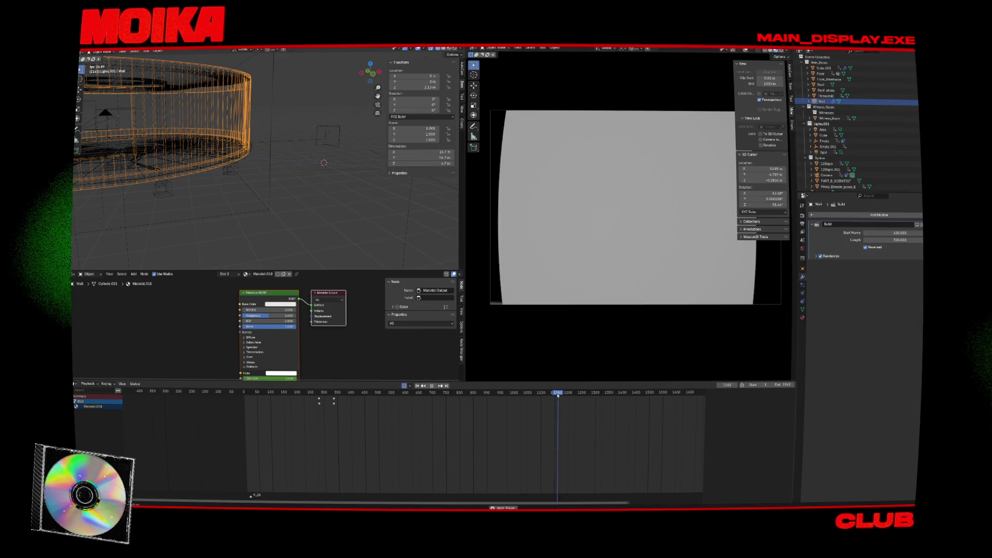
key(space)
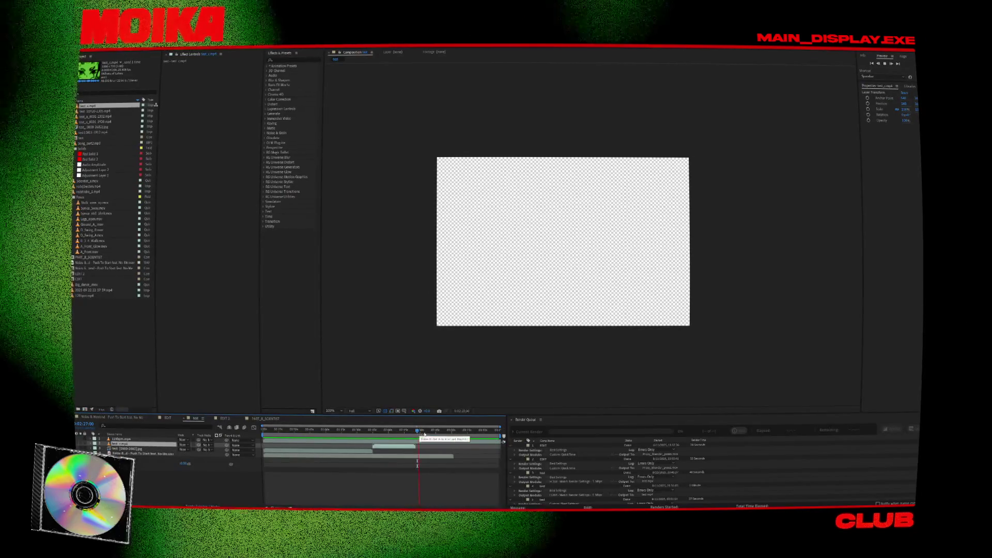
Step: Move the edit to about 2:38, then play it from the shot at 26 seconds
drag(417, 432, 428, 433)
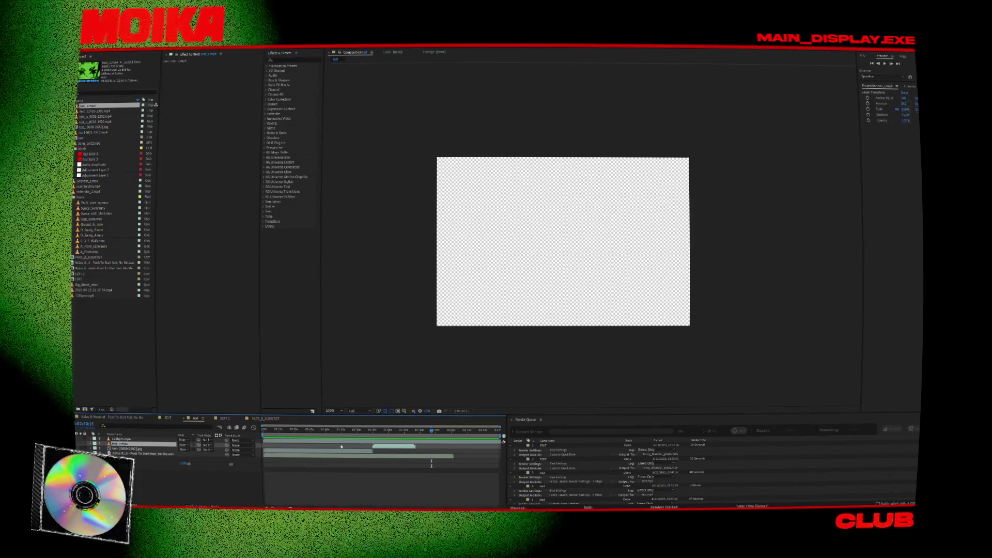
click(294, 434)
key(space)
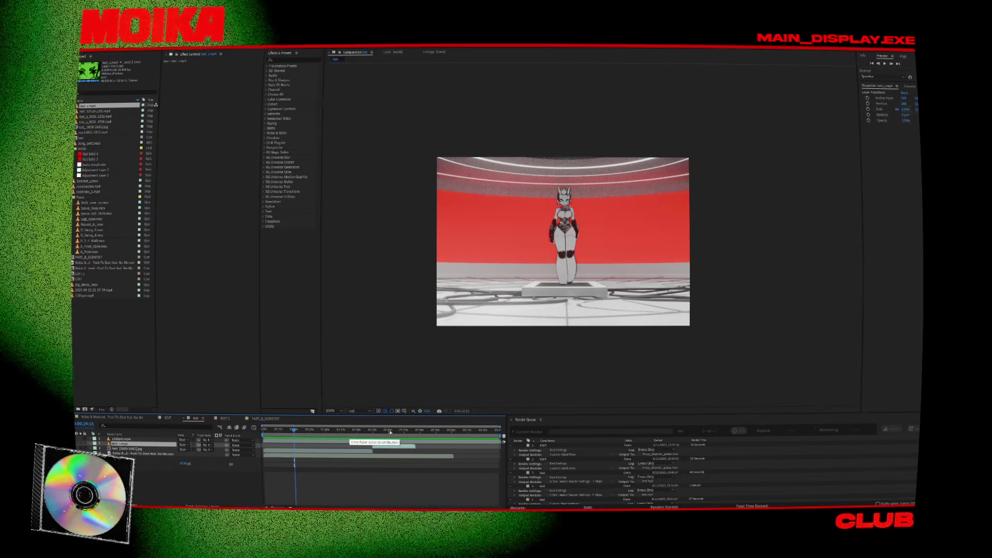
Step: Scrub through the later footage and back to about 45 seconds, then bring up the maximized Instagram browser
click(444, 433)
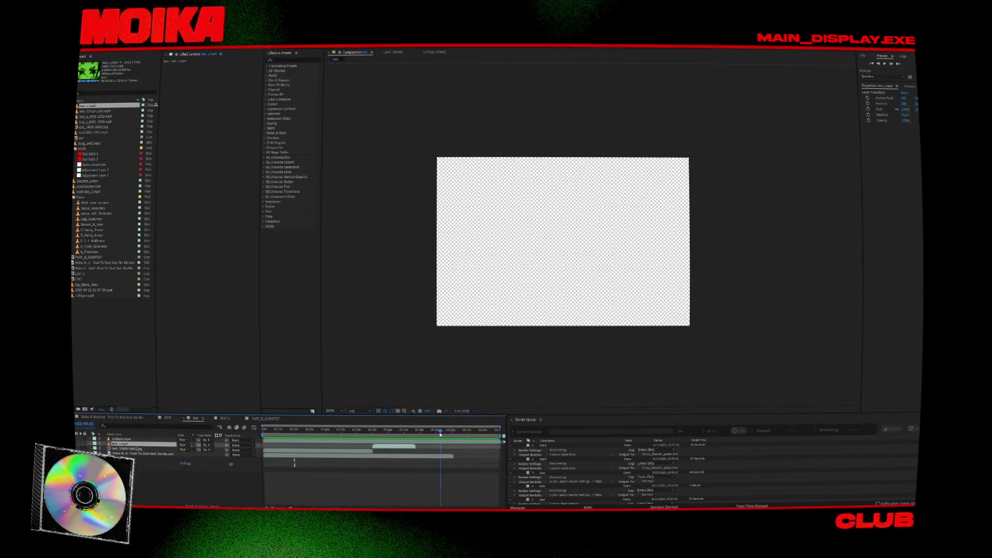
drag(425, 435, 449, 435)
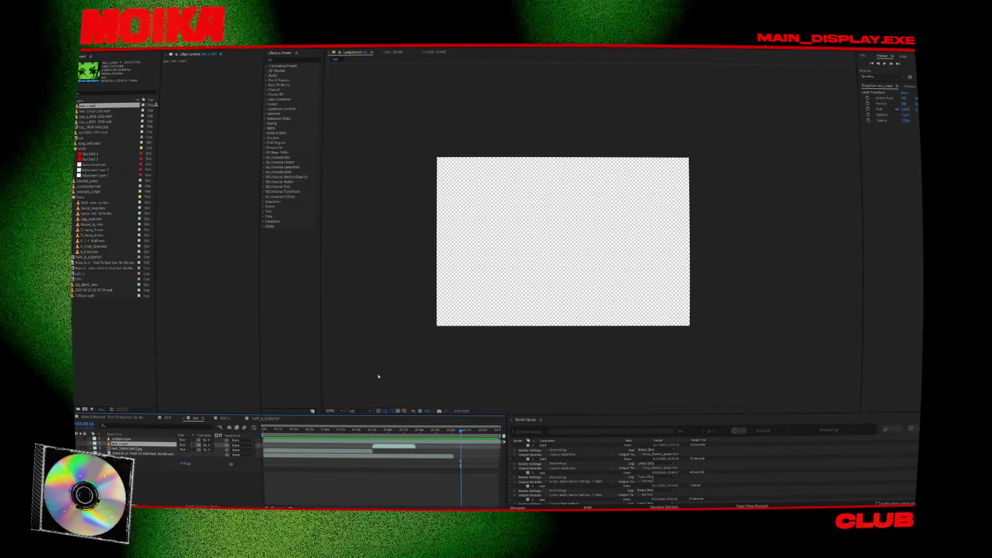
drag(372, 437, 278, 433)
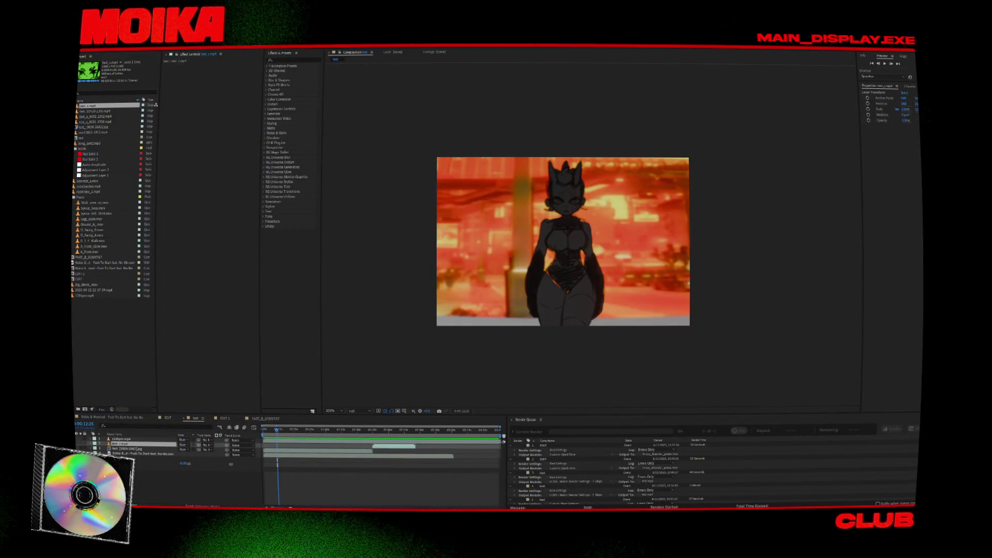
key(alt+Tab)
double_click(306, 126)
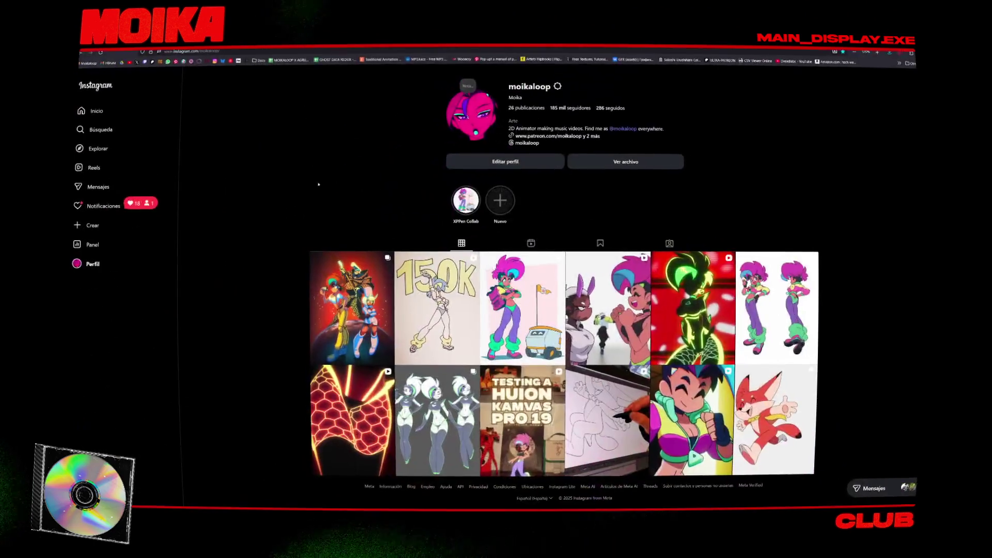
Step: Open the profile's Reels, pause the white-haired horned character reel, and return to After Effects
scroll(309, 251, down, 1)
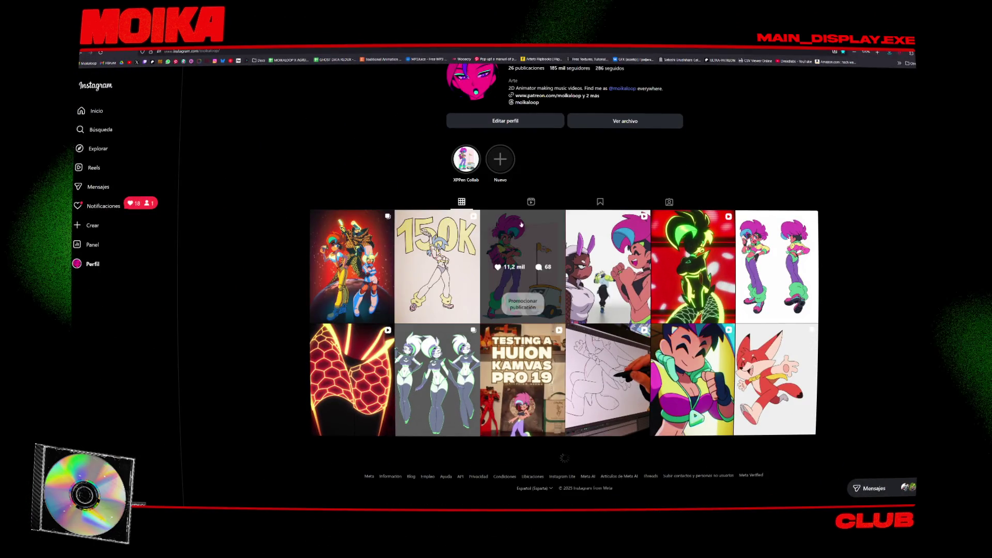
click(531, 202)
scroll(463, 263, down, 3)
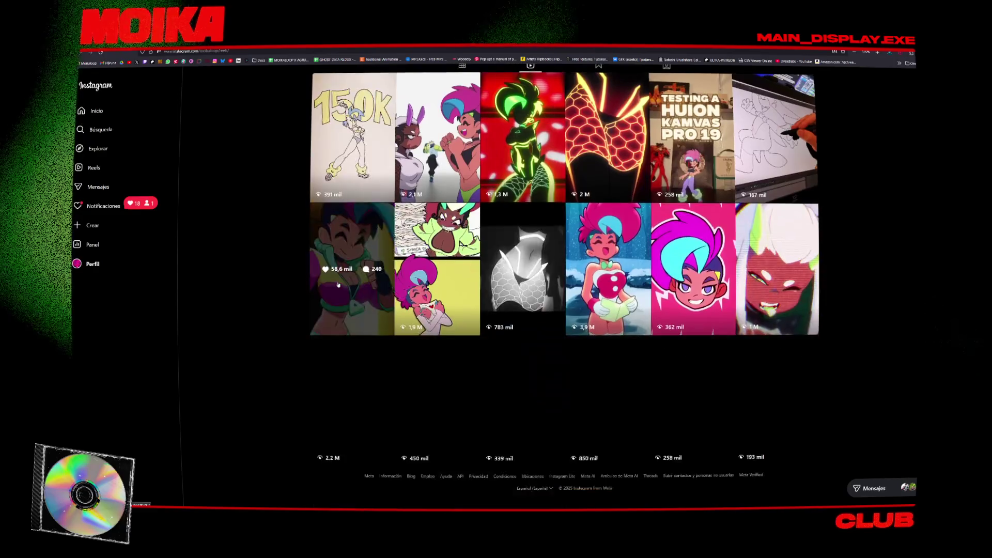
click(752, 292)
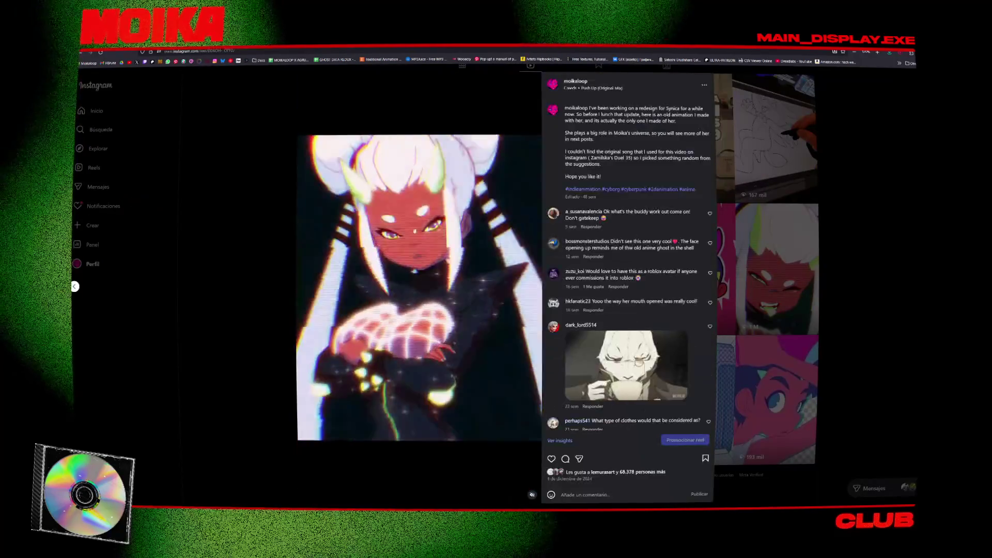
click(440, 243)
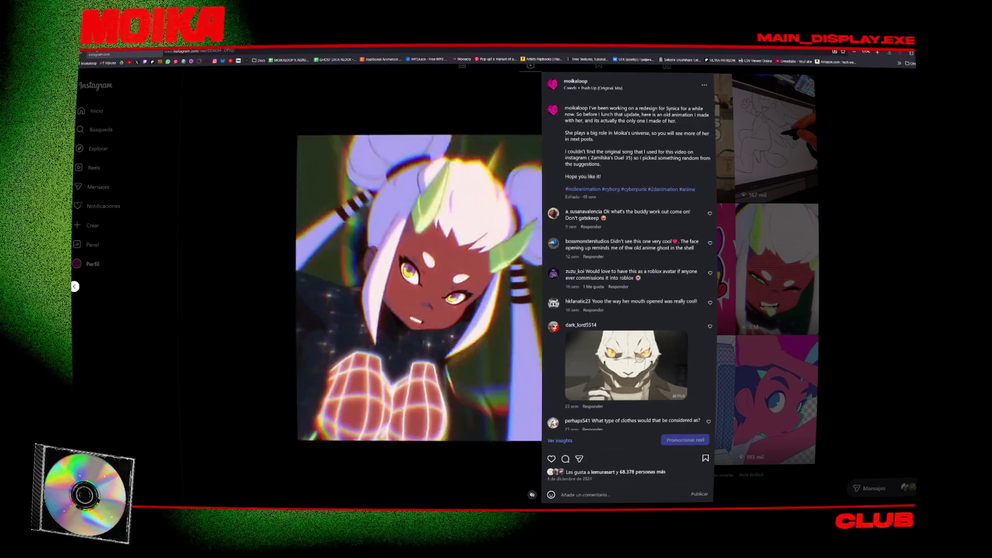
key(alt+Tab)
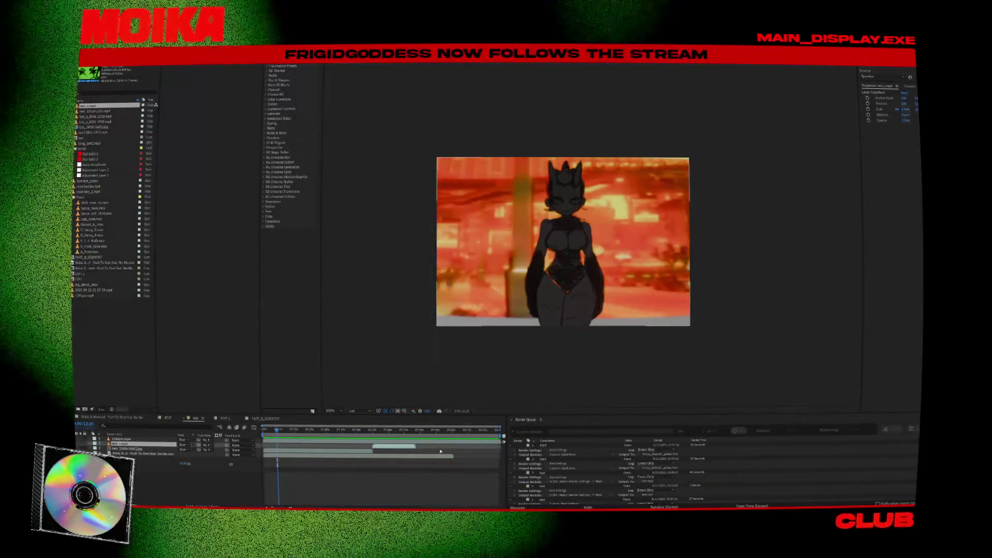
click(403, 437)
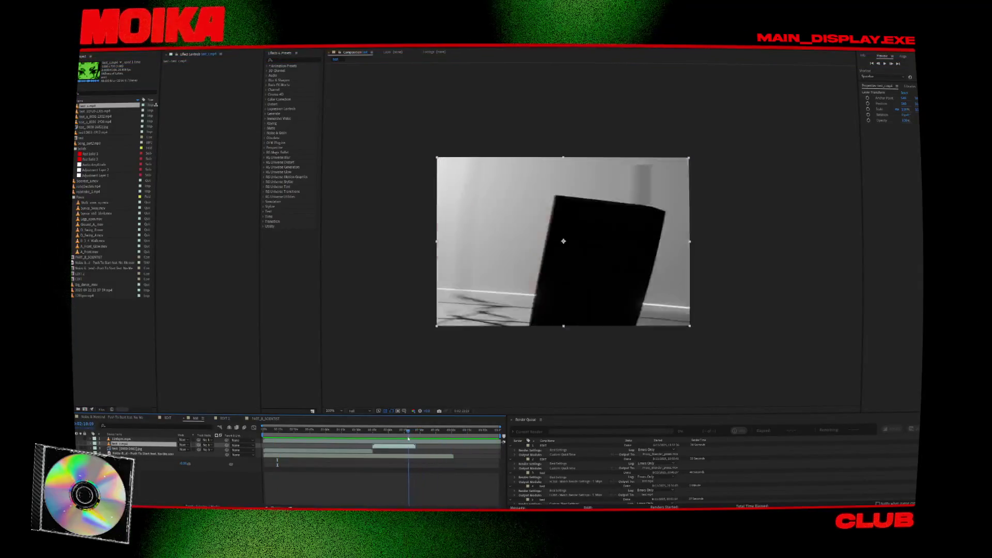
drag(403, 437, 277, 430)
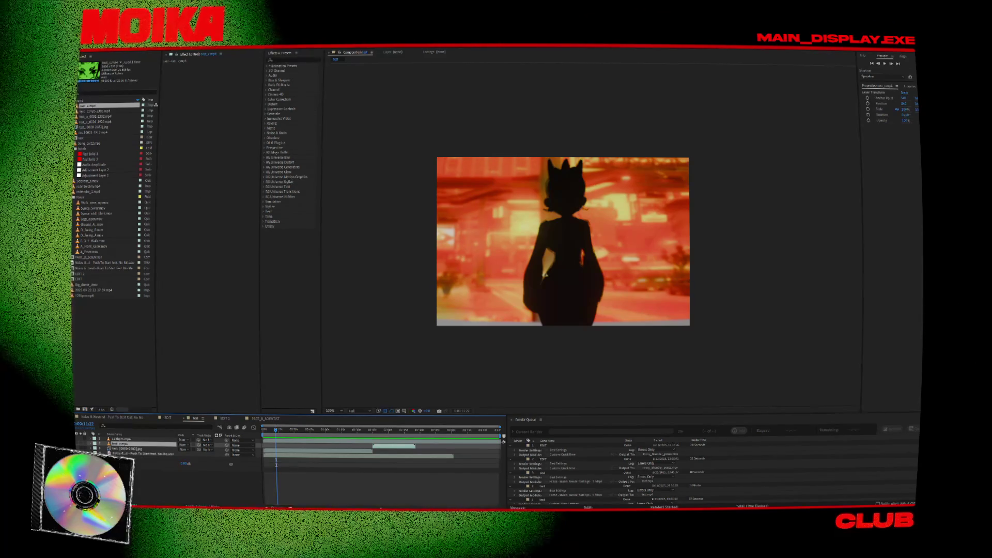
key(alt+f)
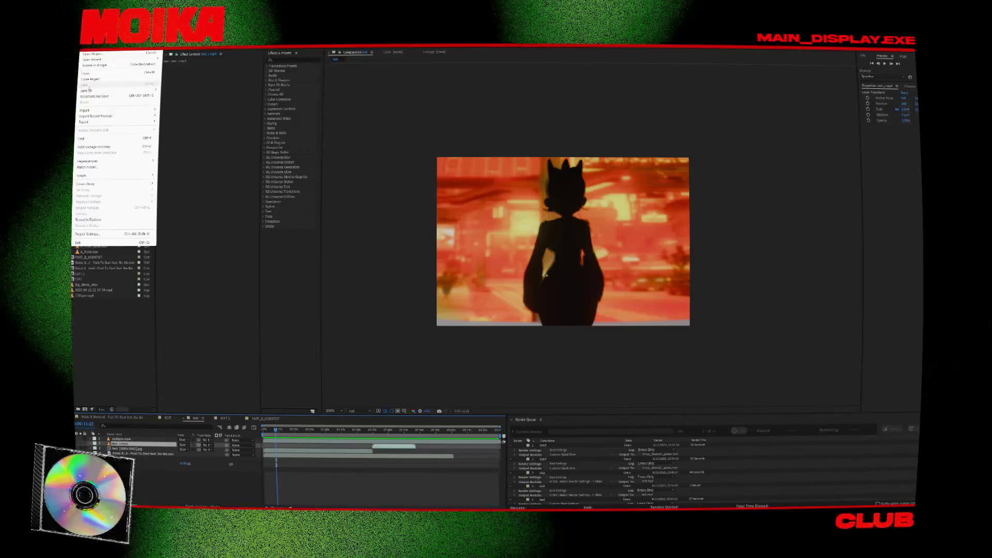
mouse_move(375, 432)
mouse_down()
mouse_move(399, 440)
mouse_move(372, 440)
mouse_up()
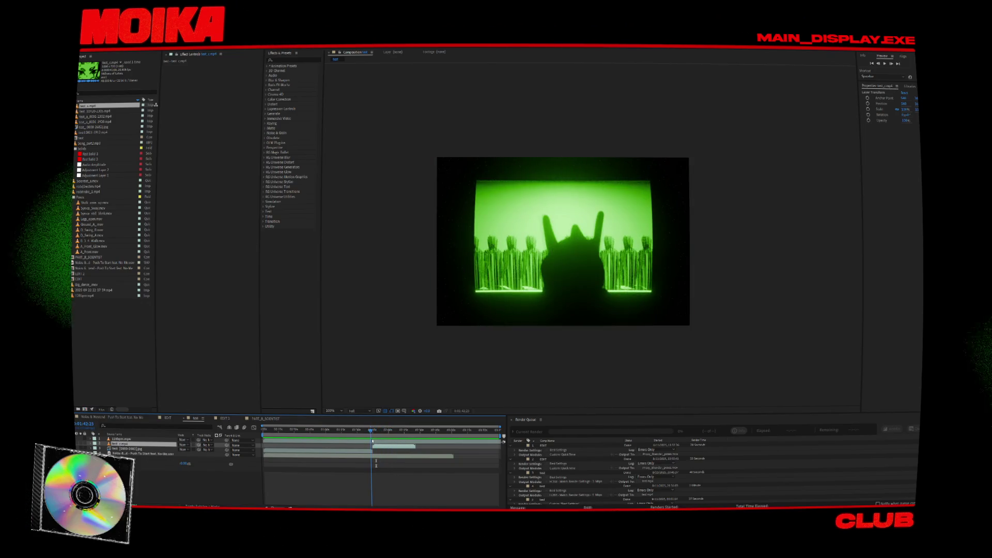